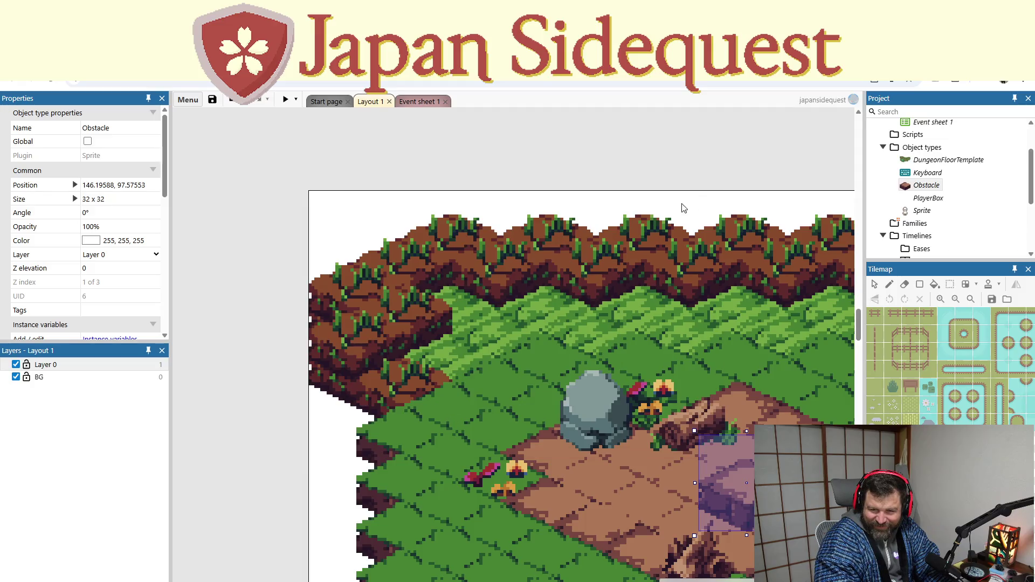
# Step: On Event sheet 1, delete PlayerBox's Stop 8Direction action and the empty event 18
pyautogui.click(419, 103)
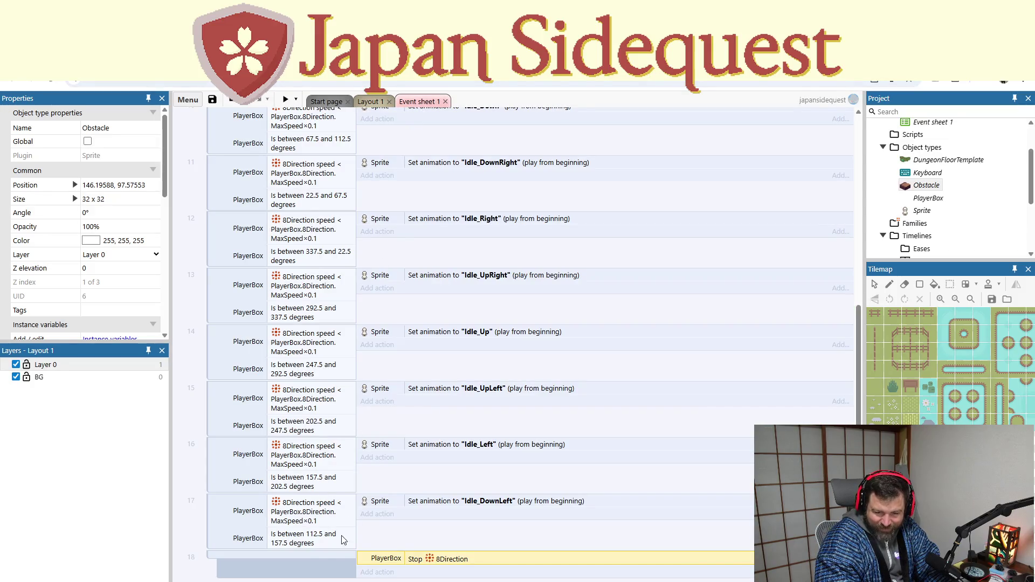
pyautogui.rightClick(400, 564)
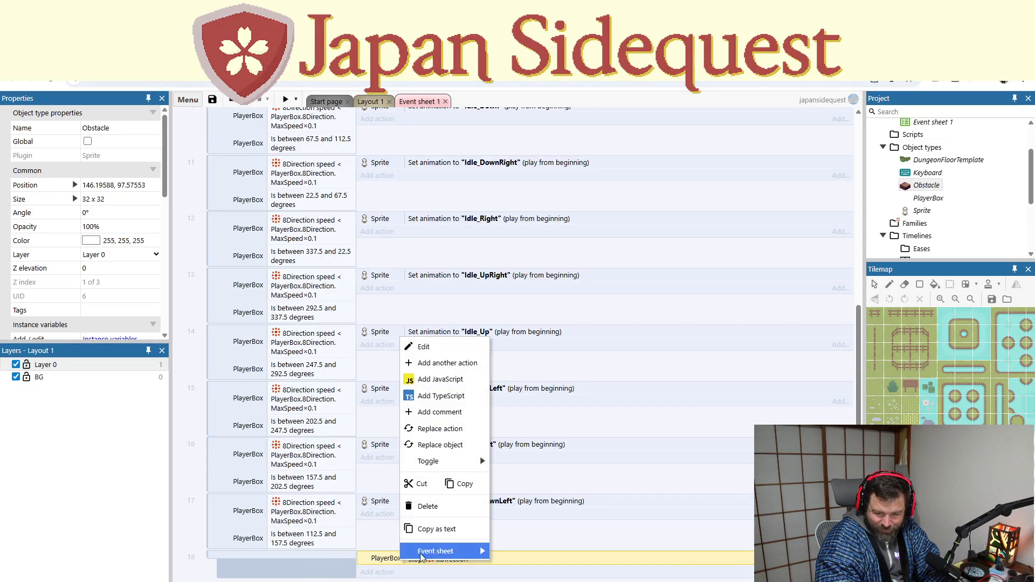
pyautogui.click(455, 513)
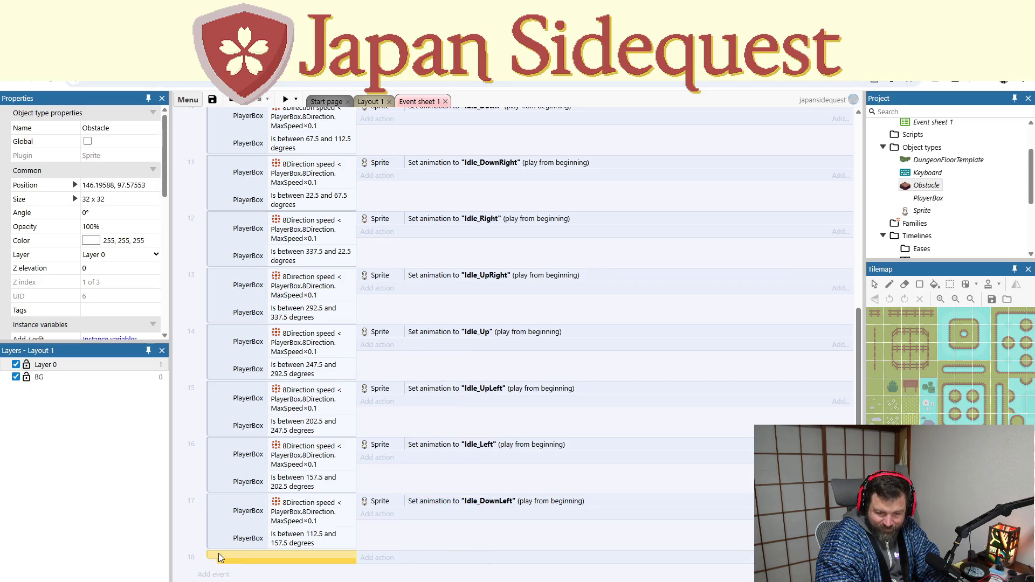
pyautogui.press('Delete')
# Step: Preview the level, walking the character around the path and rock, then close the preview
pyautogui.click(285, 101)
pyautogui.press('Down')
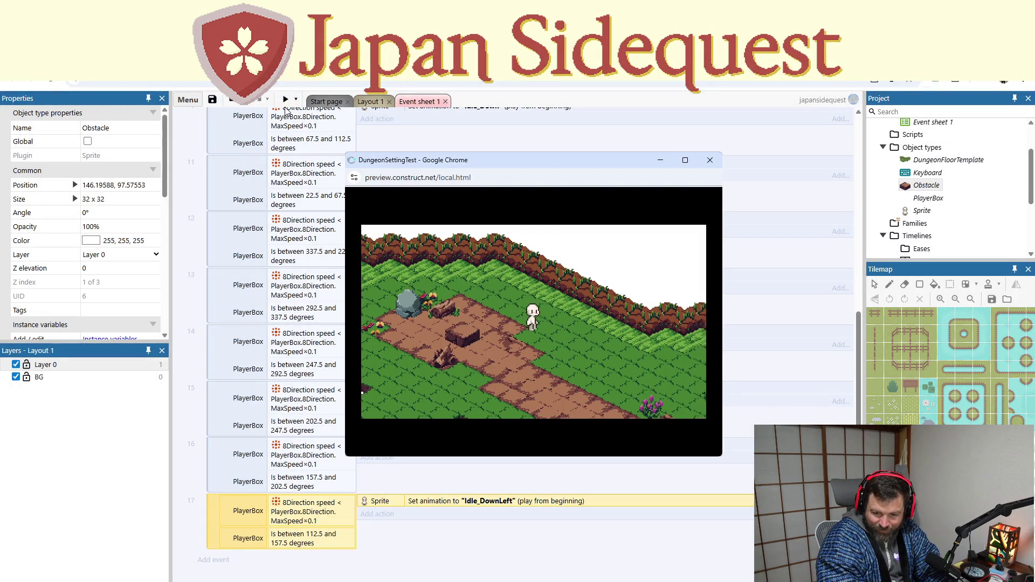
pyautogui.press('Left')
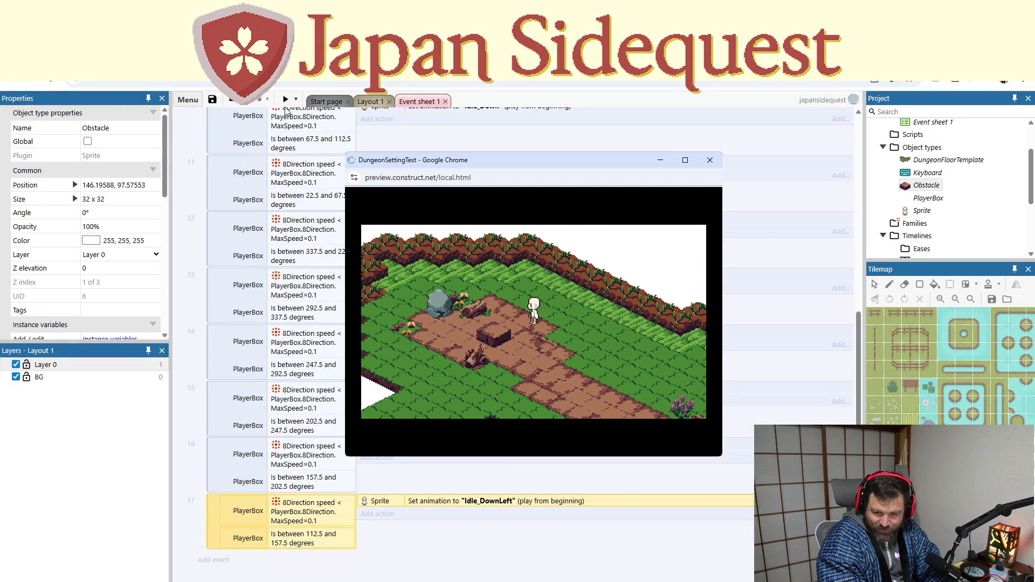
pyautogui.press('Up')
pyautogui.press('Down')
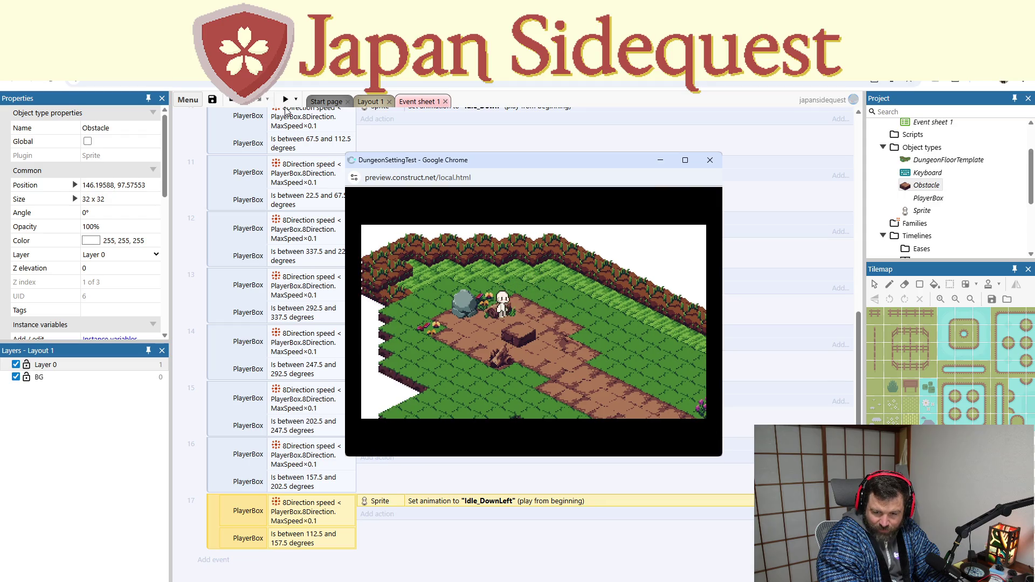
pyautogui.press('Left')
pyautogui.press('Down')
pyautogui.press('Right')
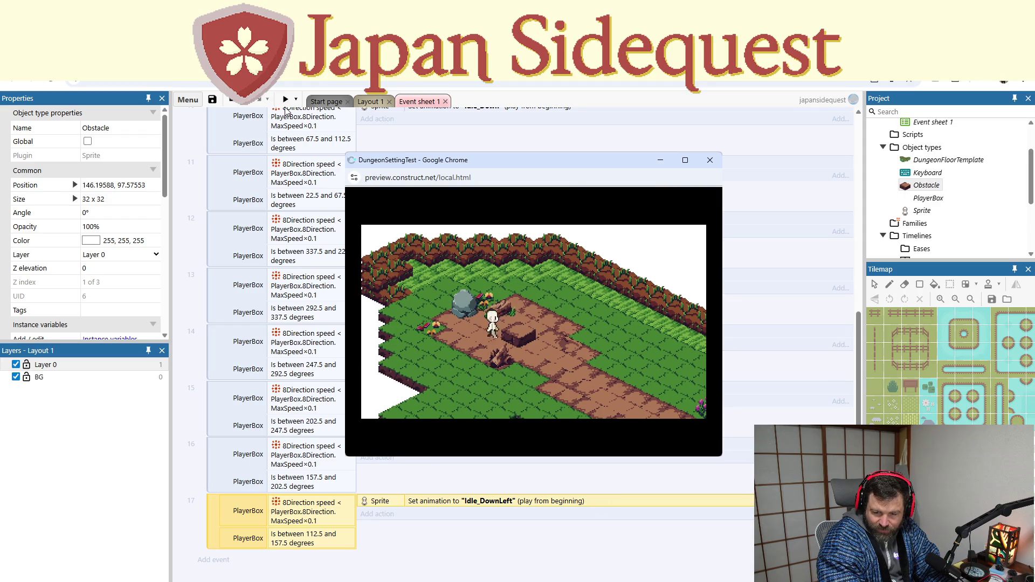
pyautogui.press('Up')
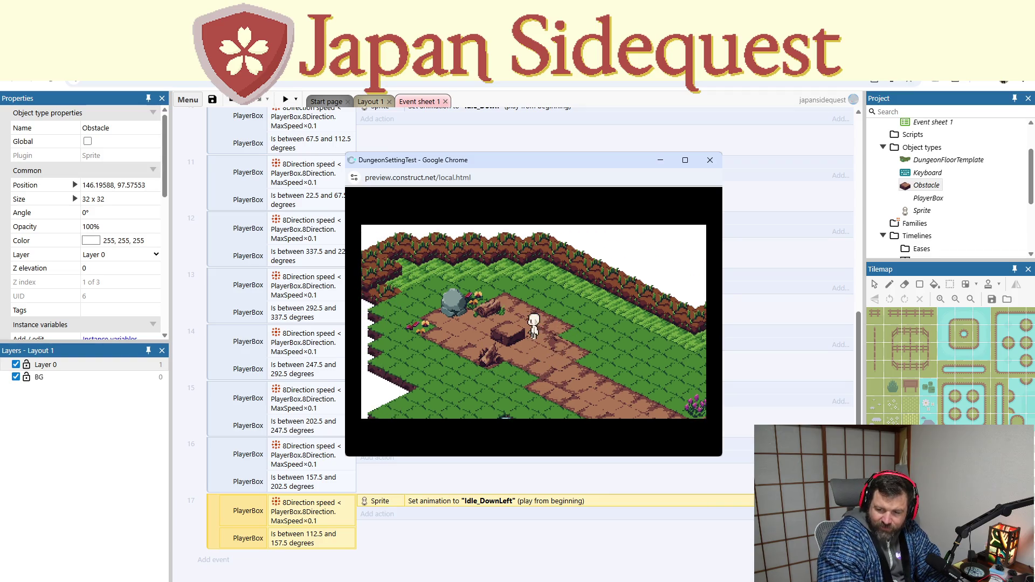
pyautogui.click(709, 160)
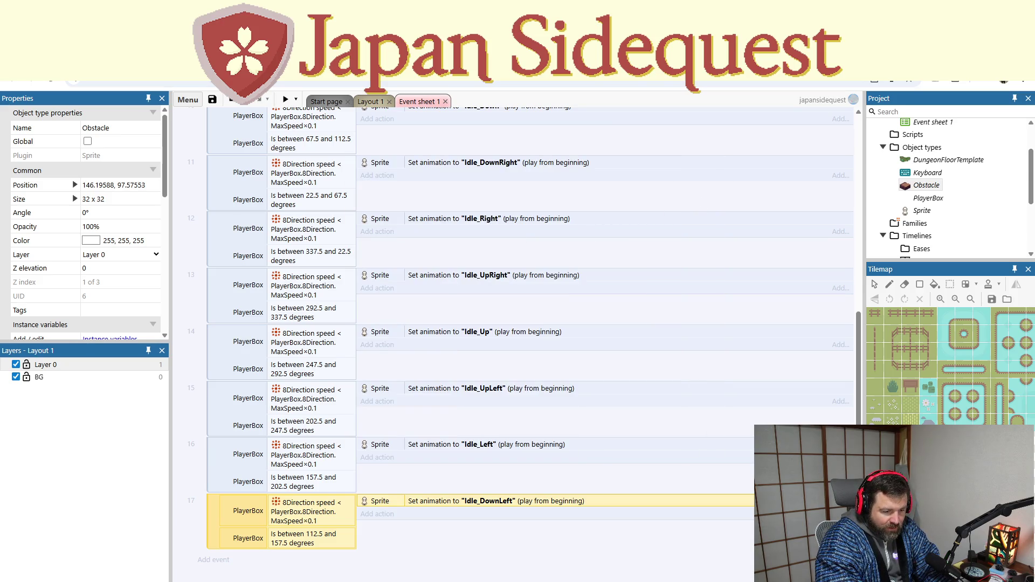
# Step: Crop the Obstacle sprite image twice, trimming it from 32 x 32 to 32 x 24
pyautogui.doubleClick(926, 185)
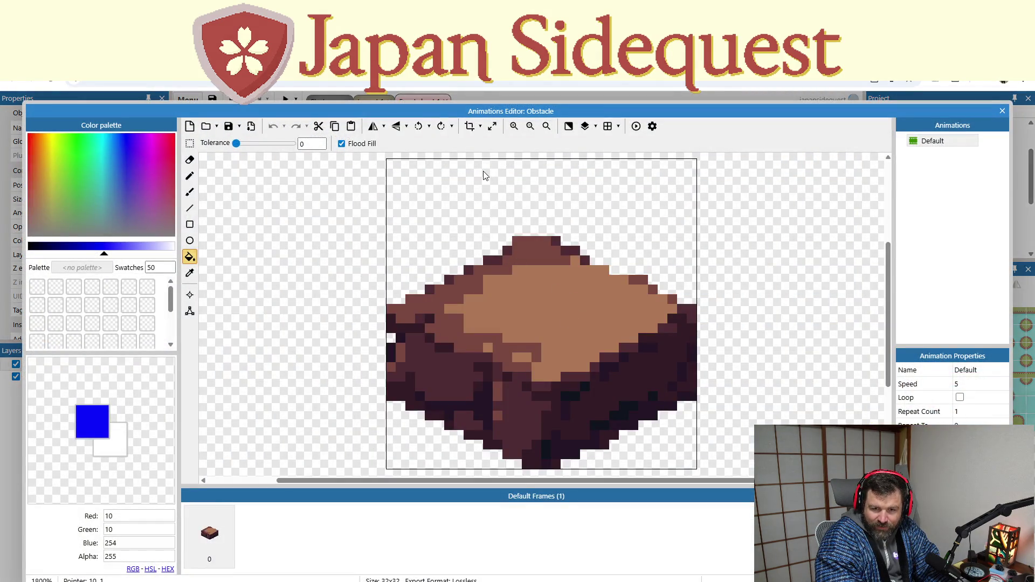
pyautogui.click(471, 126)
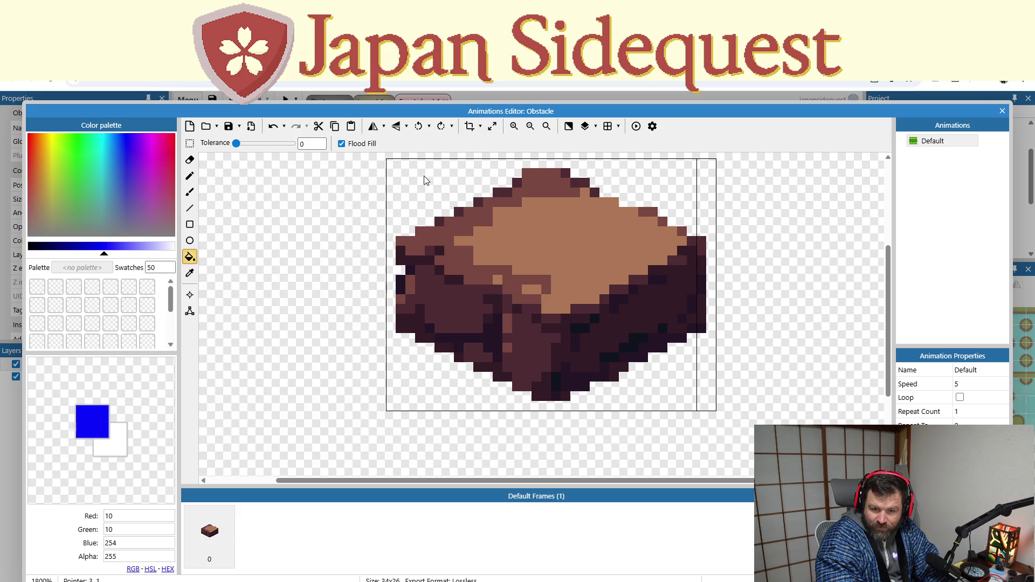
pyautogui.click(471, 127)
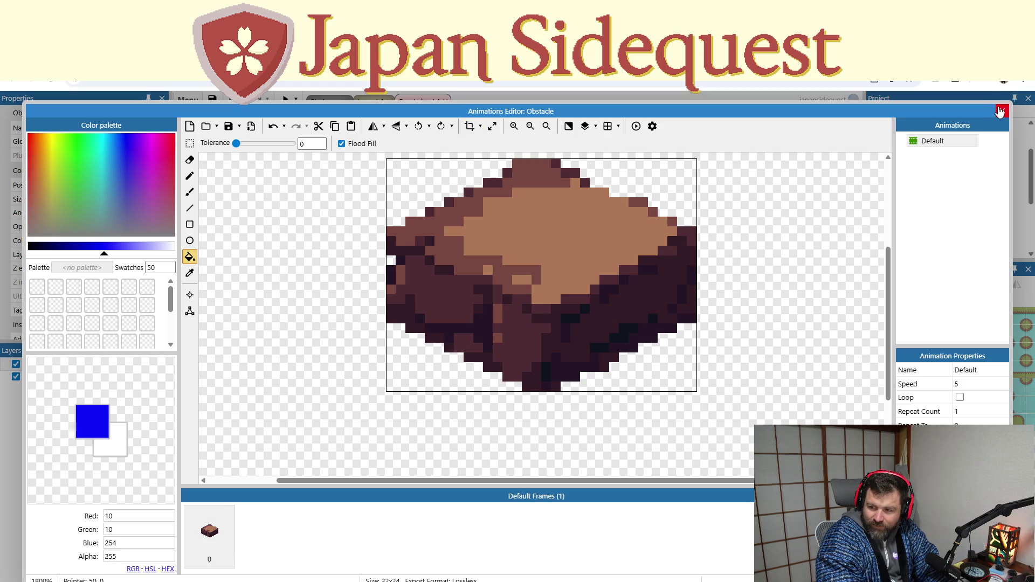
pyautogui.click(1002, 110)
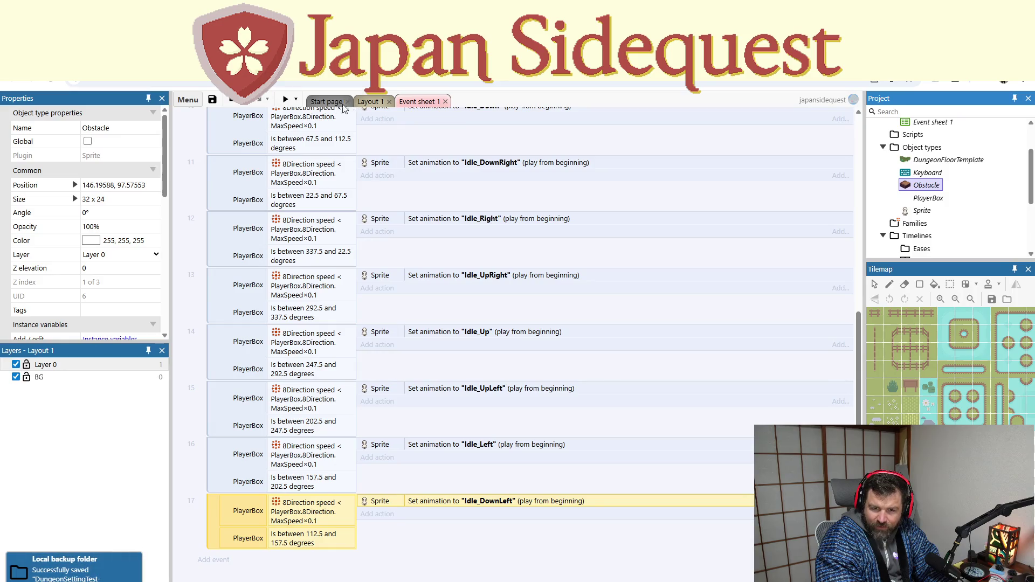
# Step: From Layout 1, preview the level and walk the character right, down to the water, and toward the rock
pyautogui.click(371, 102)
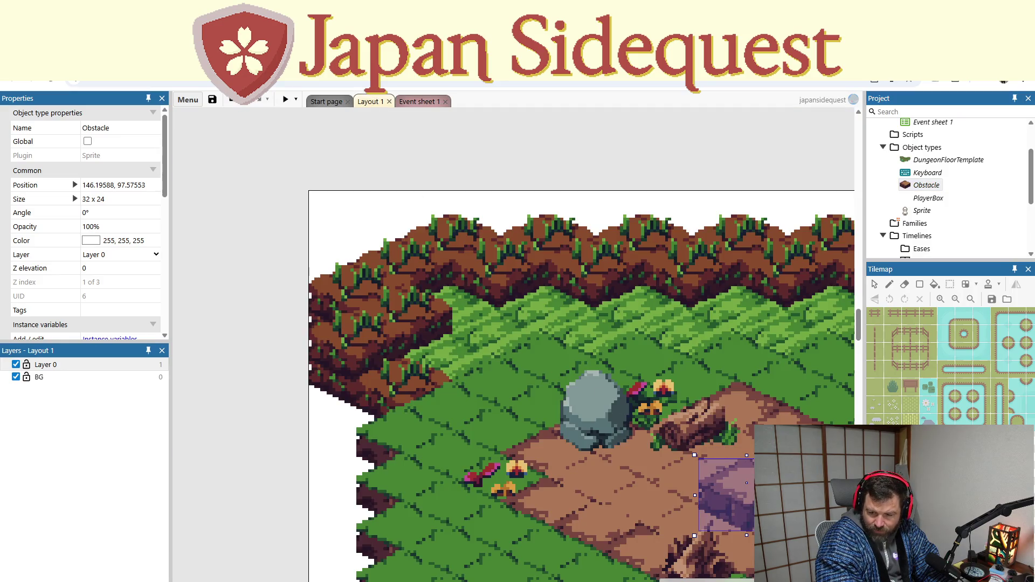
pyautogui.click(286, 102)
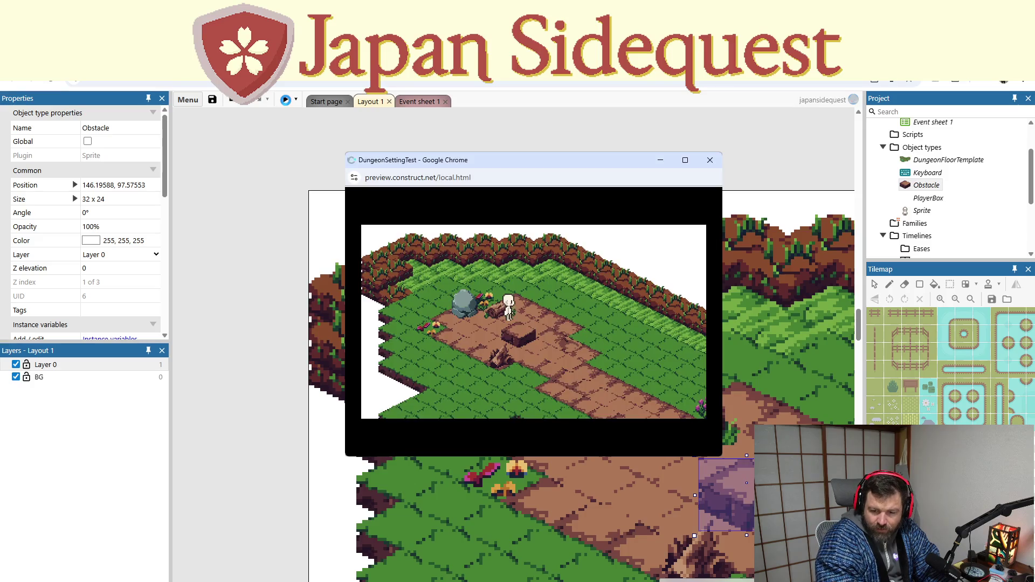
pyautogui.press('Right')
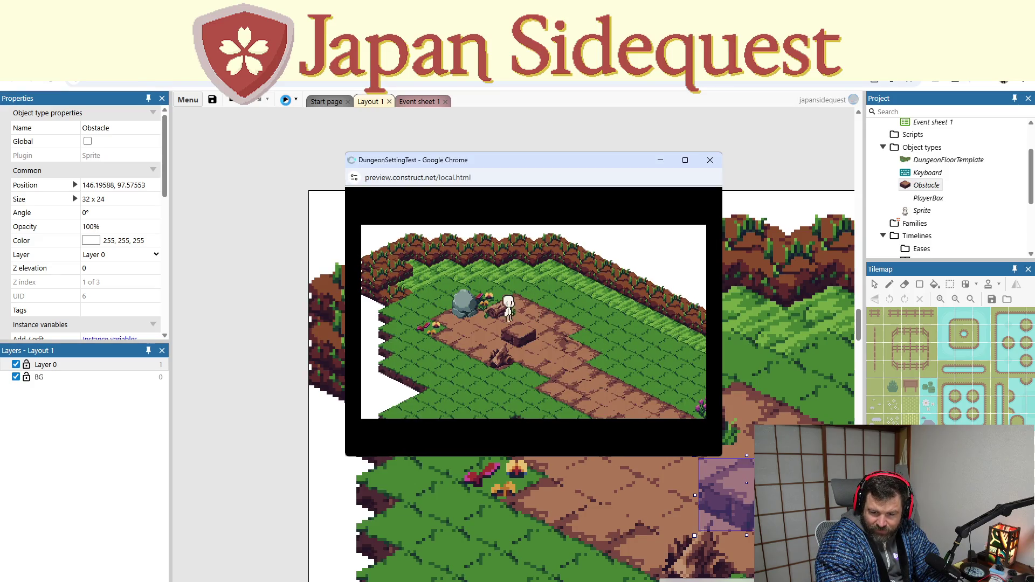
pyautogui.press('Down')
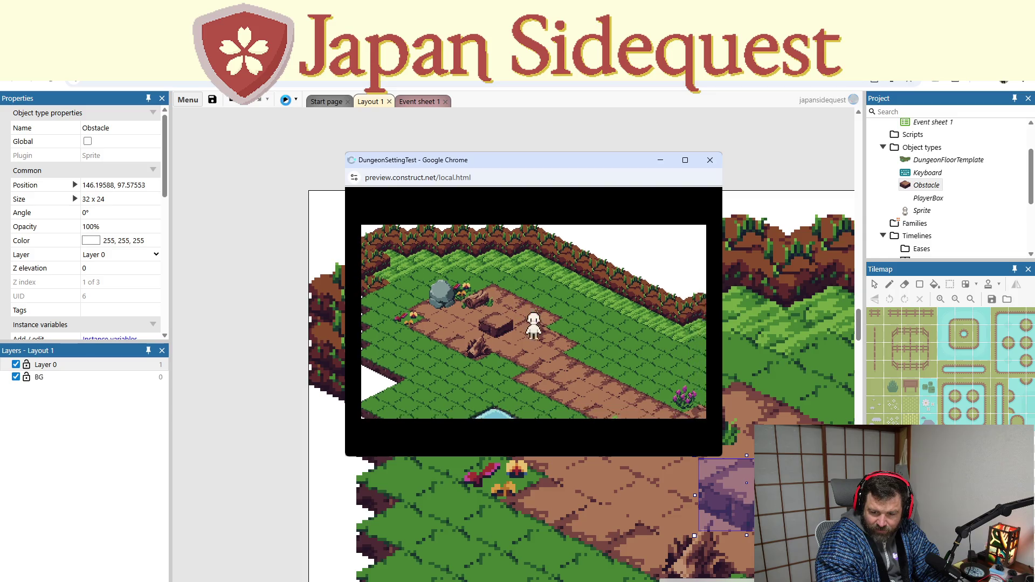
pyautogui.press('Down')
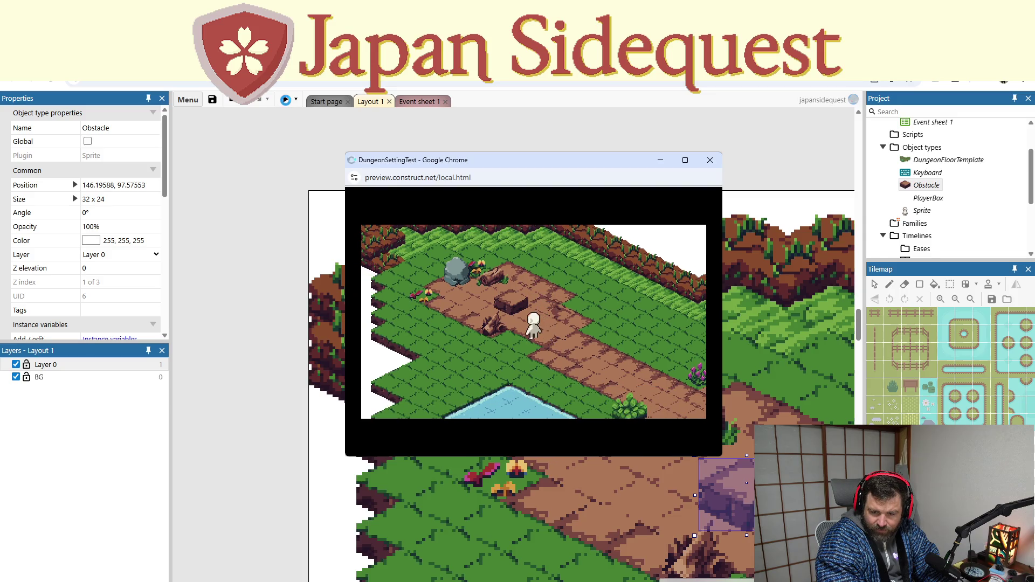
pyautogui.press('Left')
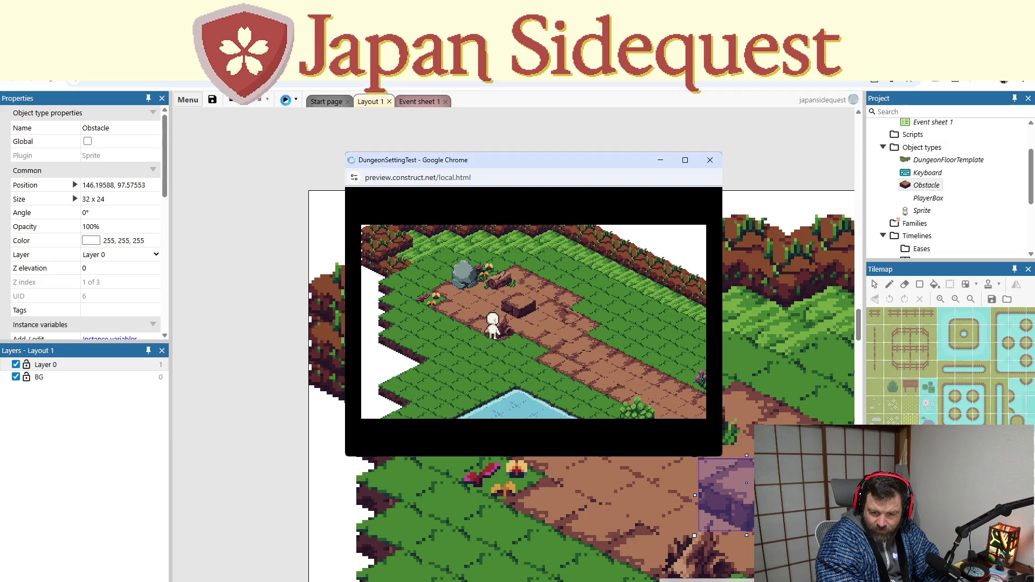
# Step: Push the character against the rock, walk it up-right along the path, then close the preview
pyautogui.press('Right')
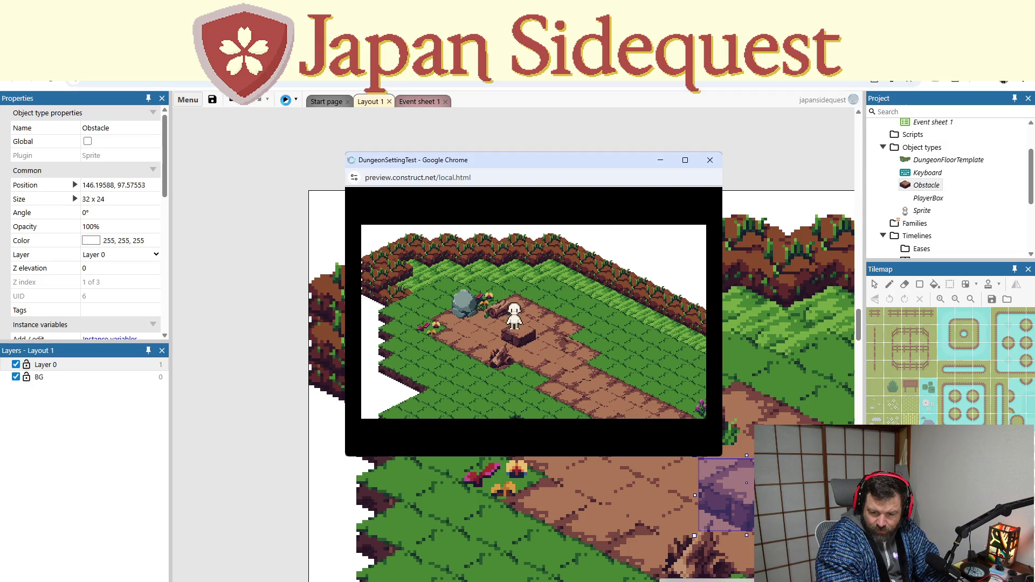
pyautogui.press('Left')
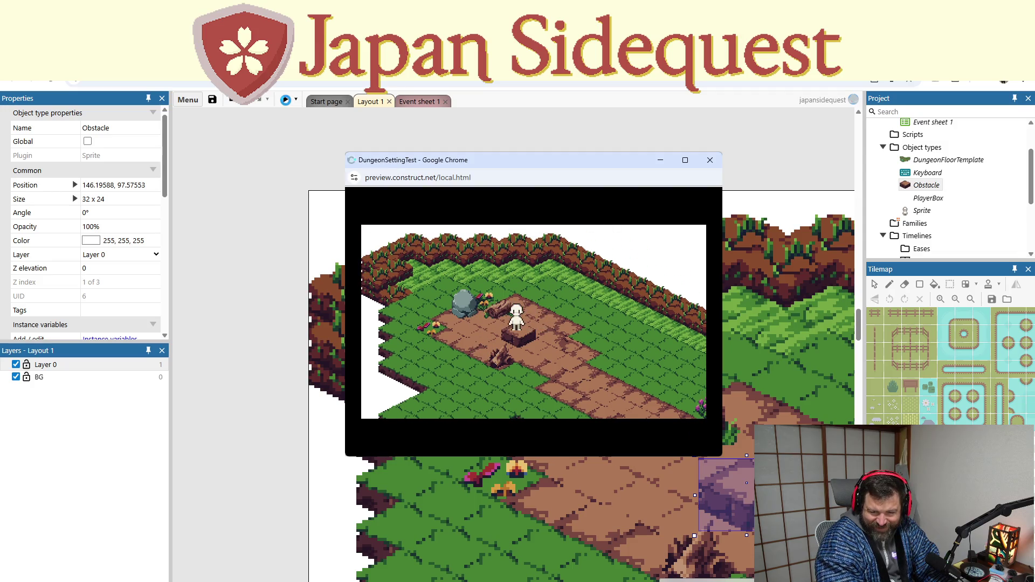
pyautogui.press('Right')
pyautogui.press('Left')
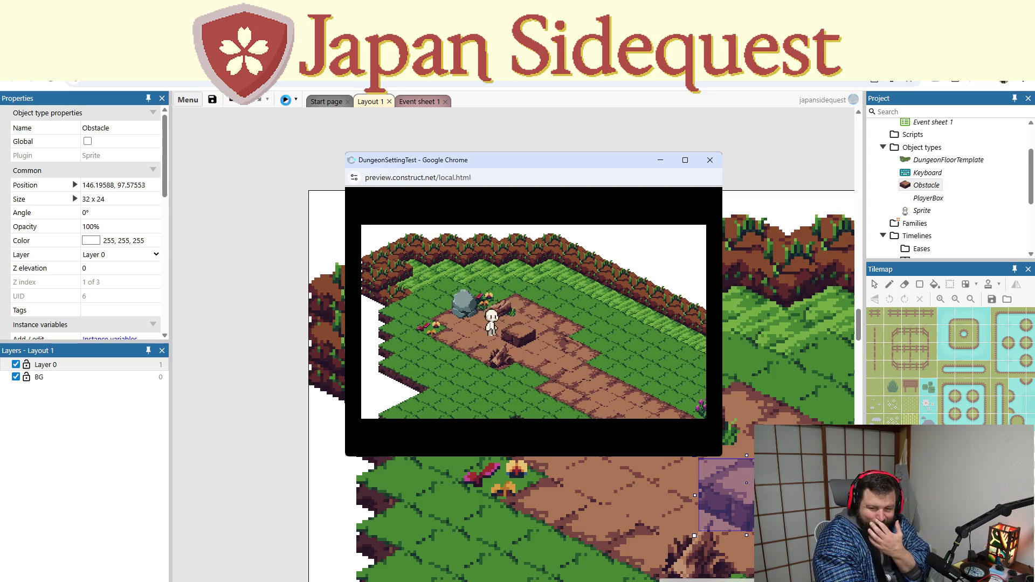
pyautogui.press('Left')
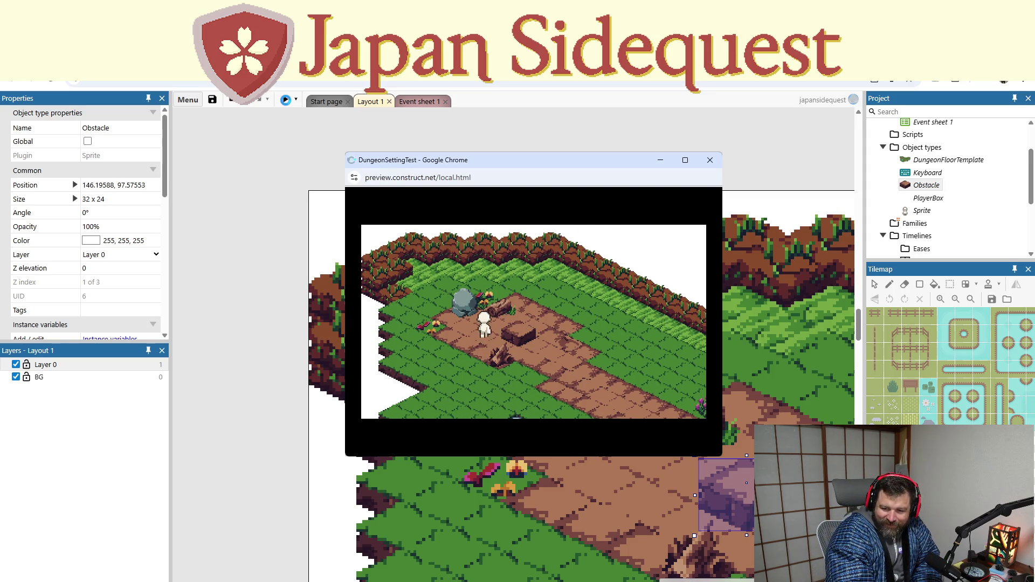
pyautogui.press('Up')
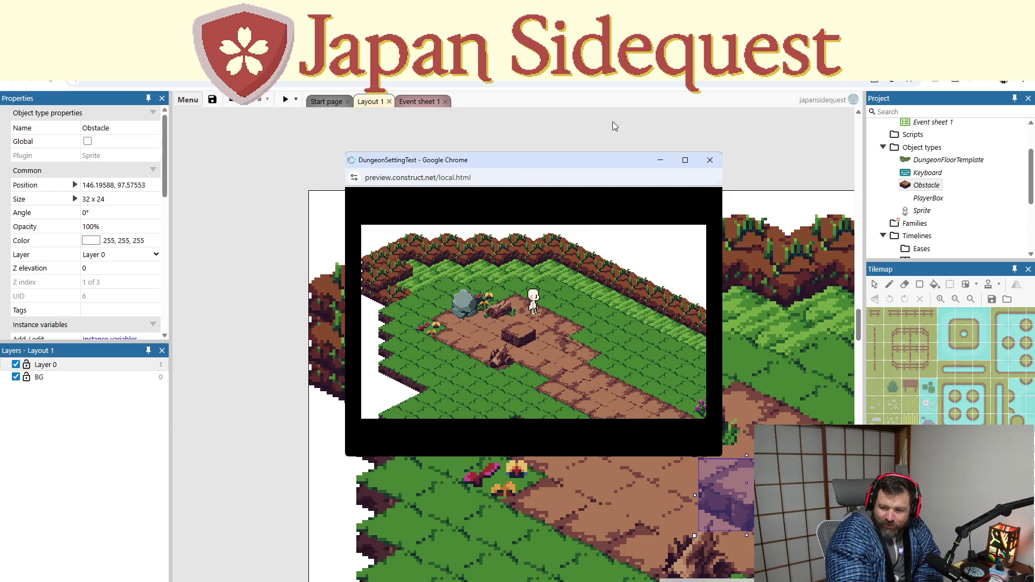
pyautogui.click(710, 160)
pyautogui.scroll(2, 638, 523)
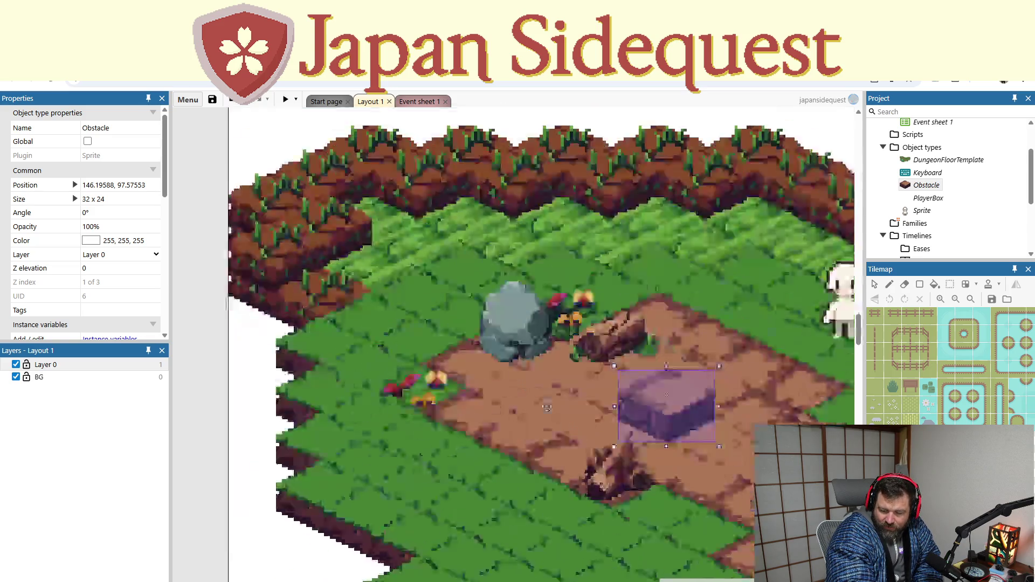
pyautogui.scroll(-3, 485, 377)
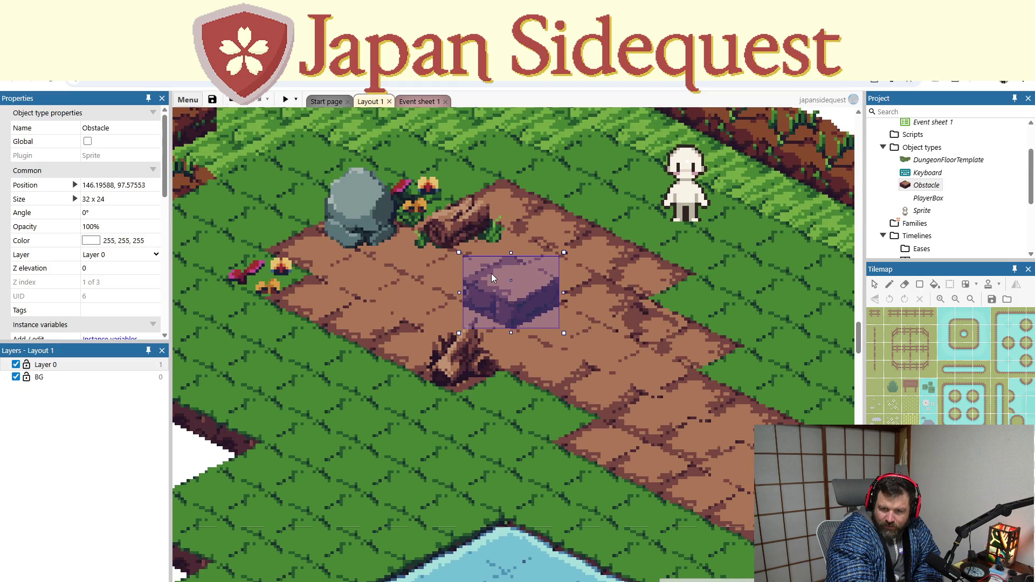
pyautogui.doubleClick(490, 273)
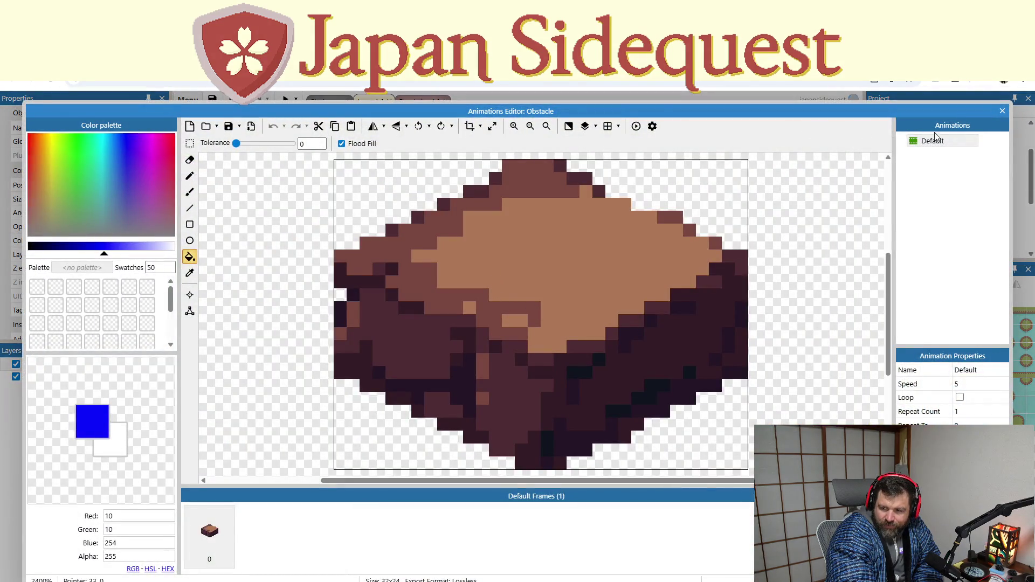
pyautogui.click(1002, 111)
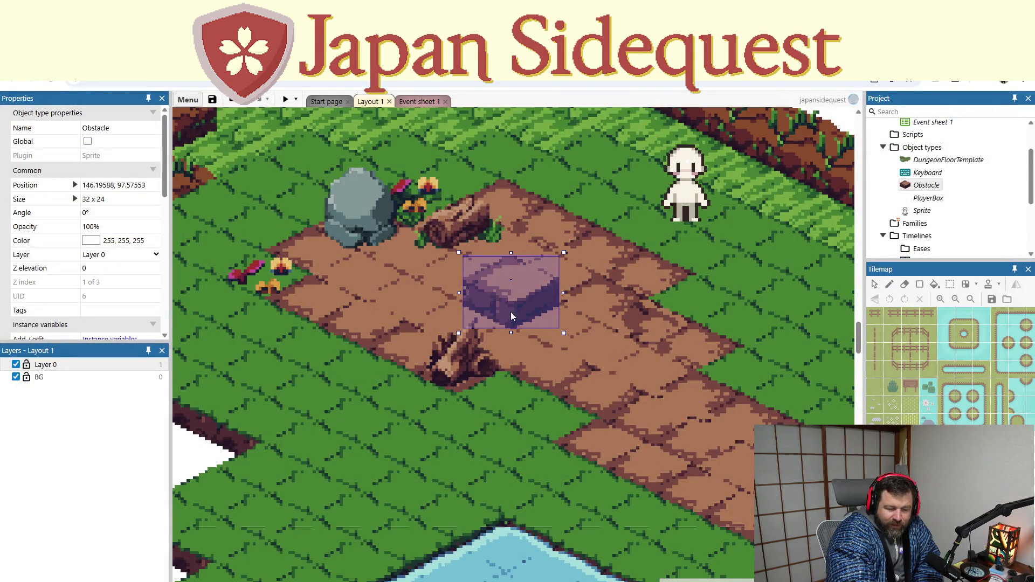
pyautogui.doubleClick(488, 266)
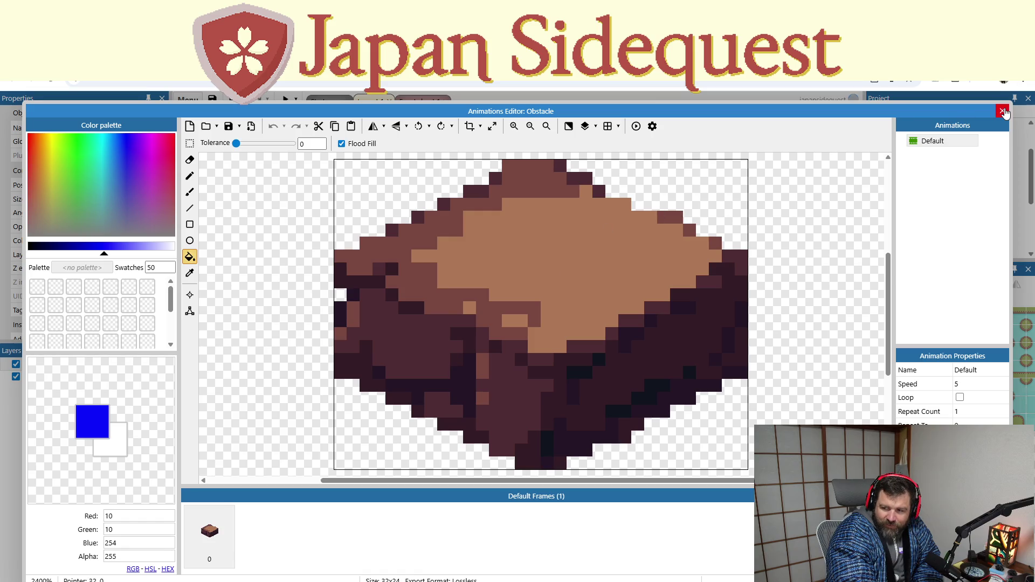
pyautogui.click(1002, 111)
pyautogui.click(286, 101)
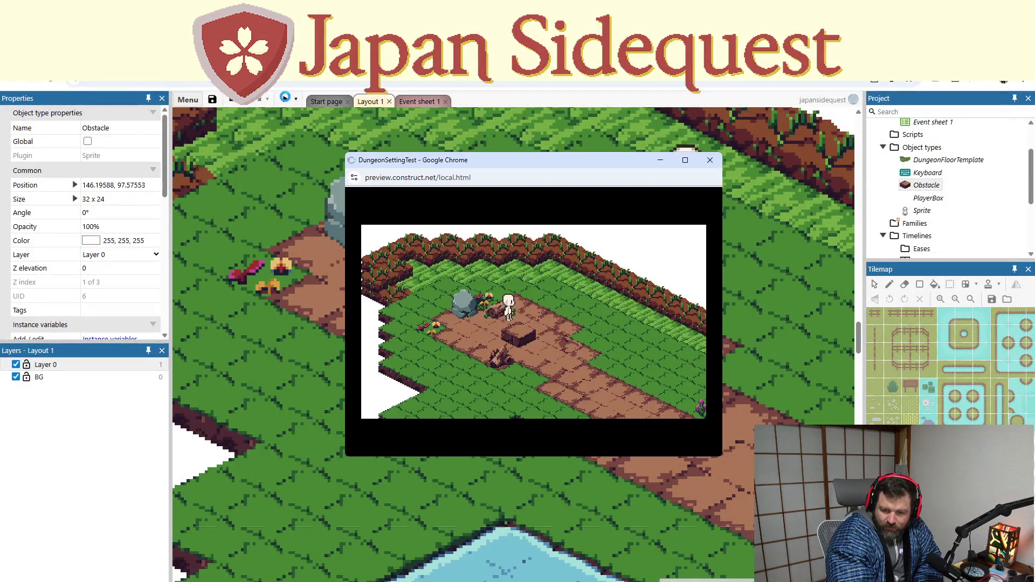
pyautogui.press('Left')
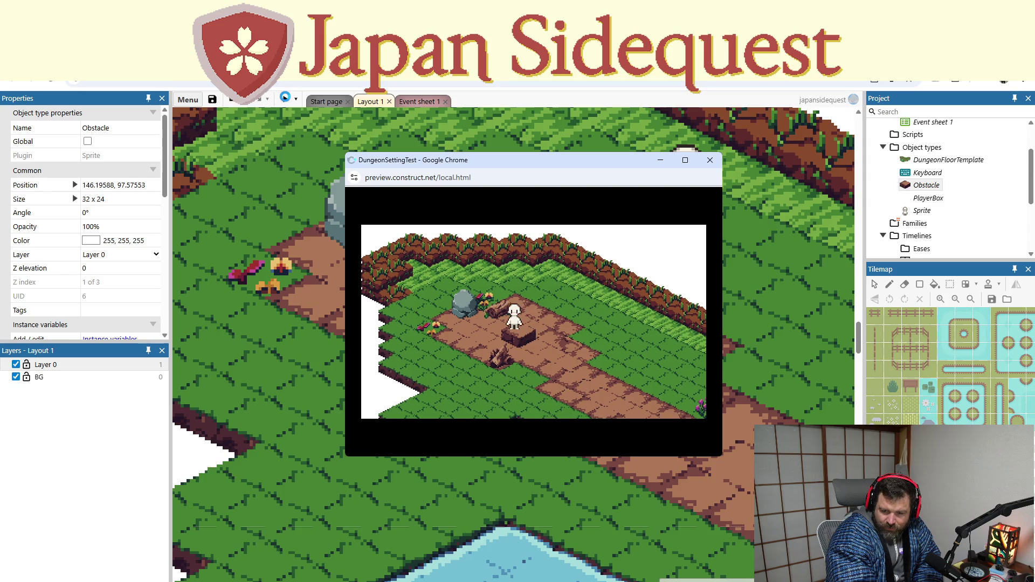
pyautogui.press('Left')
pyautogui.press('Right')
pyautogui.press('Left')
pyautogui.press('Right')
pyautogui.press('Right')
pyautogui.press('Down')
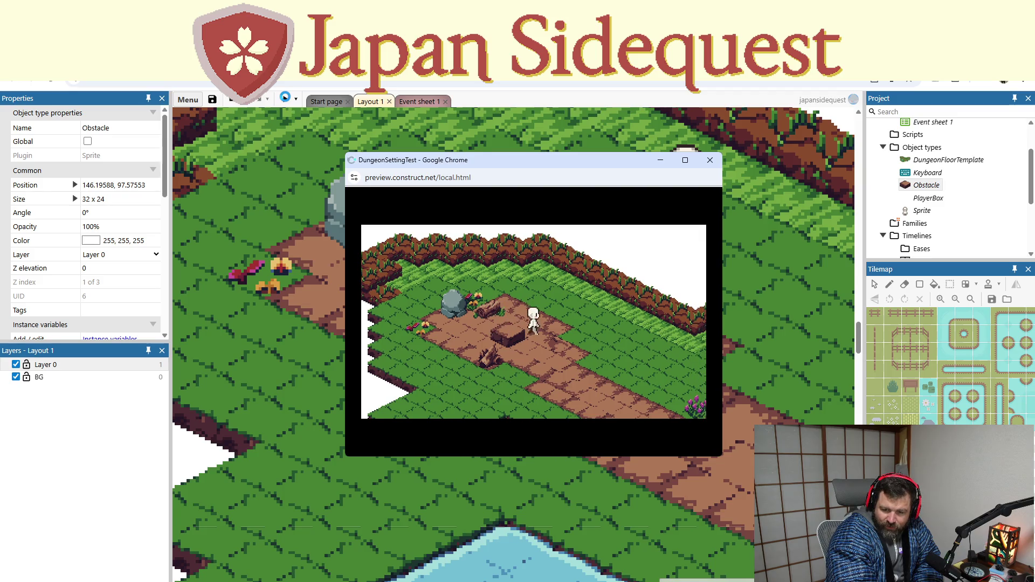
pyautogui.press('Down')
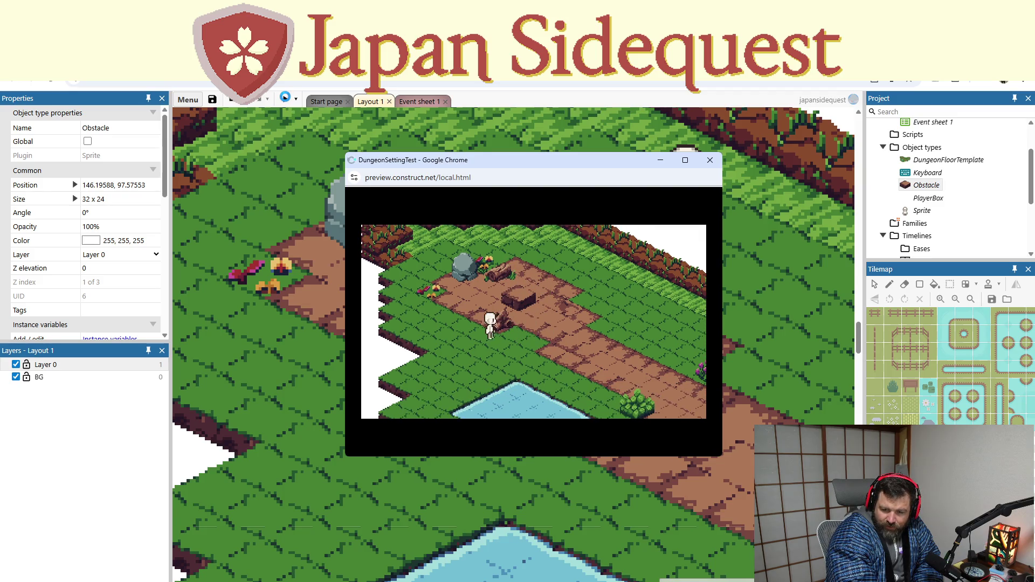
pyautogui.press('Right')
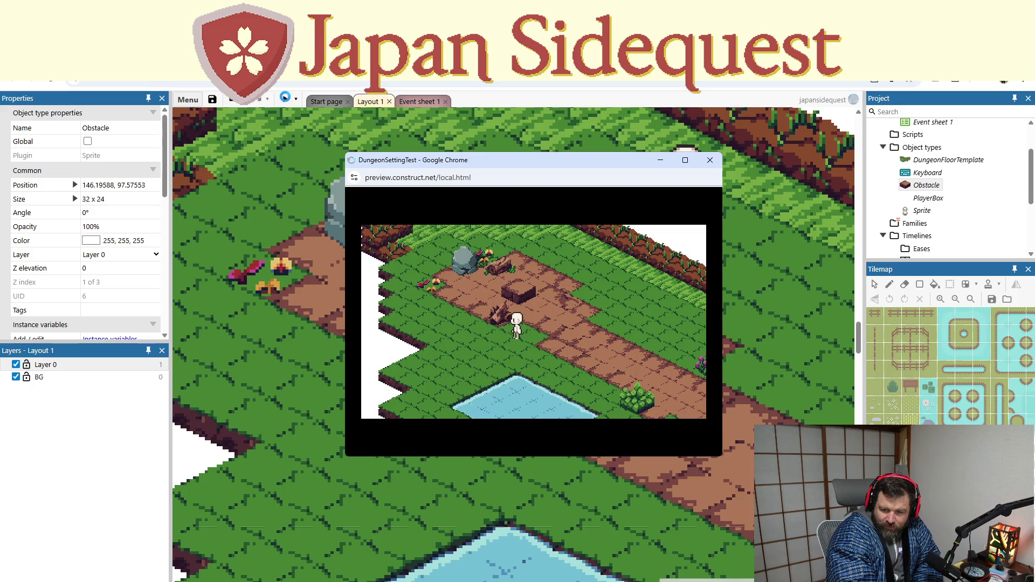
pyautogui.press('Right')
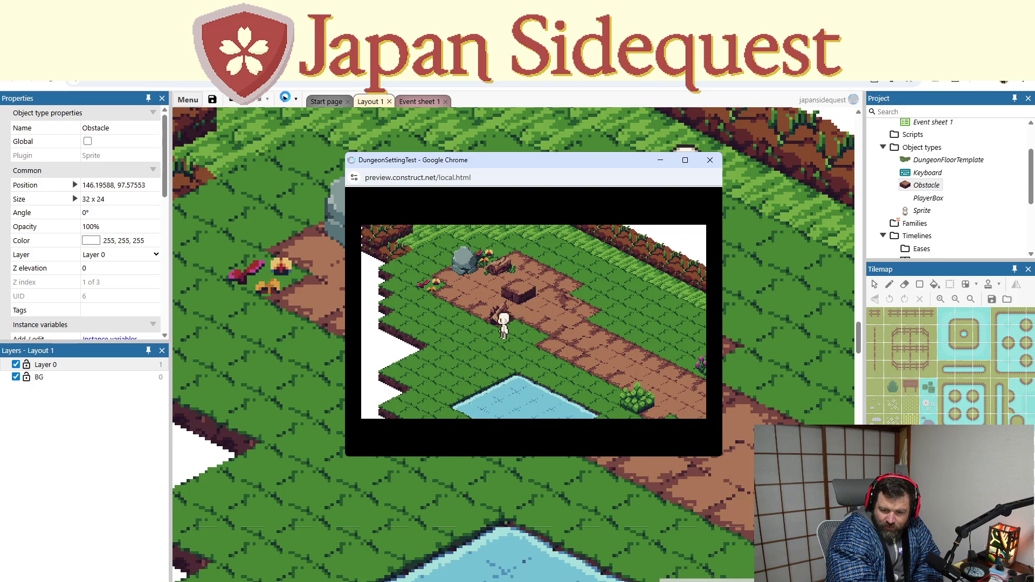
pyautogui.press('Up')
pyautogui.press('Left')
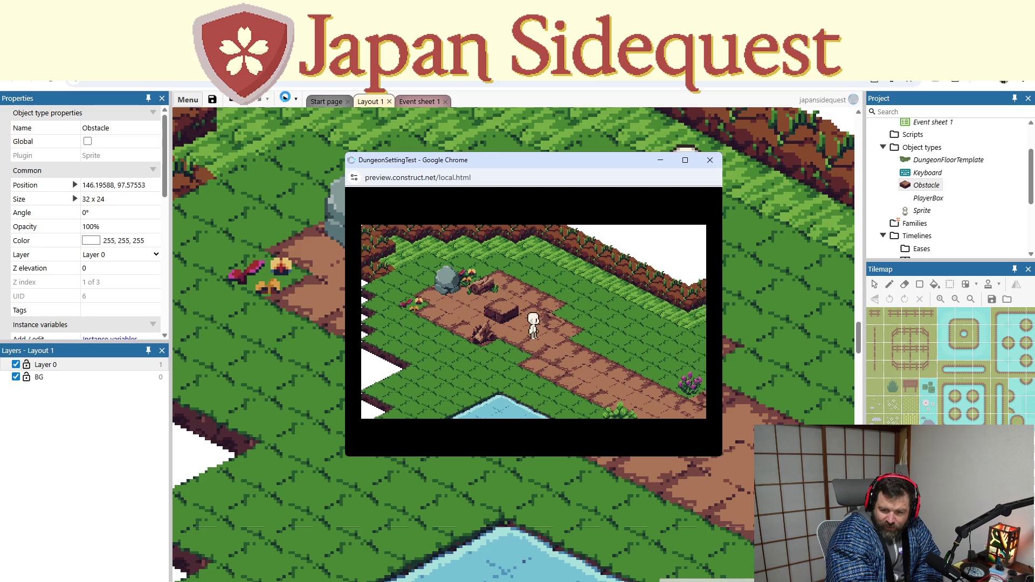
pyautogui.press('Down')
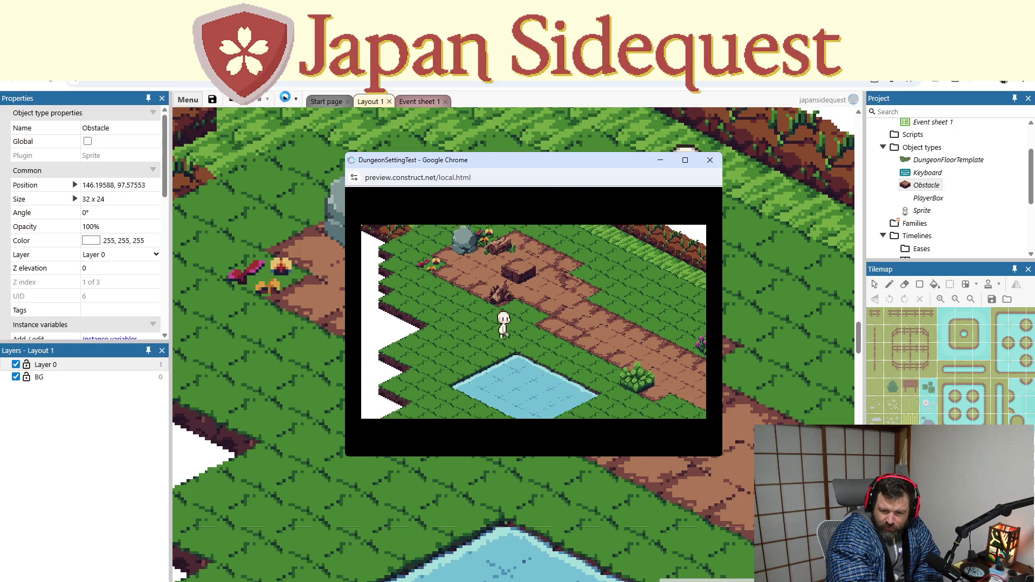
pyautogui.press('Left')
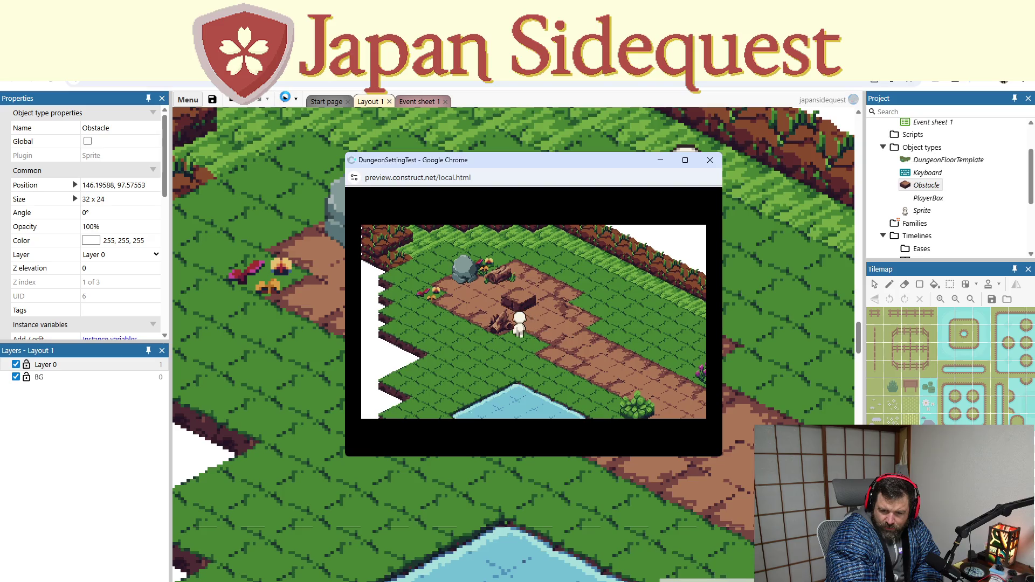
pyautogui.press('Up')
pyautogui.press('Right')
pyautogui.press('Right')
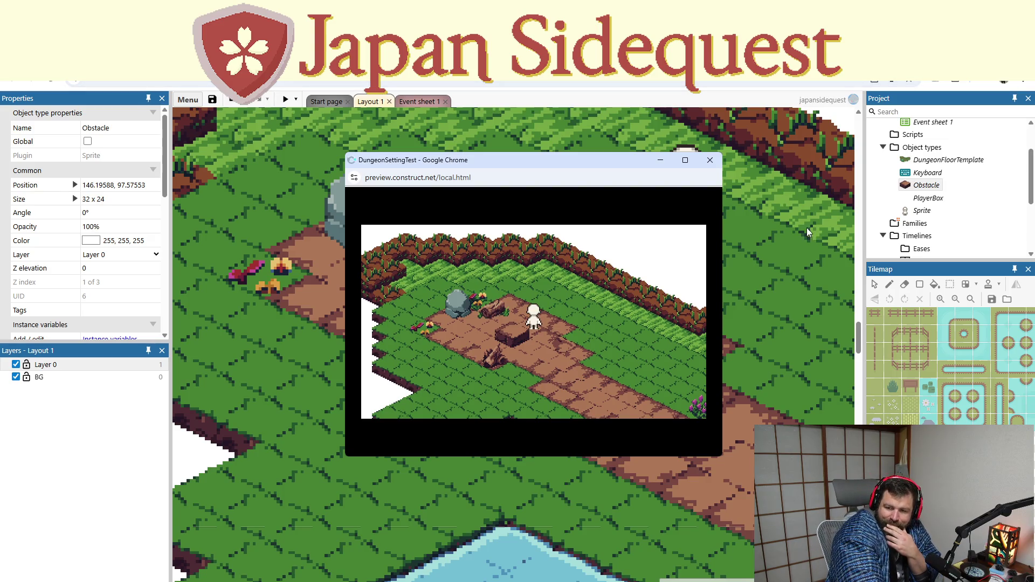
pyautogui.click(709, 160)
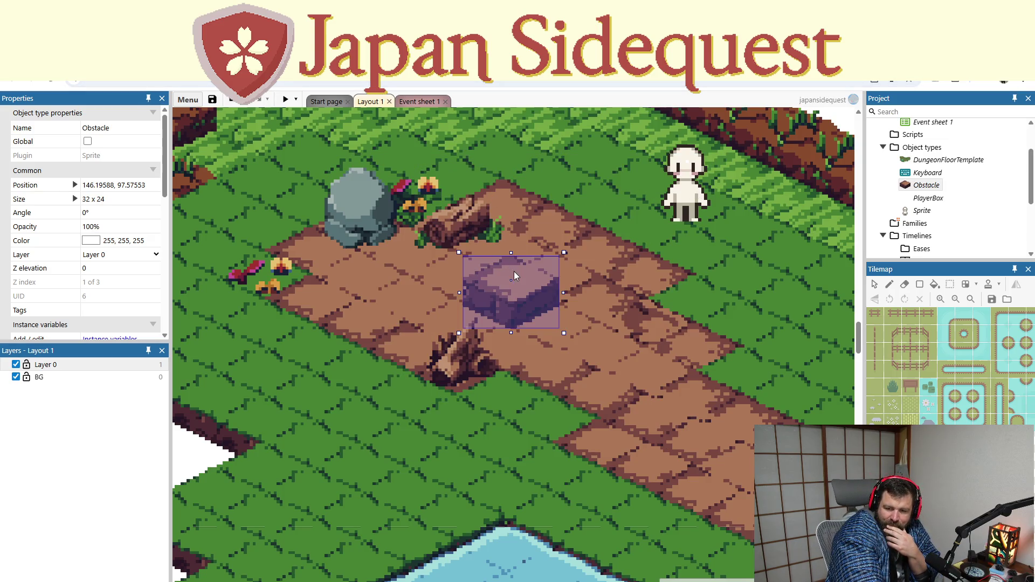
# Step: Open the Obstacle sprite image and bring up its Resize Canvas settings
pyautogui.doubleClick(514, 276)
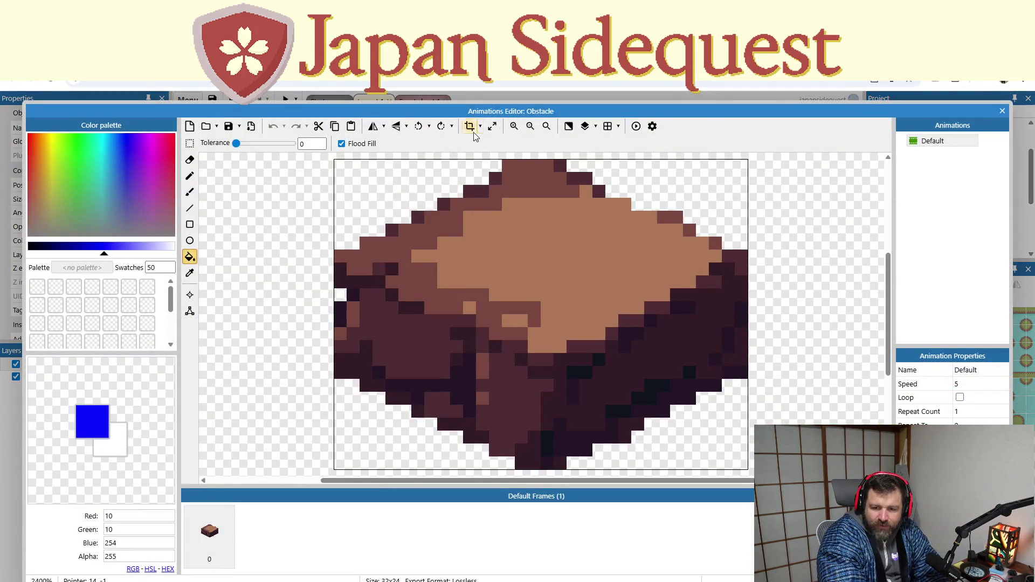
pyautogui.click(479, 125)
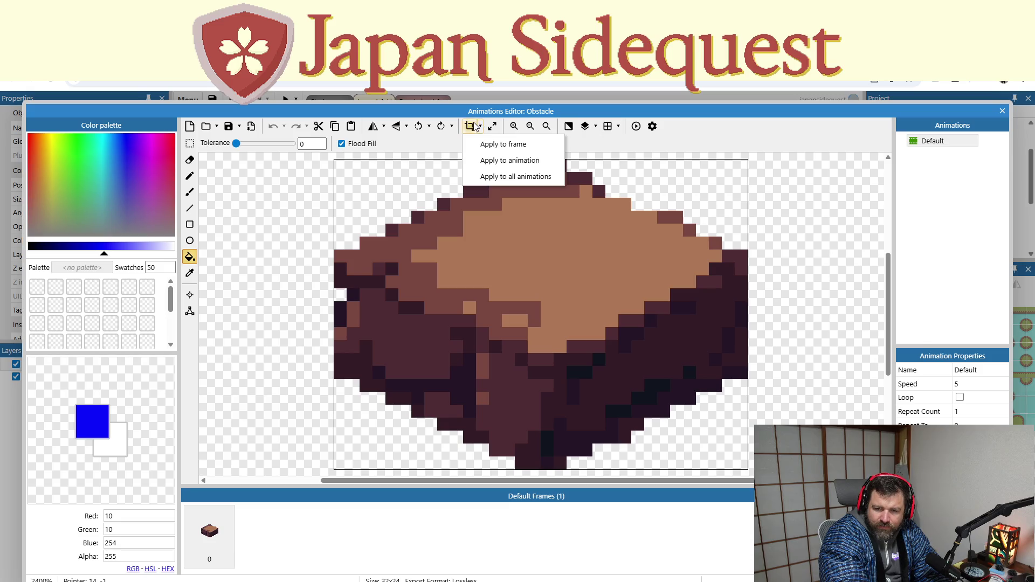
pyautogui.click(492, 125)
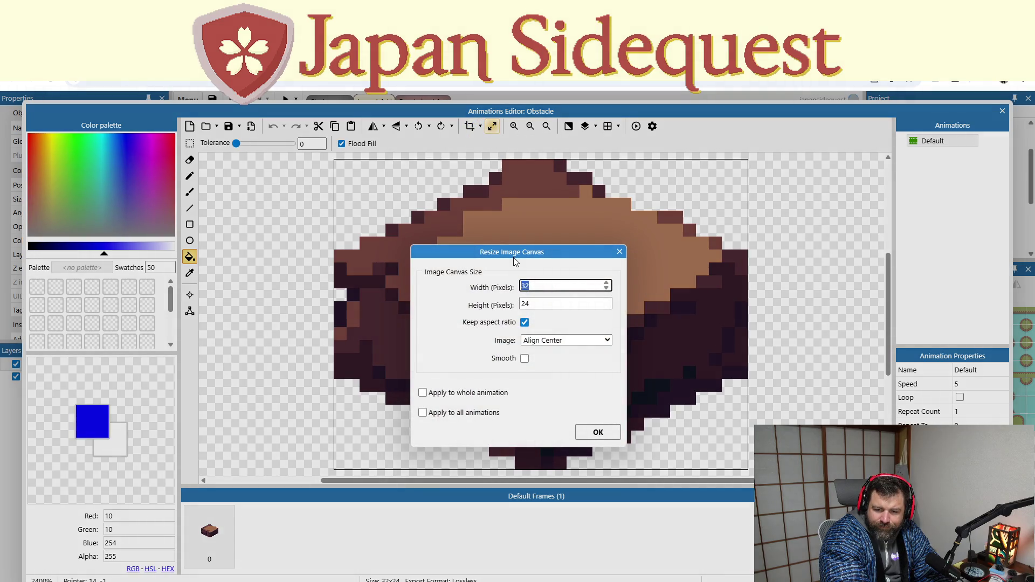
pyautogui.write('37')
pyautogui.press('Tab')
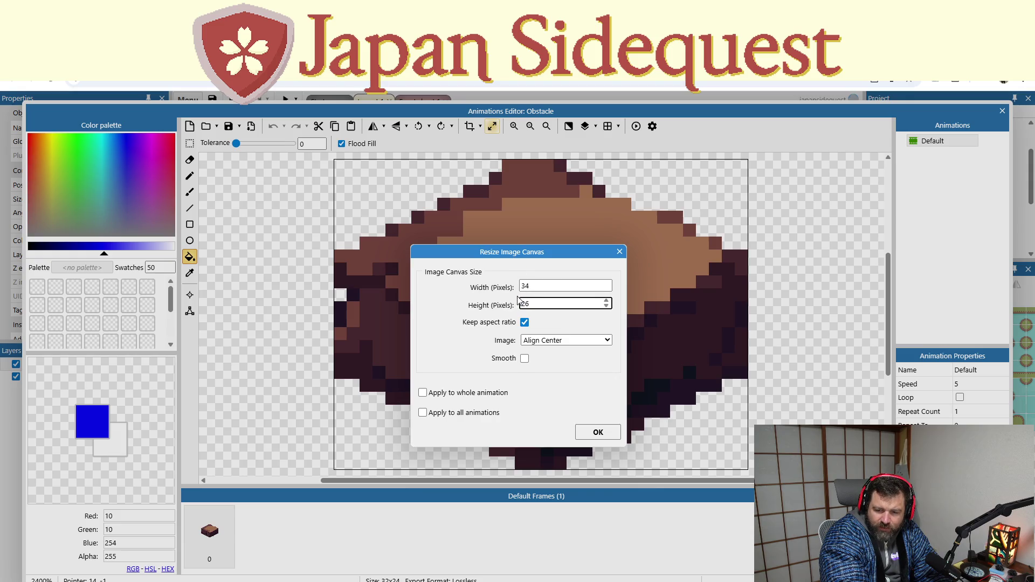
# Step: With Keep aspect ratio unchecked, resize the Obstacle canvas to 32 x 32 and relaunch the preview
pyautogui.click(526, 324)
pyautogui.doubleClick(540, 287)
pyautogui.write('32')
pyautogui.doubleClick(534, 304)
pyautogui.write('2')
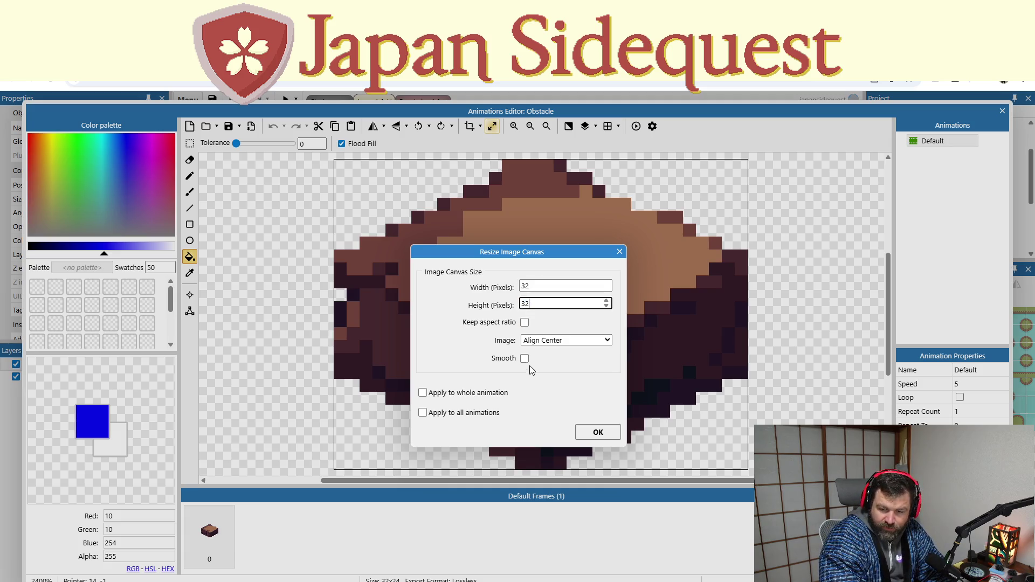
pyautogui.click(525, 322)
pyautogui.click(524, 323)
pyautogui.doubleClick(533, 304)
pyautogui.write('32')
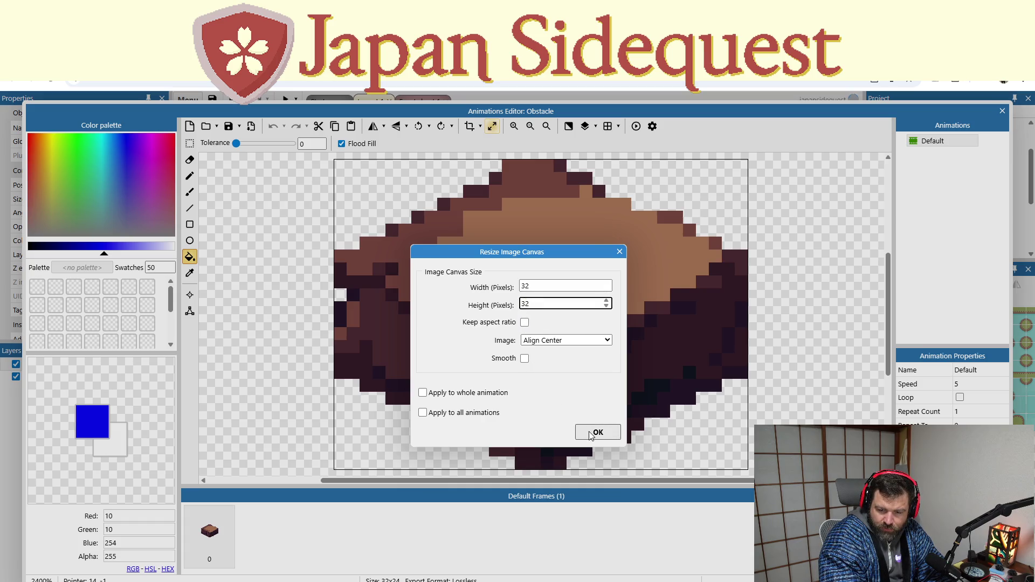
pyautogui.click(589, 432)
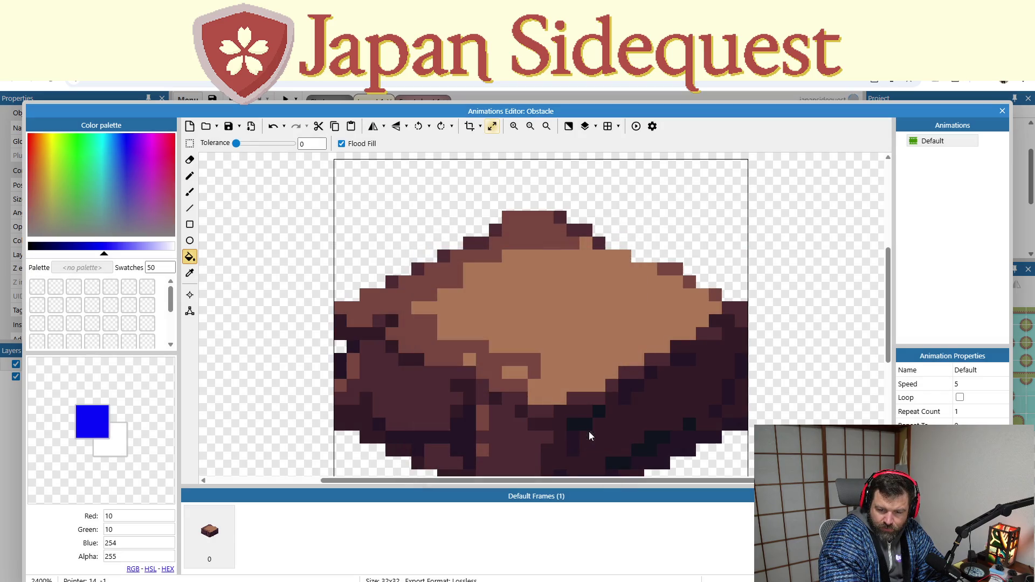
pyautogui.click(1001, 110)
pyautogui.click(287, 101)
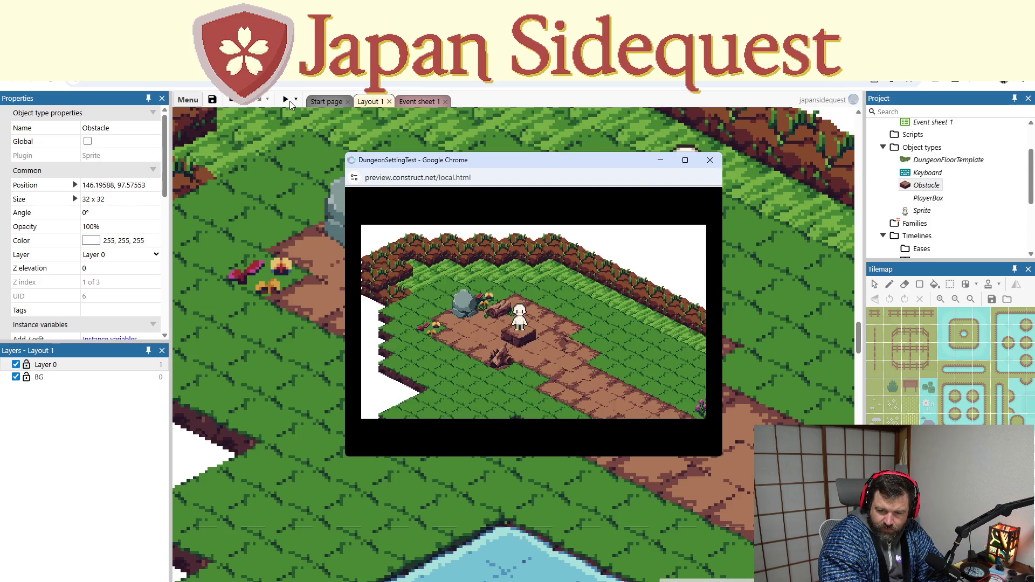
# Step: Walk the player toward the pond, around the 32 x 32 obstacle, then off to the right
pyautogui.press('Down')
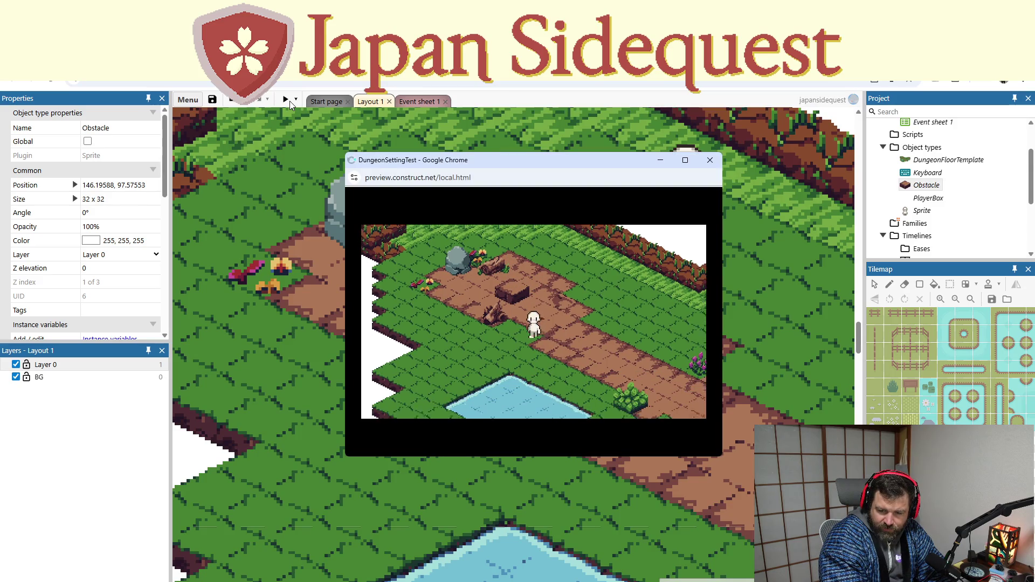
pyautogui.press('Up')
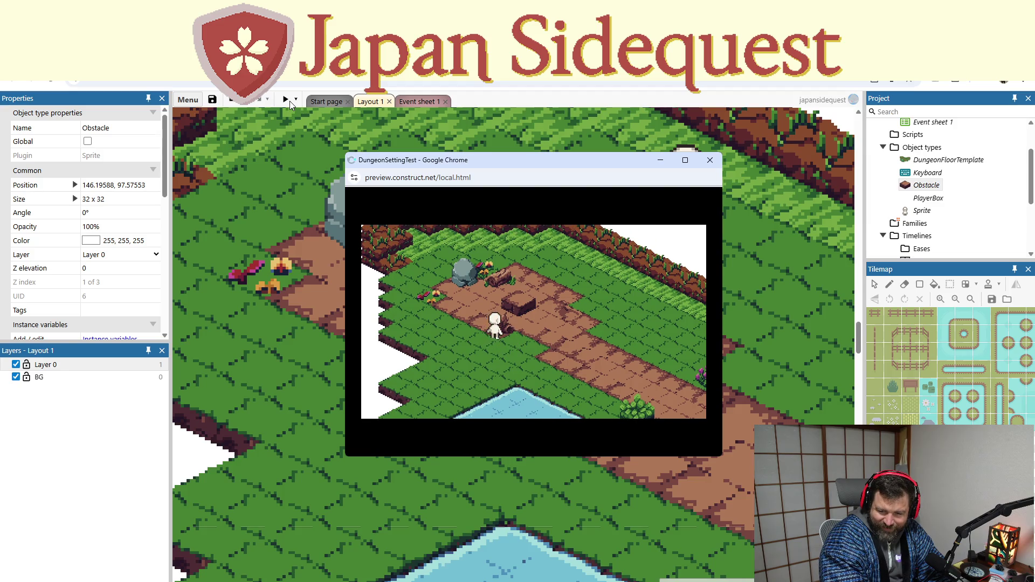
pyautogui.press('Right')
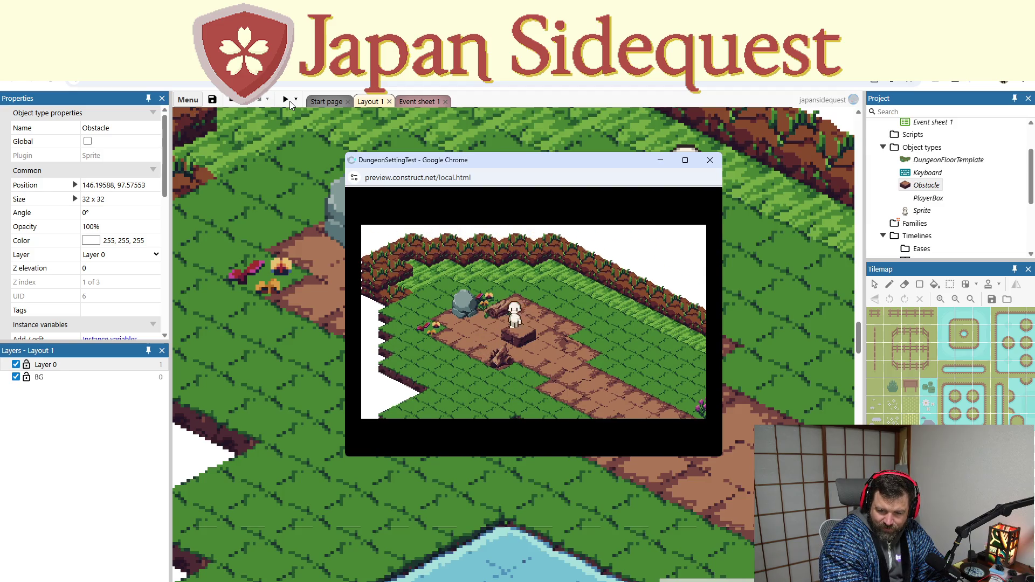
pyautogui.press('Left')
pyautogui.press('Right')
pyautogui.press('Up')
pyautogui.press('Right')
pyautogui.press('Left')
pyautogui.press('Down')
pyautogui.press('Down')
pyautogui.press('Right')
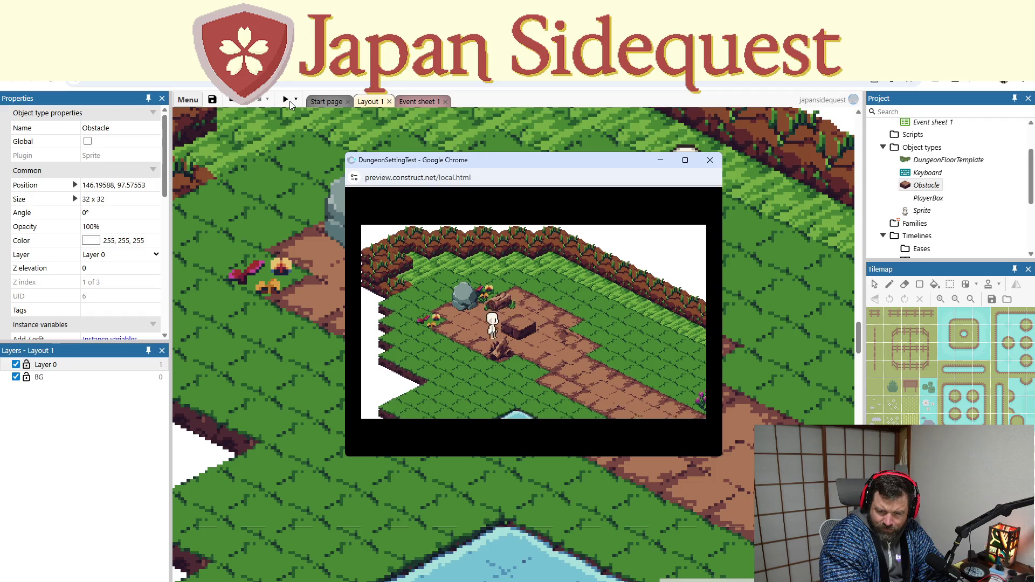
pyautogui.press('Right')
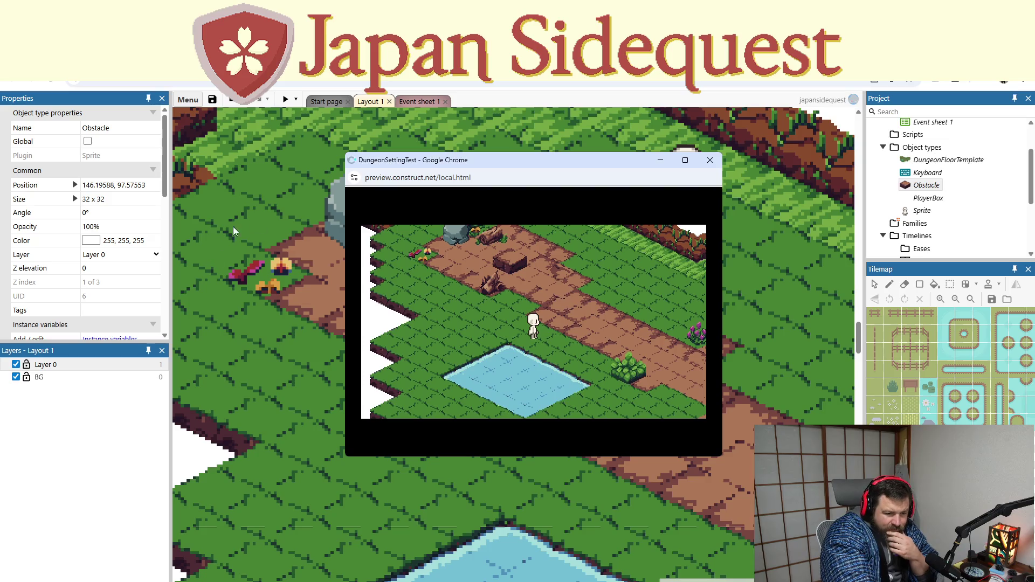
# Step: Flood-fill the PlayerBox sprite's 16 x 32 frame with solid blue
pyautogui.click(710, 160)
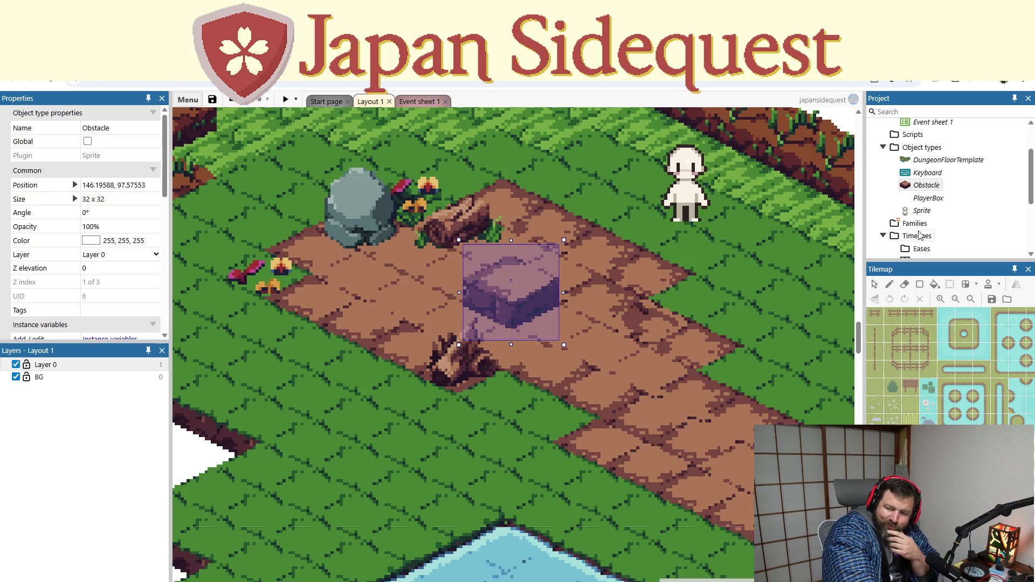
pyautogui.click(938, 198)
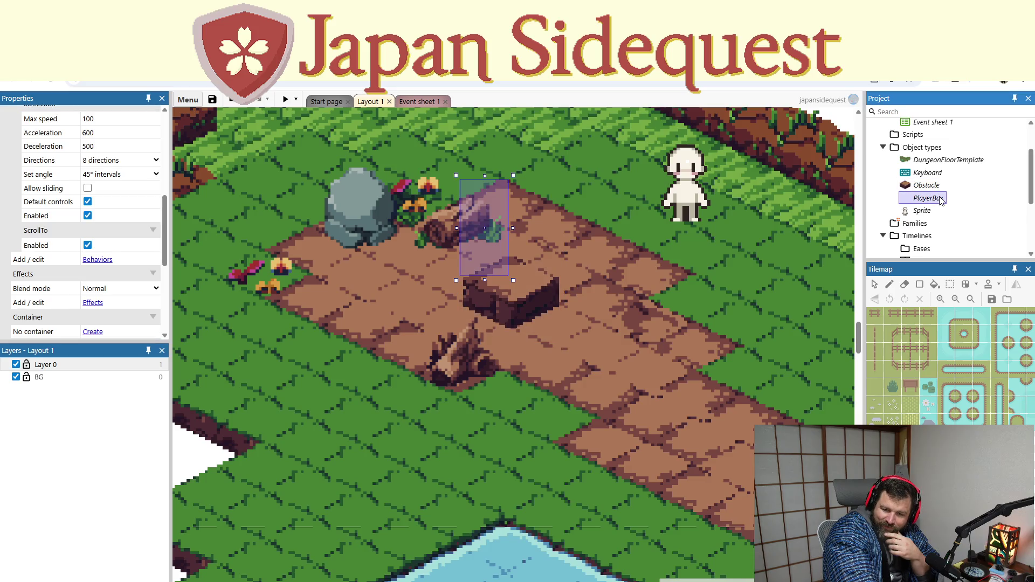
pyautogui.doubleClick(941, 200)
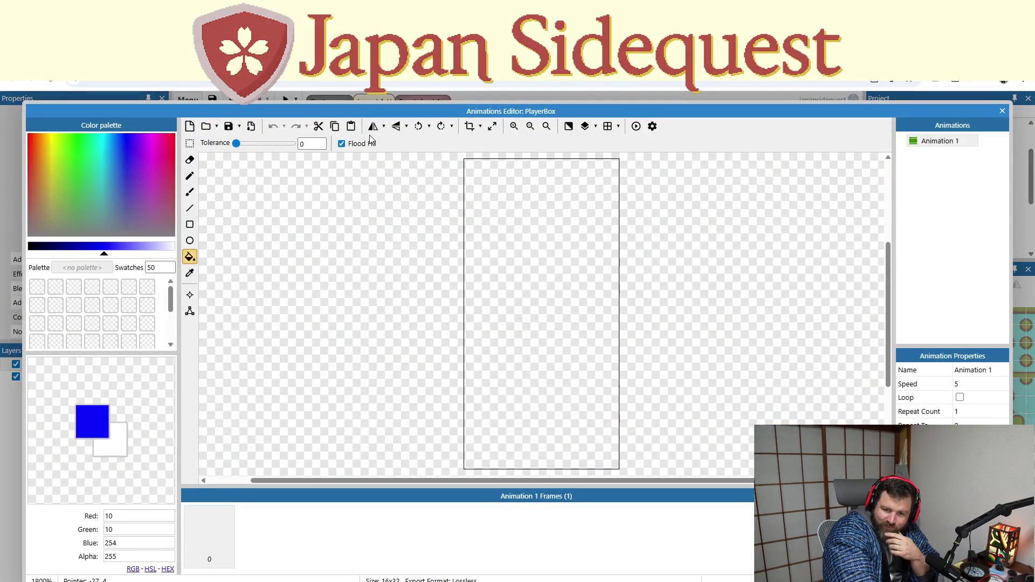
pyautogui.click(613, 301)
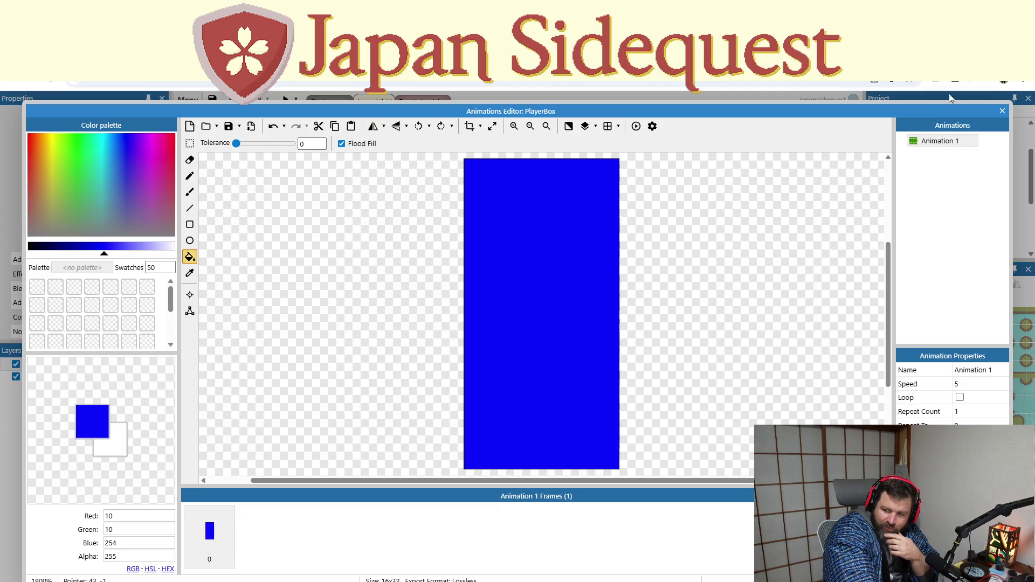
pyautogui.click(1002, 111)
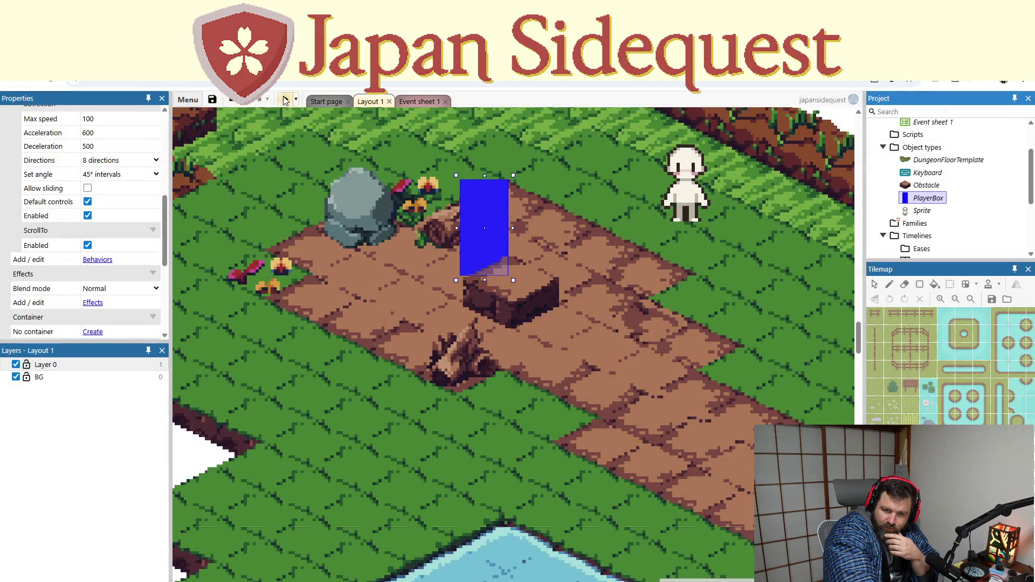
# Step: Preview with F5, steer the blue PlayerBox down, diagonally and back along the path, then close it
pyautogui.press('F5')
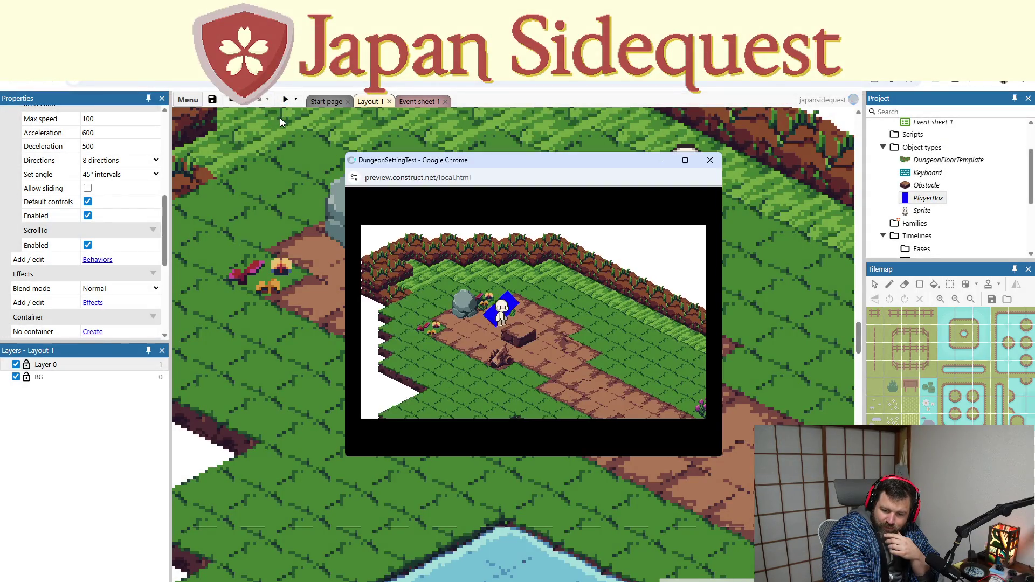
pyautogui.press('Right')
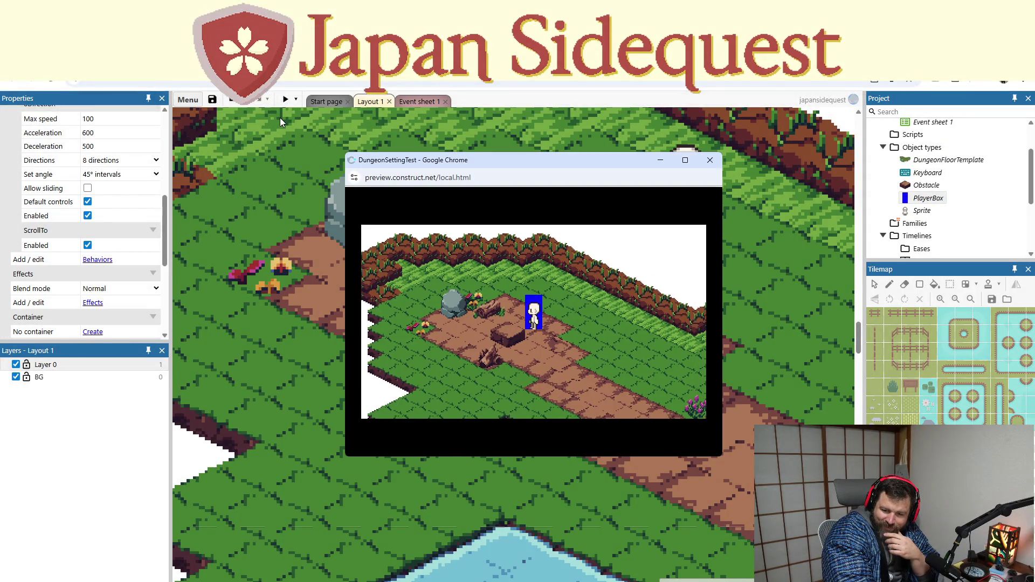
pyautogui.press('Down')
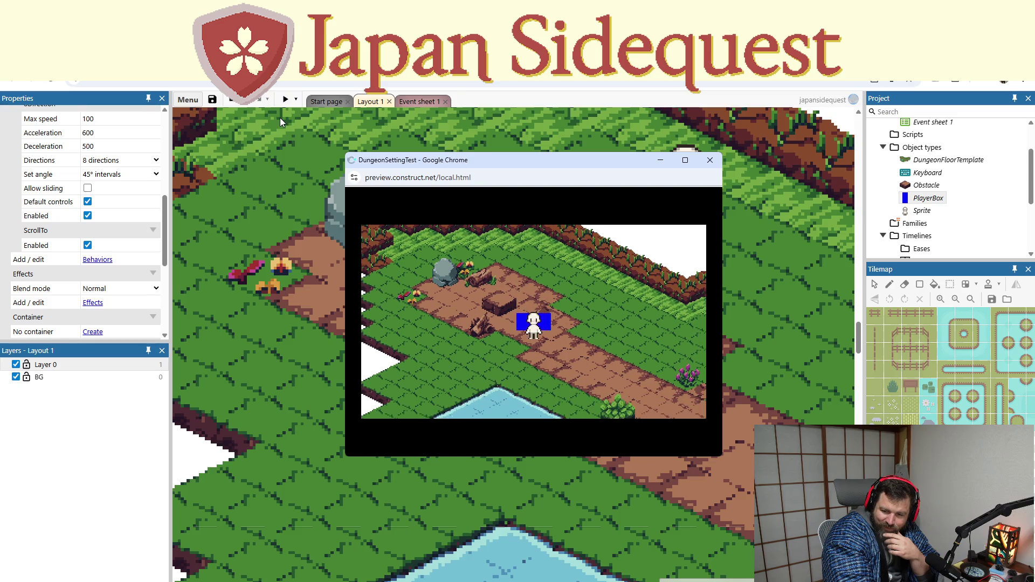
pyautogui.press('Left')
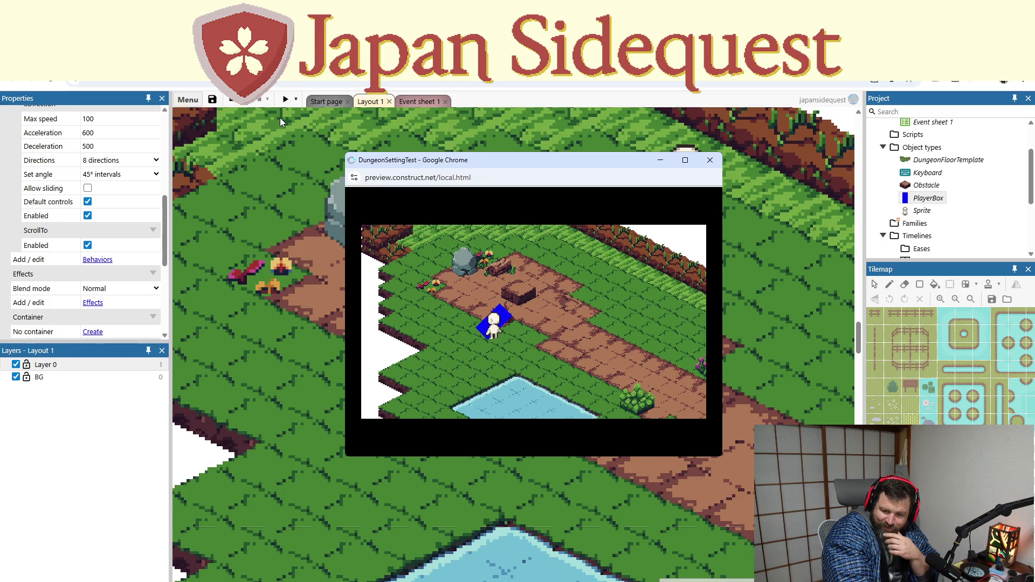
pyautogui.press('Up')
pyautogui.press('Right')
pyautogui.press('Left')
pyautogui.press('Right')
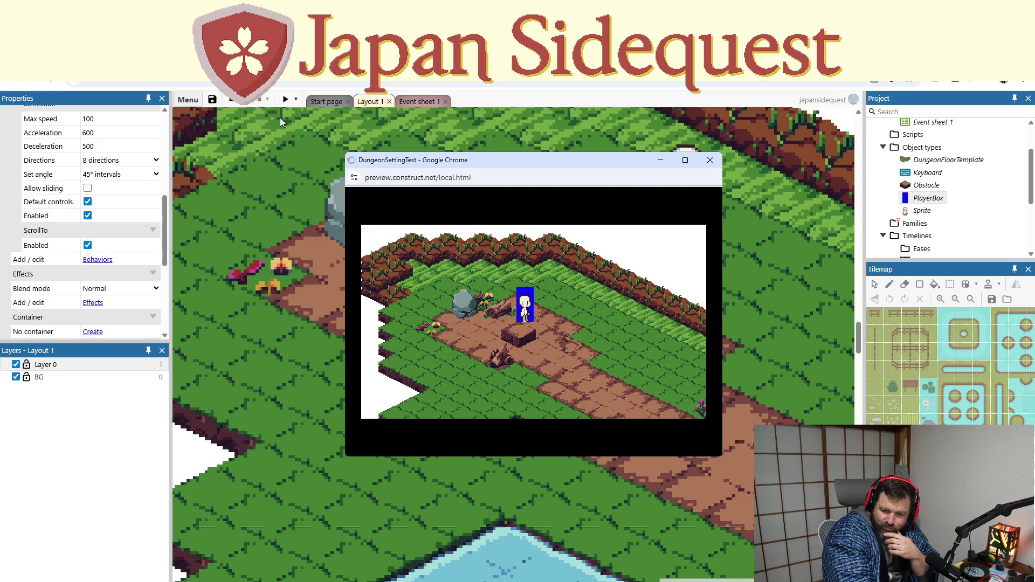
pyautogui.press('Right')
pyautogui.press('Down')
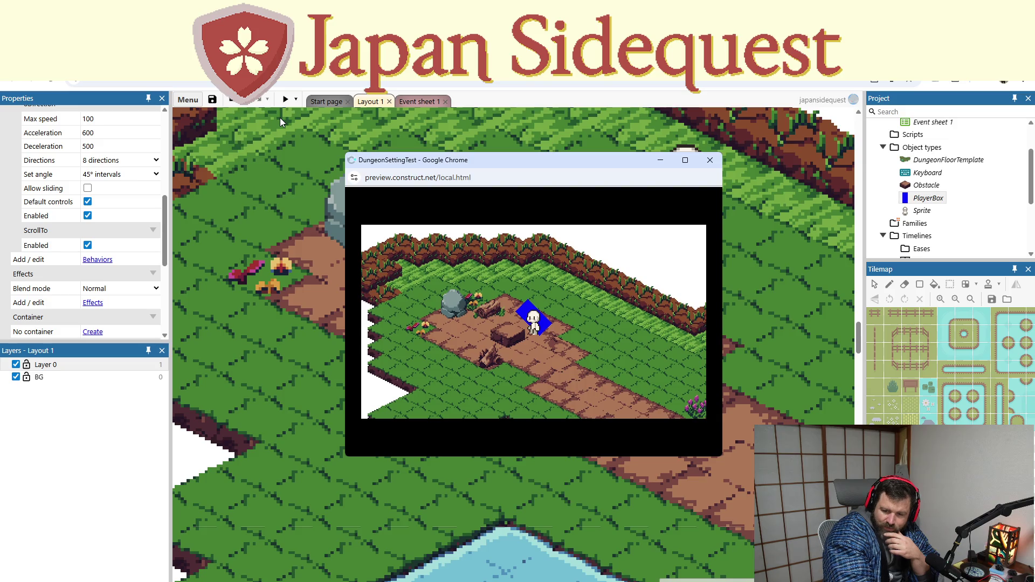
pyautogui.click(709, 160)
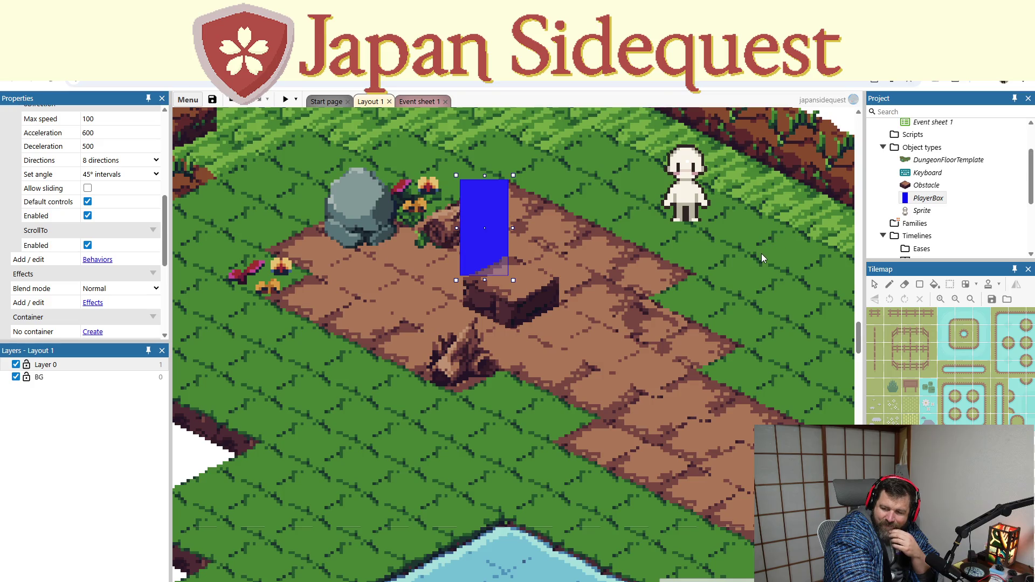
# Step: Check which behaviors are already attached to the Obstacle object
pyautogui.rightClick(919, 199)
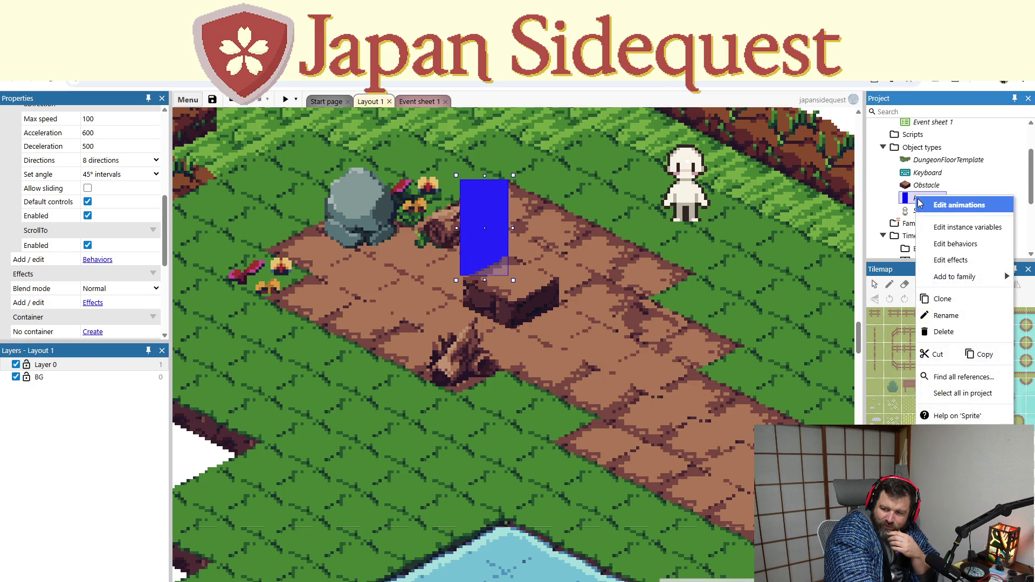
pyautogui.rightClick(922, 184)
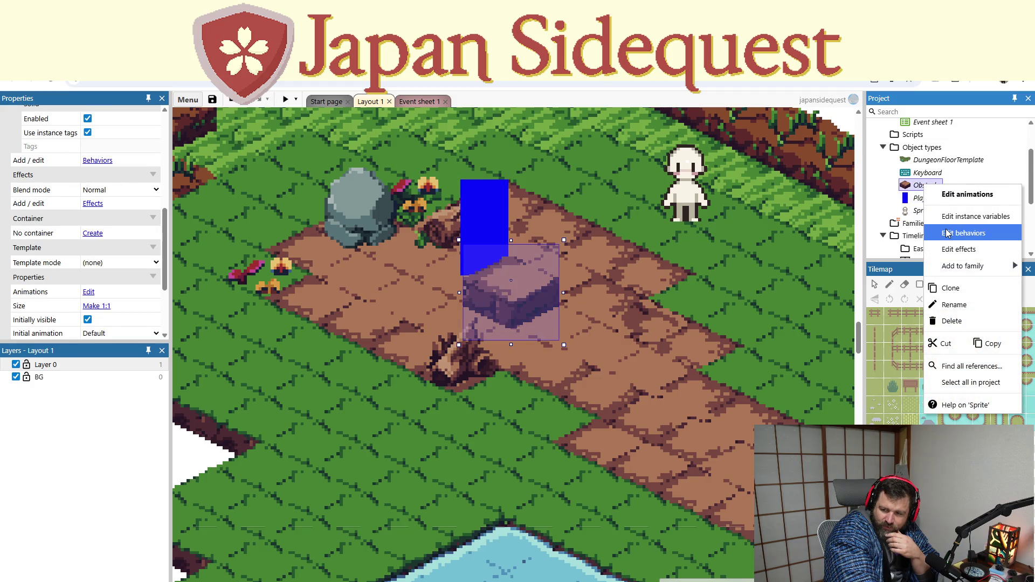
pyautogui.click(948, 233)
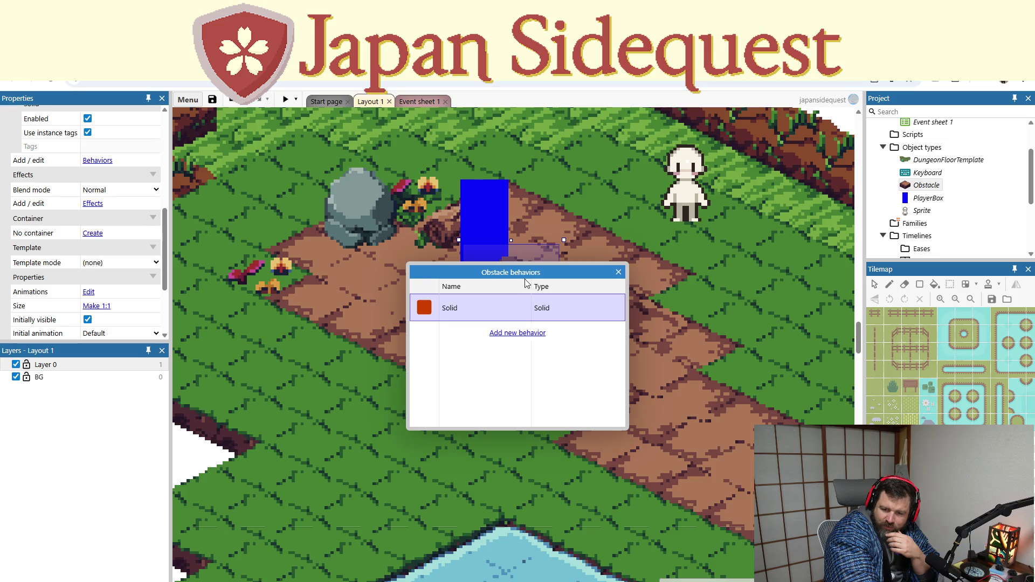
pyautogui.click(926, 198)
# Step: Start adding a new behavior to PlayerBox, reading the Persist and Jump-thru descriptions
pyautogui.rightClick(922, 200)
pyautogui.click(955, 249)
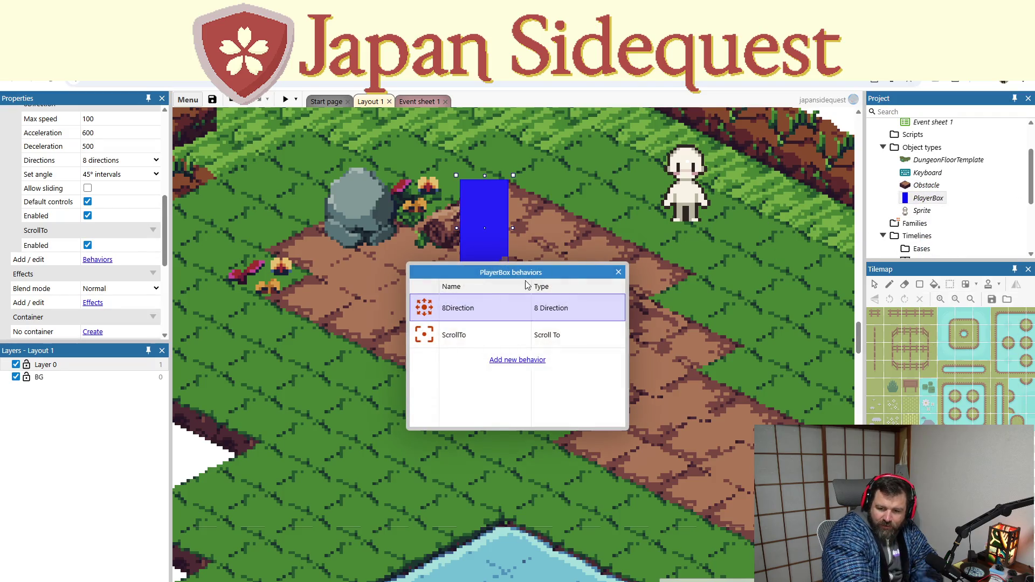
pyautogui.click(495, 362)
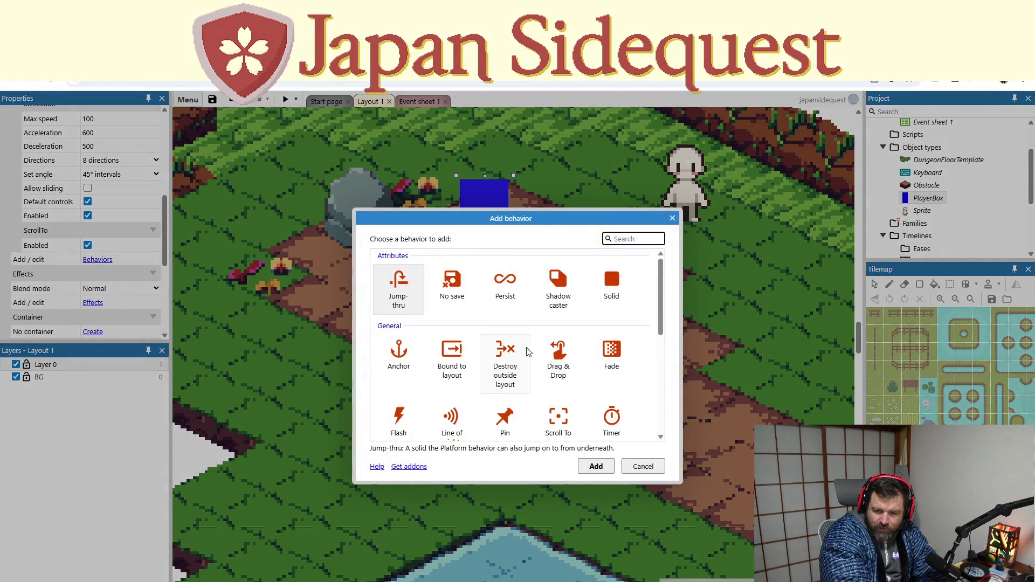
pyautogui.click(515, 298)
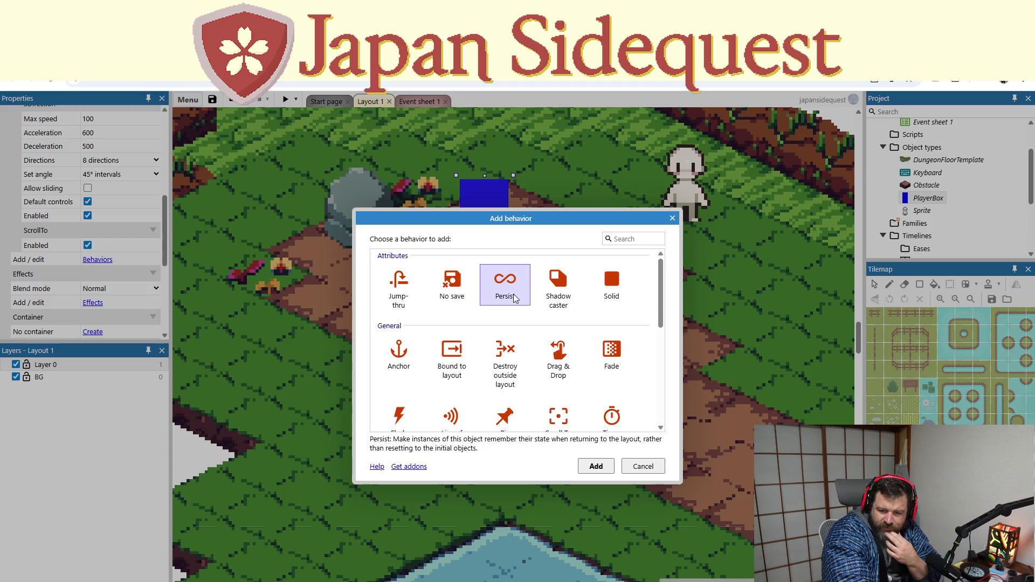
pyautogui.click(395, 294)
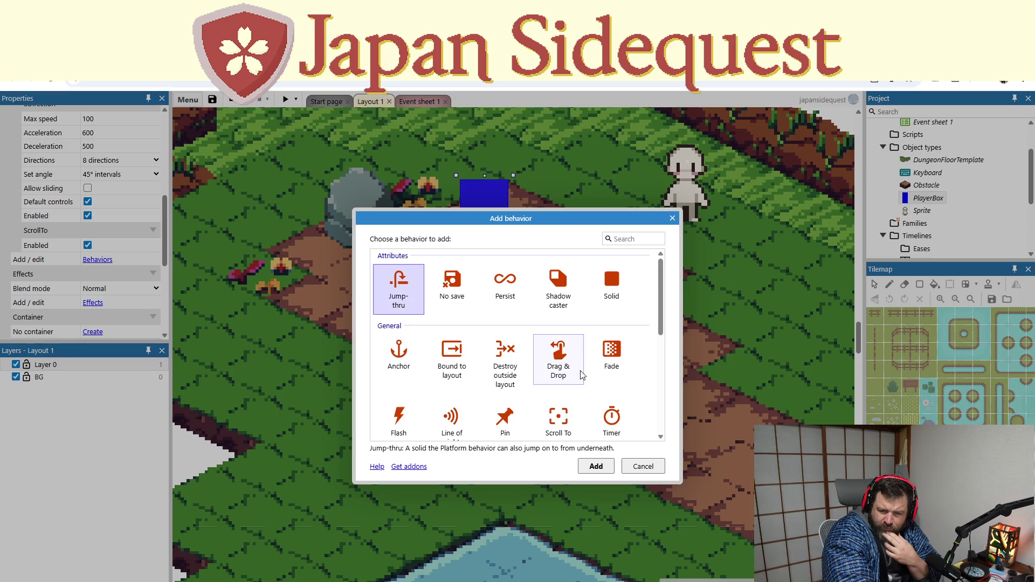
# Step: Pick Solid from the behavior list and add it to PlayerBox
pyautogui.scroll(-1, 584, 408)
pyautogui.scroll(-1, 583, 408)
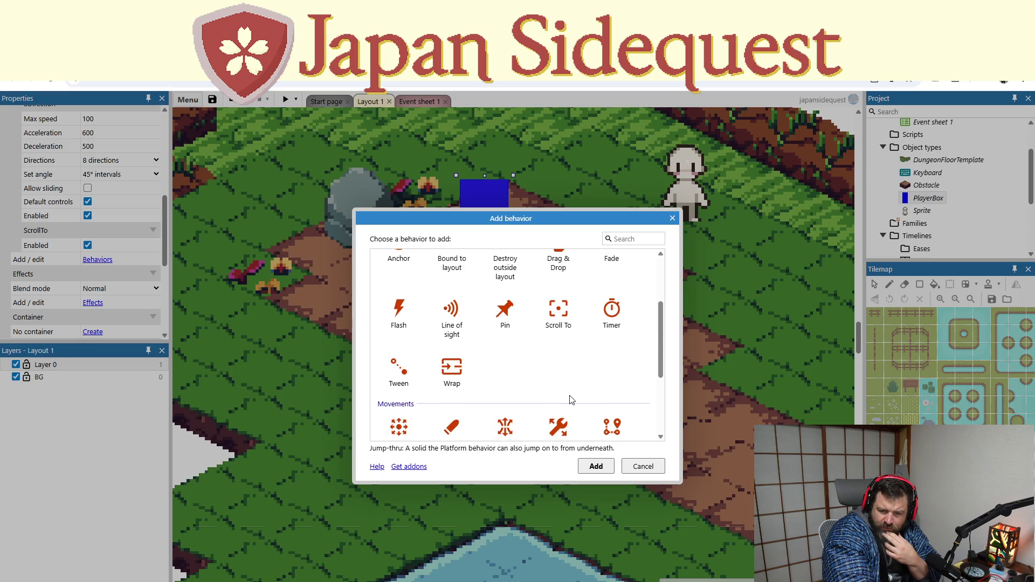
pyautogui.scroll(-3, 562, 392)
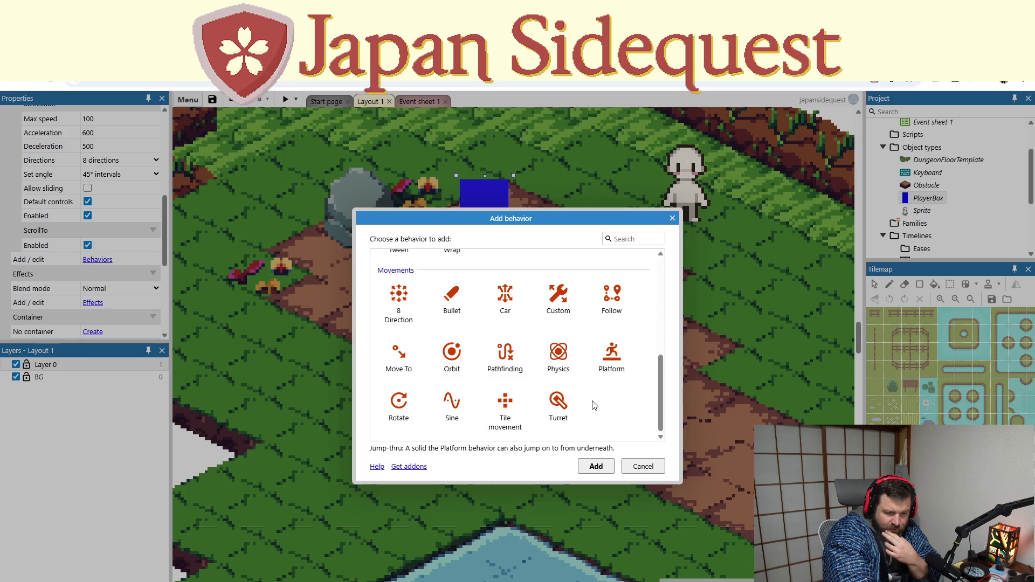
pyautogui.scroll(4, 594, 405)
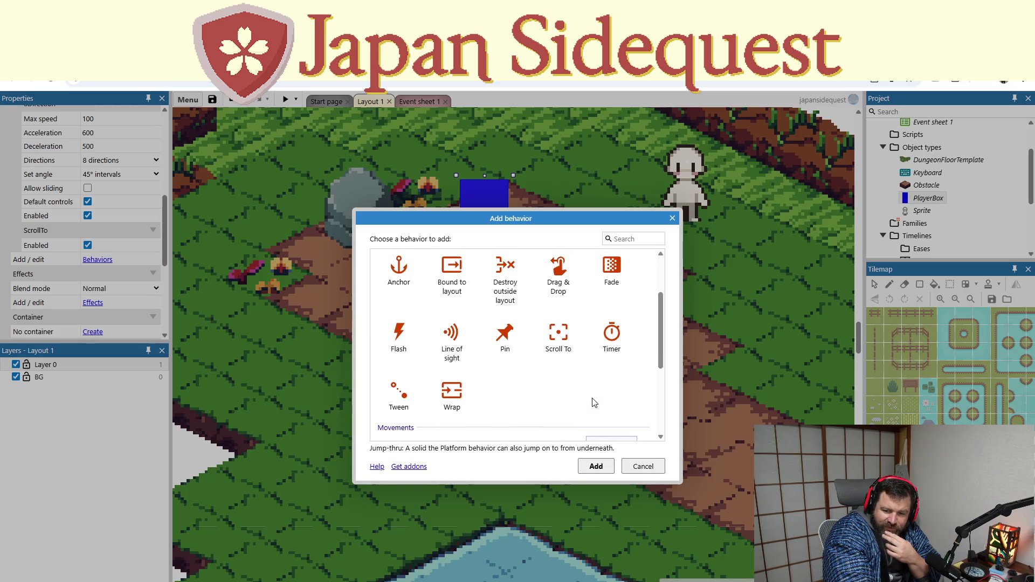
pyautogui.scroll(2, 594, 402)
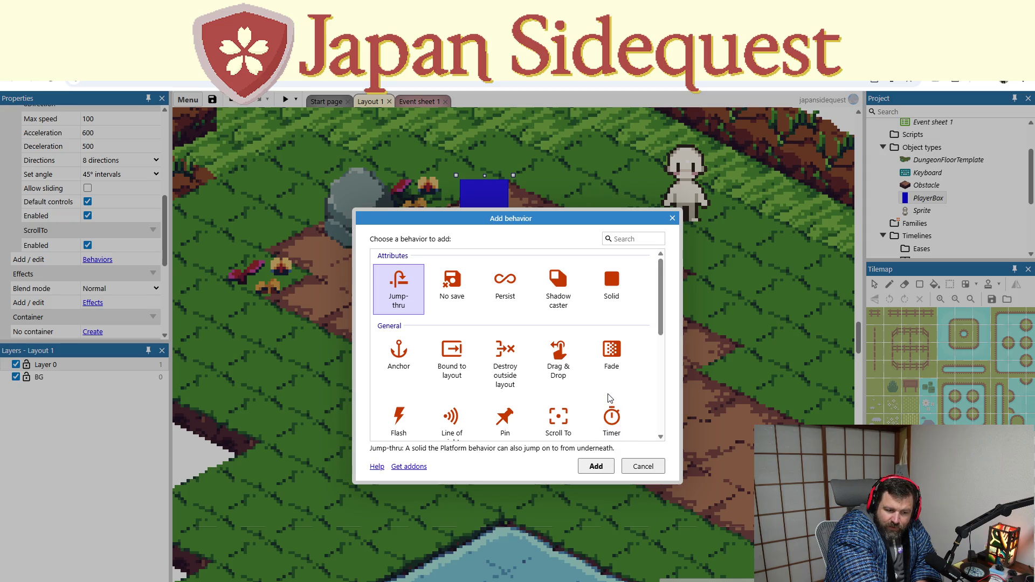
pyautogui.click(617, 278)
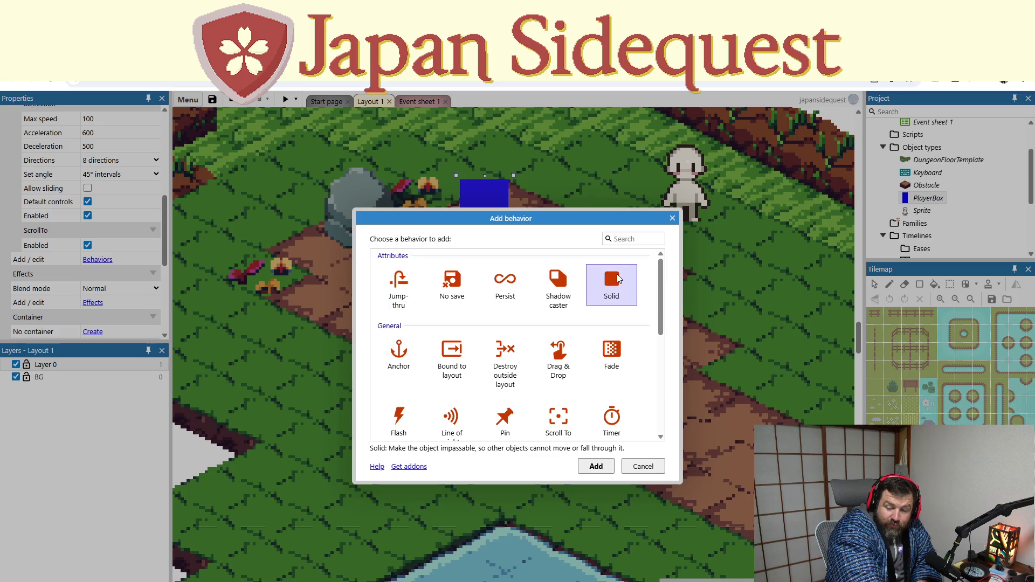
pyautogui.click(596, 467)
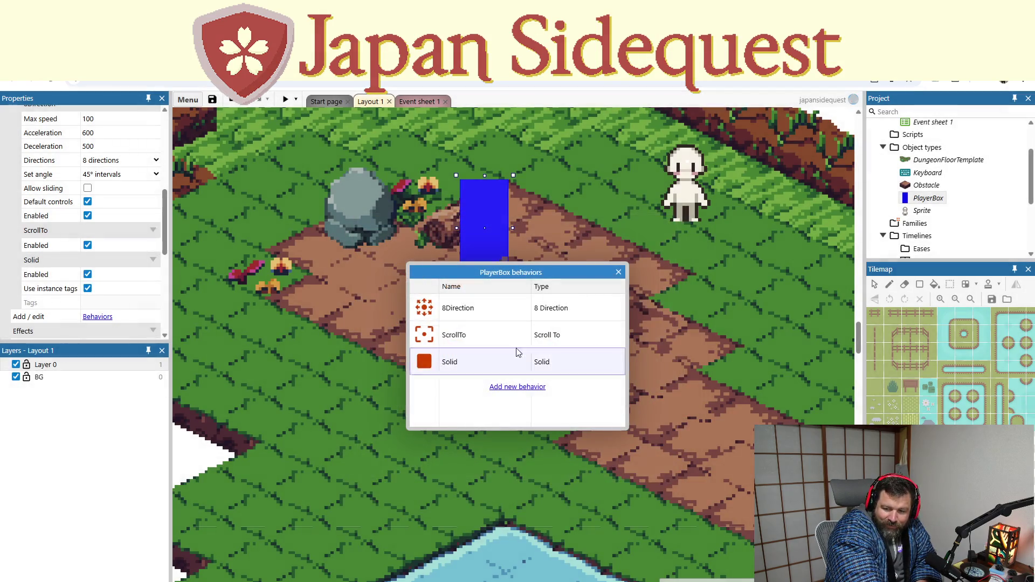
pyautogui.click(619, 274)
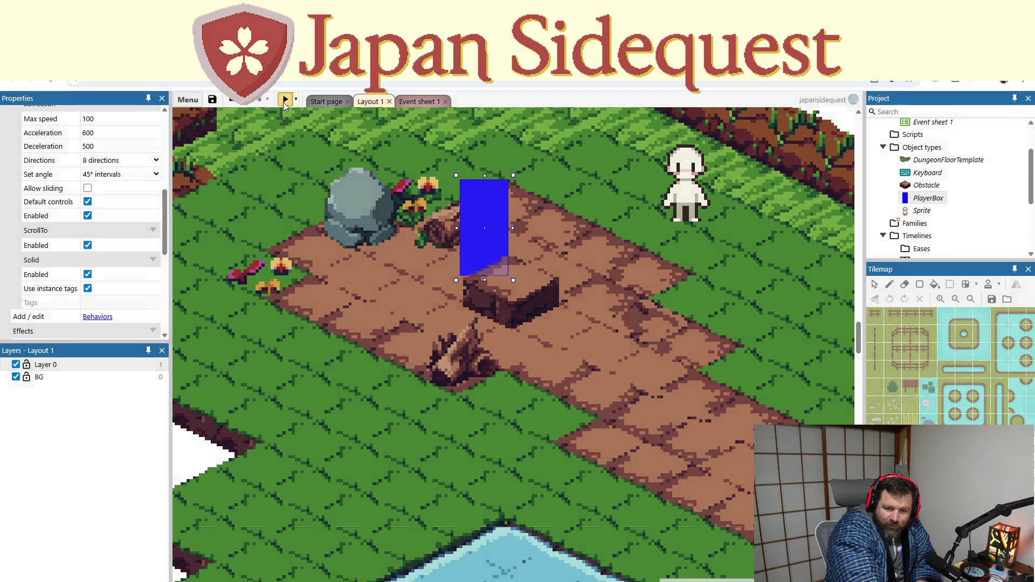
pyautogui.click(284, 100)
pyautogui.press('Down')
pyautogui.press('Right')
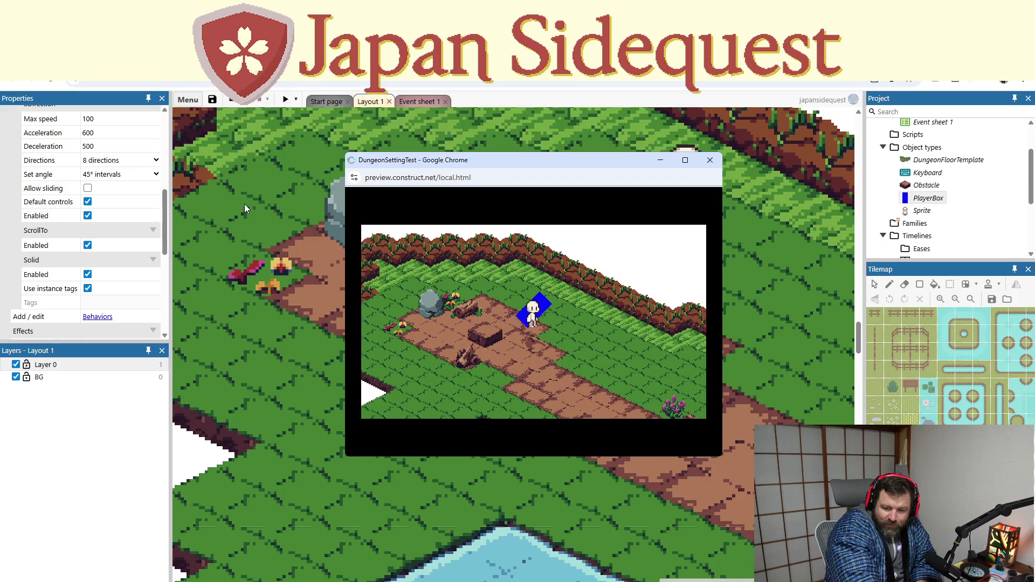
pyautogui.press('Up')
pyautogui.press('Left')
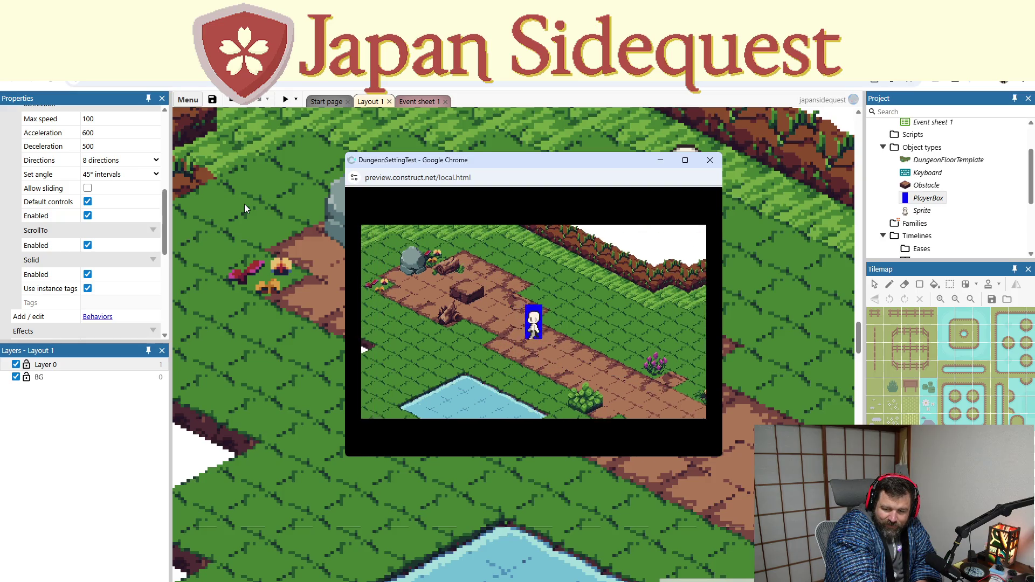
pyautogui.press('Down')
pyautogui.press('Left')
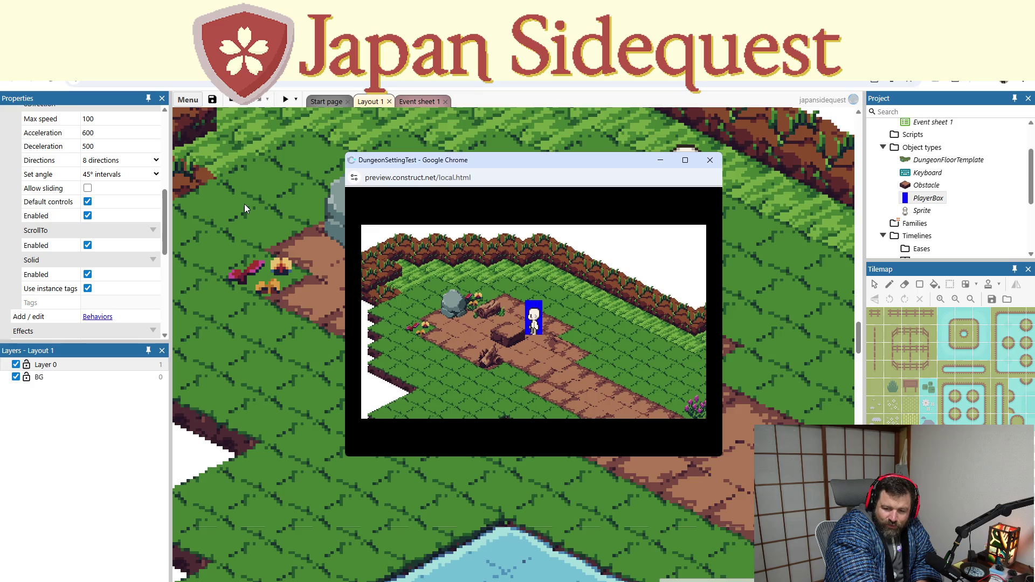
pyautogui.press('Right')
pyautogui.press('Down')
pyautogui.press('Right')
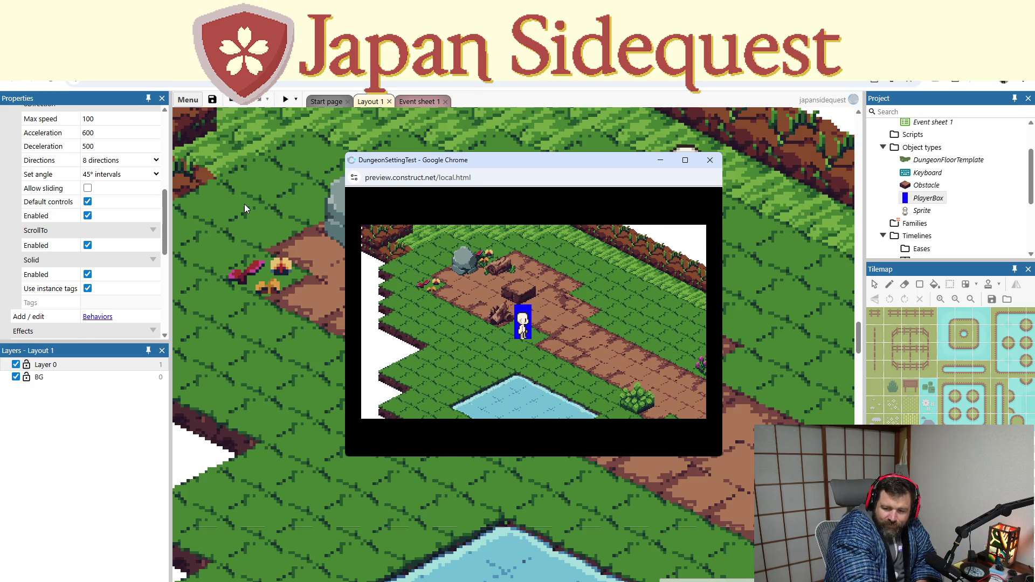
pyautogui.click(703, 160)
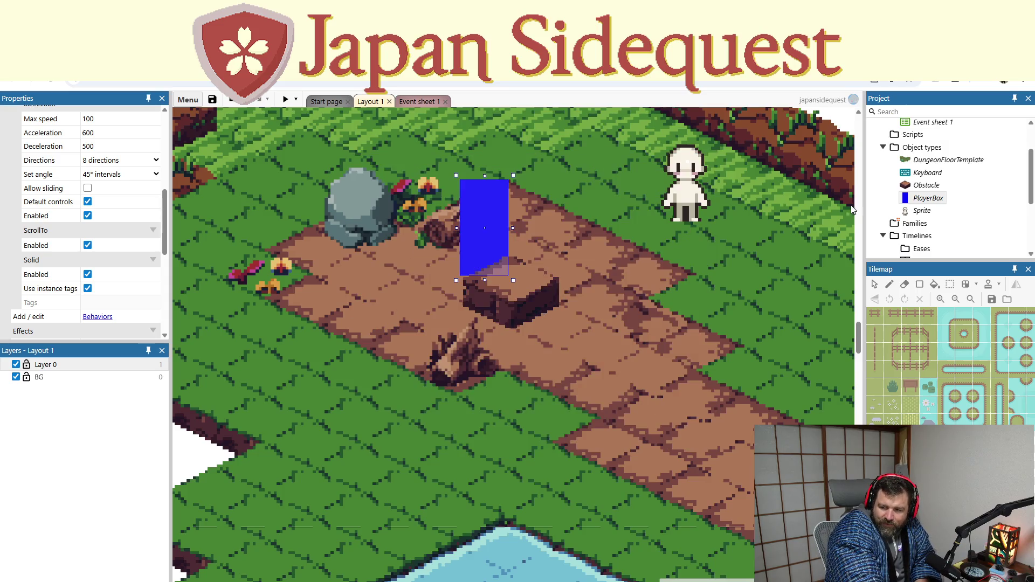
# Step: Delete the Solid behavior from PlayerBox's behaviors list
pyautogui.rightClick(934, 199)
pyautogui.click(886, 249)
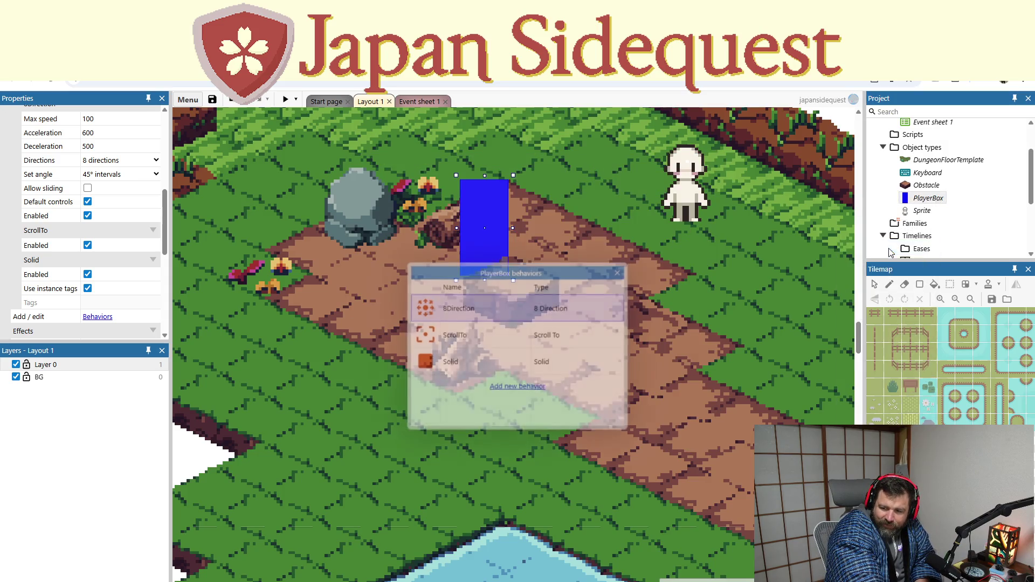
pyautogui.click(499, 364)
pyautogui.press('Delete')
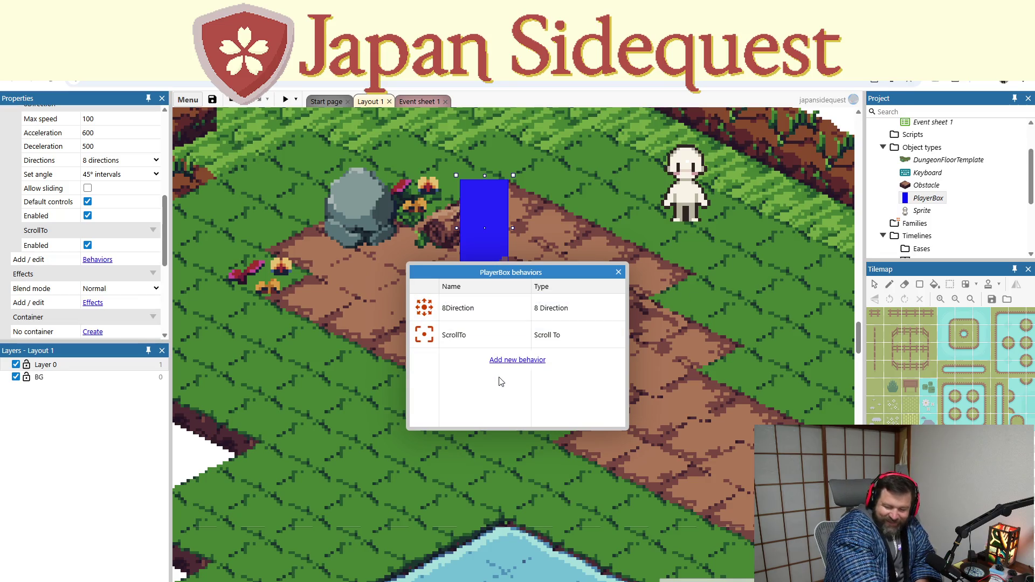
pyautogui.click(618, 273)
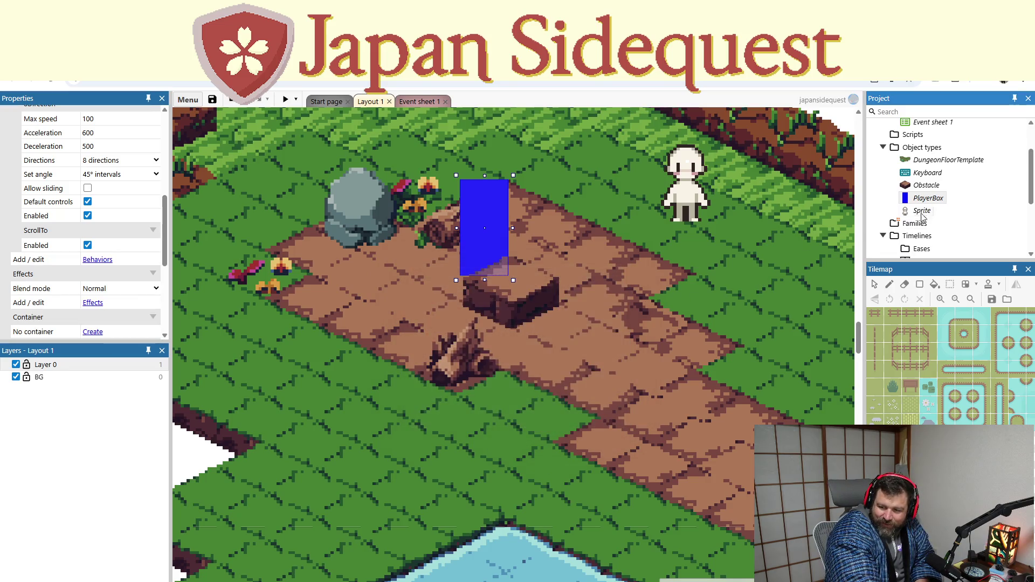
# Step: Review Obstacle's behaviors list, which holds only Solid
pyautogui.click(927, 186)
pyautogui.rightClick(927, 187)
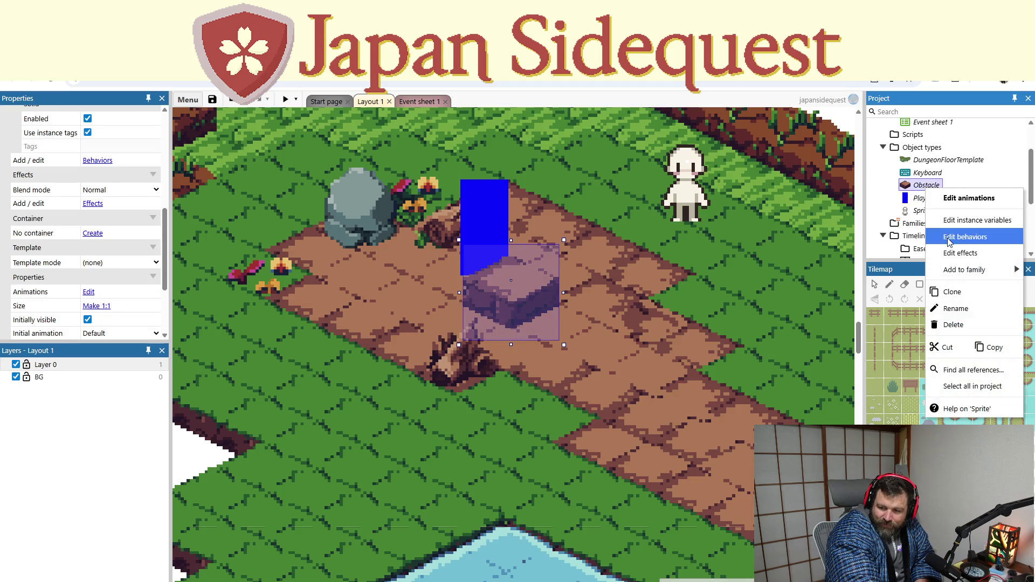
pyautogui.click(948, 237)
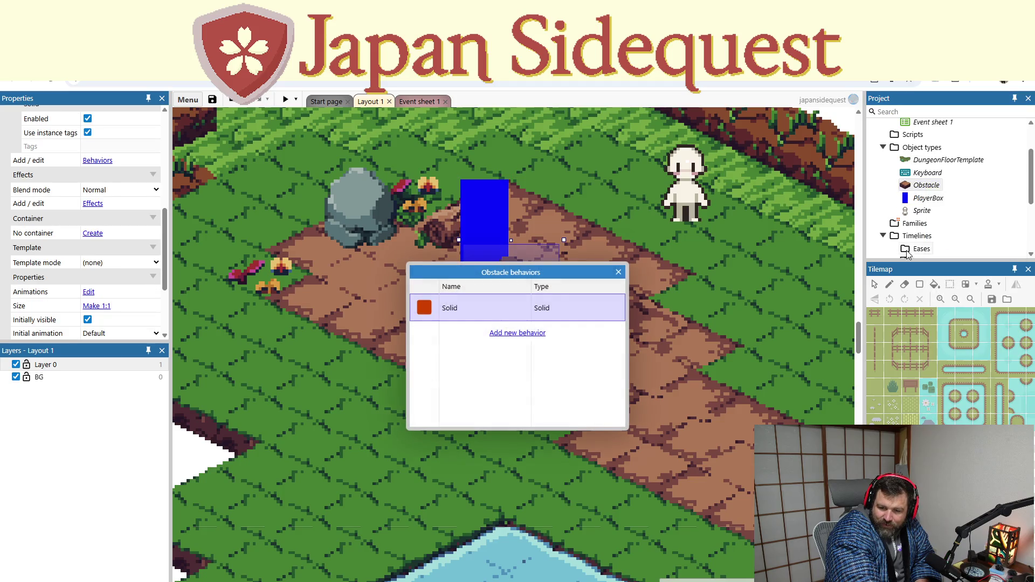
pyautogui.click(618, 272)
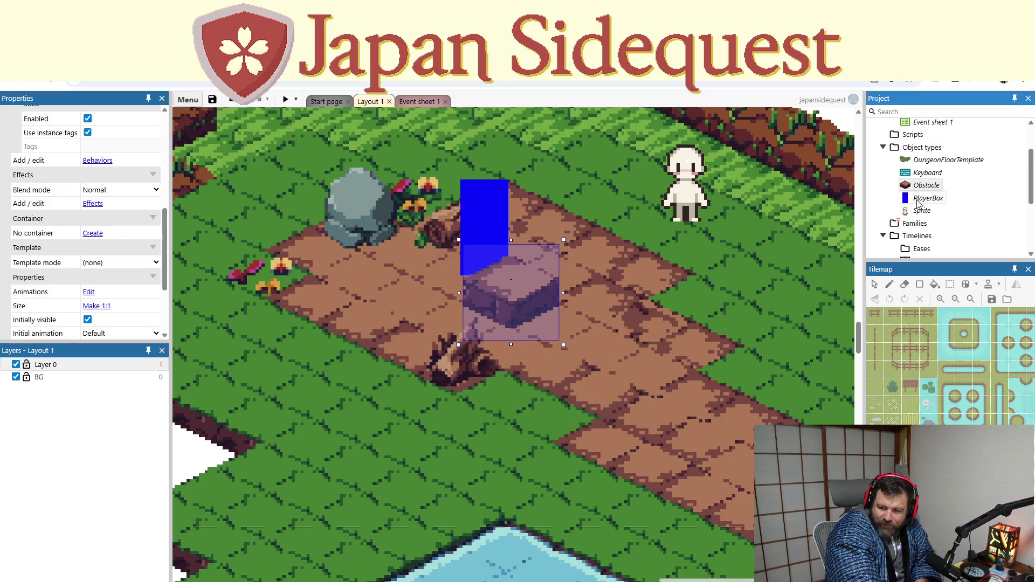
pyautogui.click(919, 199)
pyautogui.rightClick(918, 201)
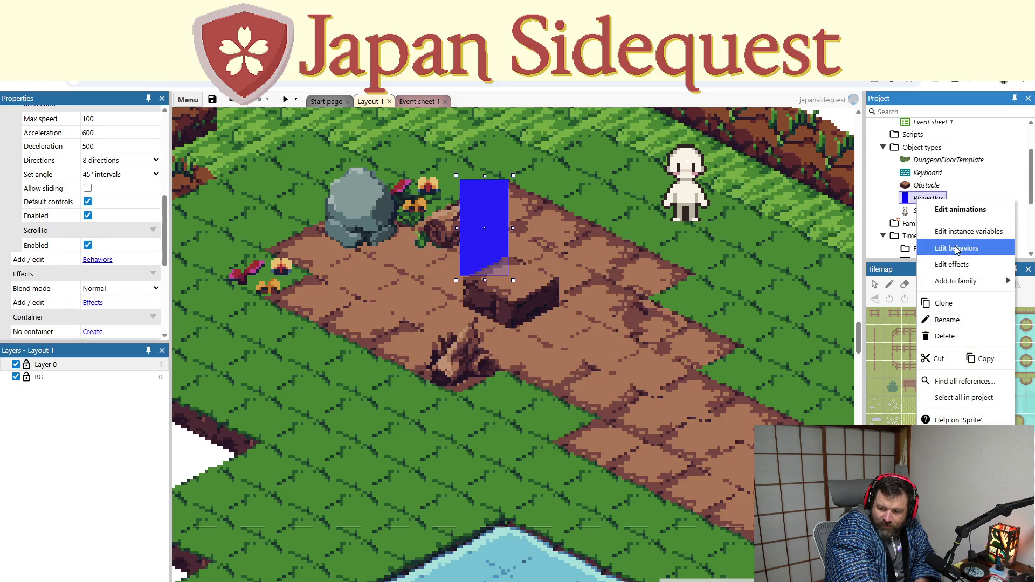
pyautogui.click(956, 248)
pyautogui.click(509, 361)
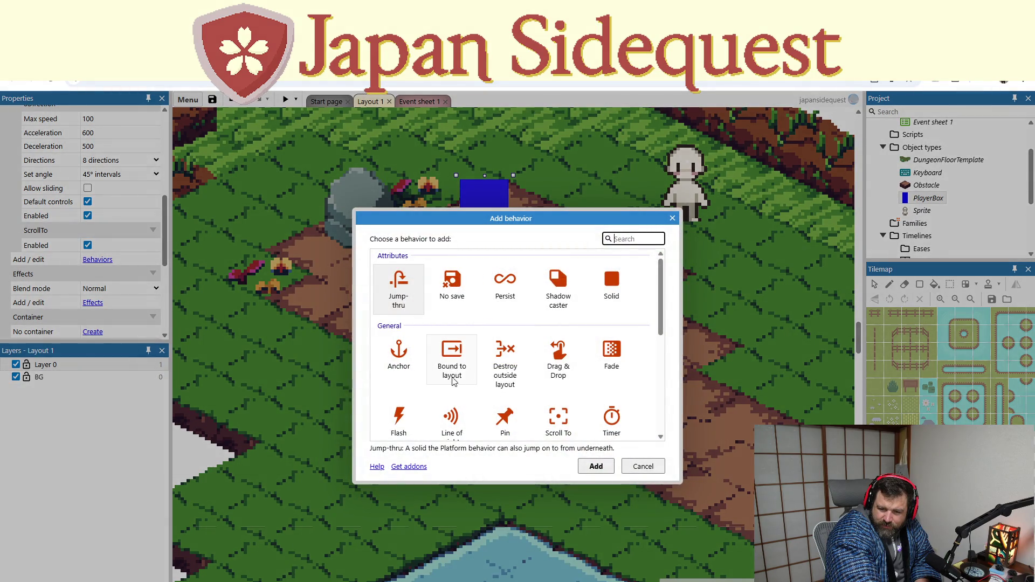
pyautogui.scroll(-1, 454, 378)
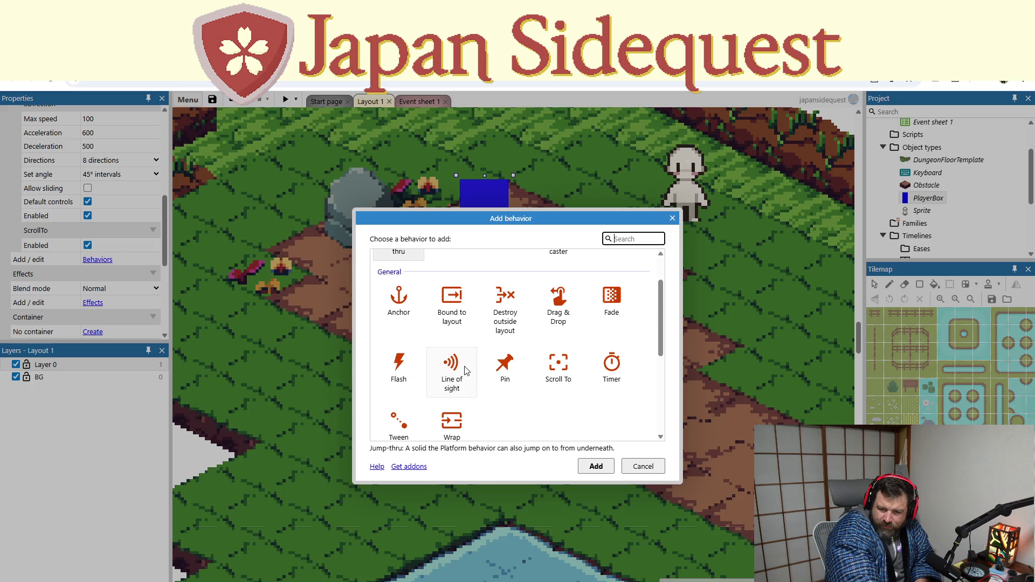
pyautogui.scroll(-1, 487, 377)
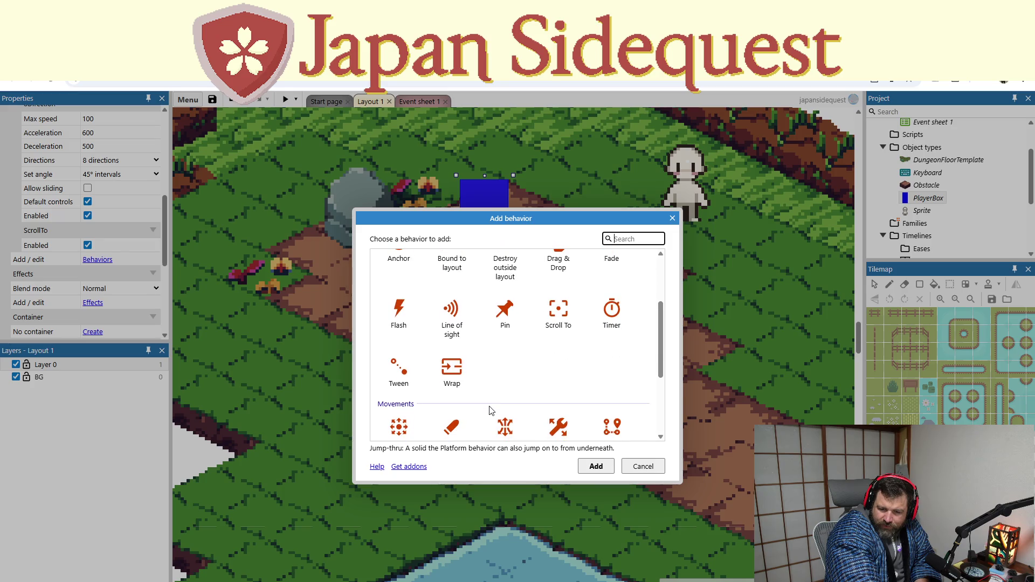
pyautogui.click(402, 315)
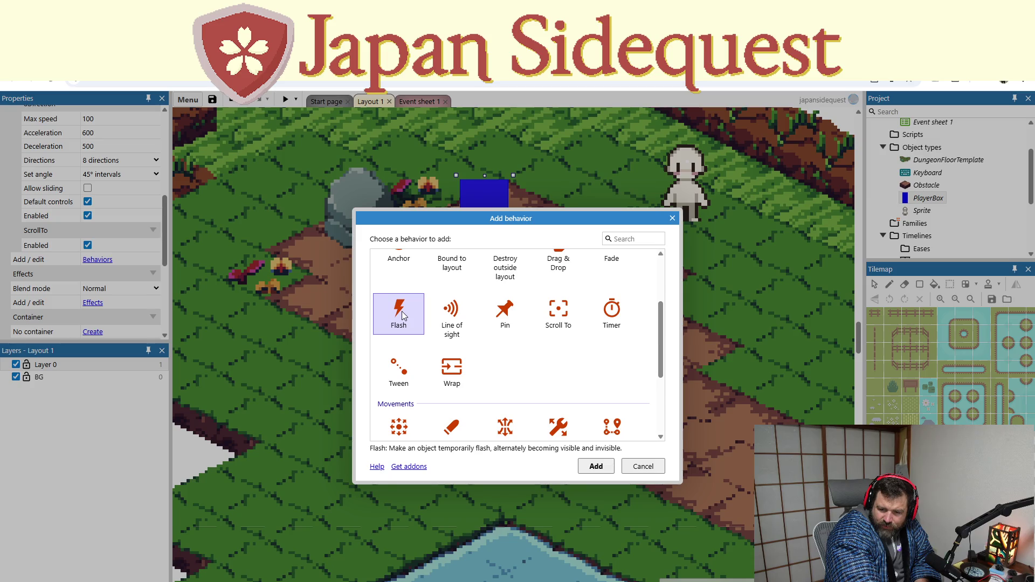
pyautogui.scroll(-1, 562, 375)
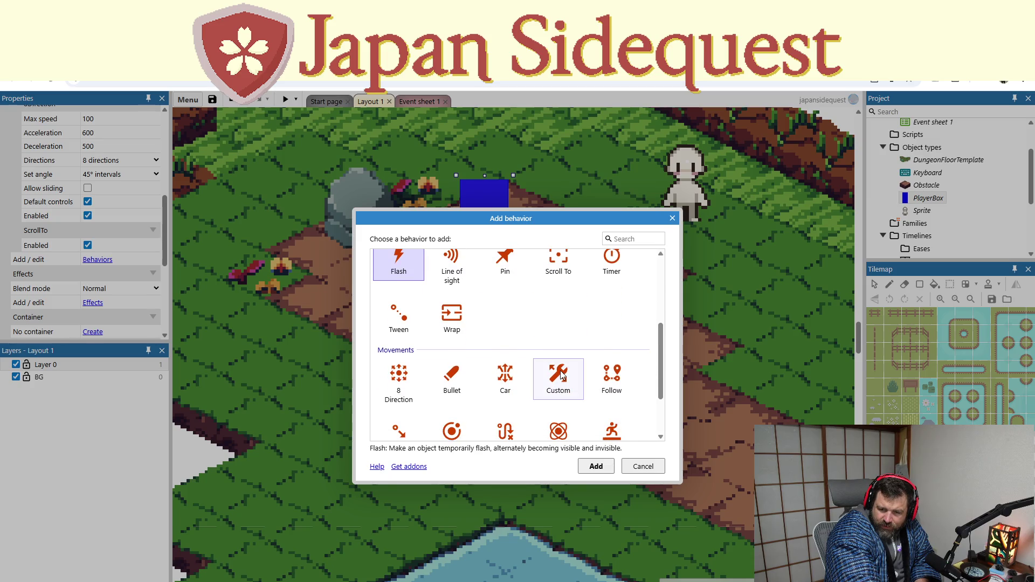
pyautogui.scroll(-2, 546, 379)
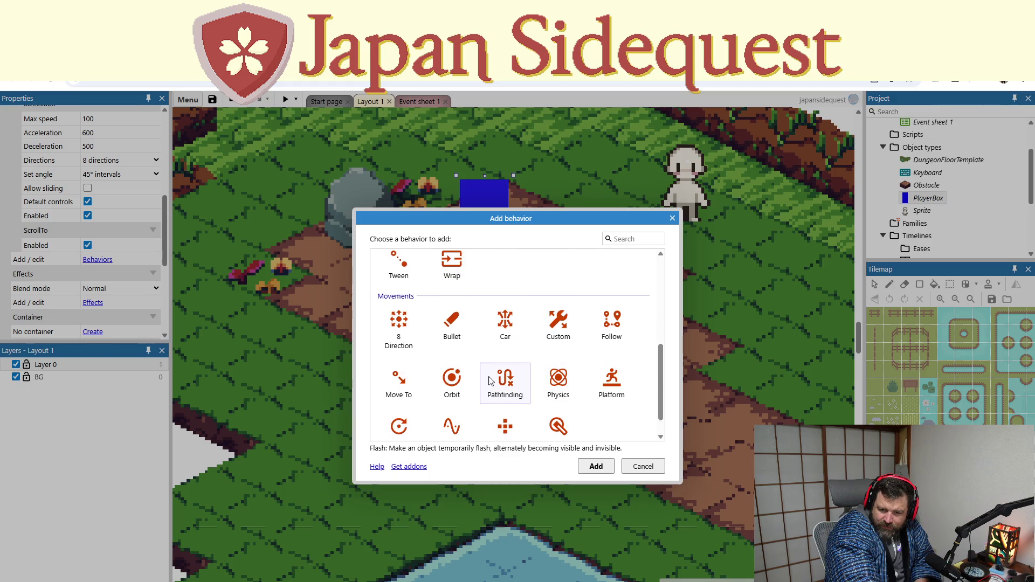
pyautogui.scroll(-1, 496, 377)
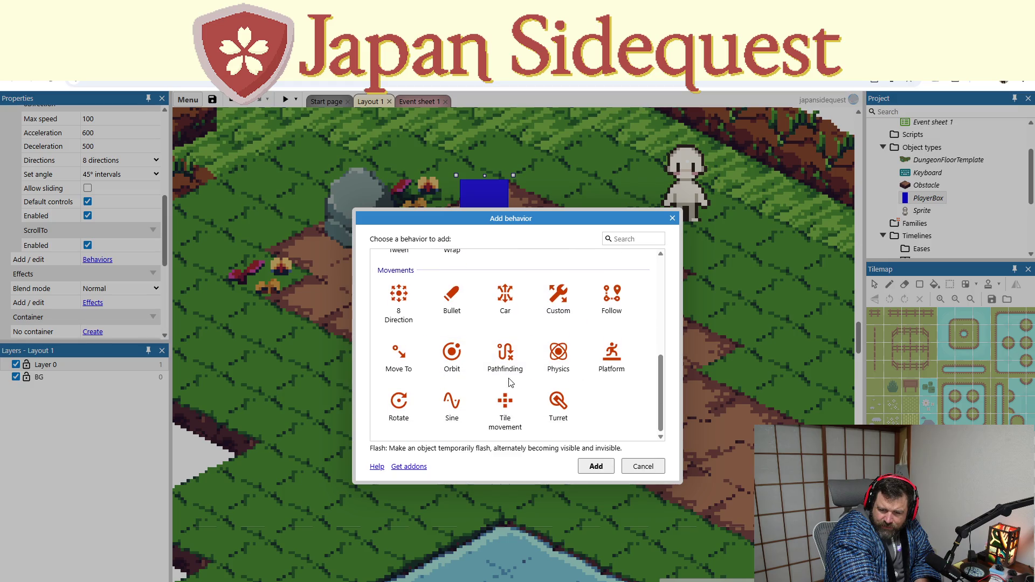
pyautogui.click(561, 371)
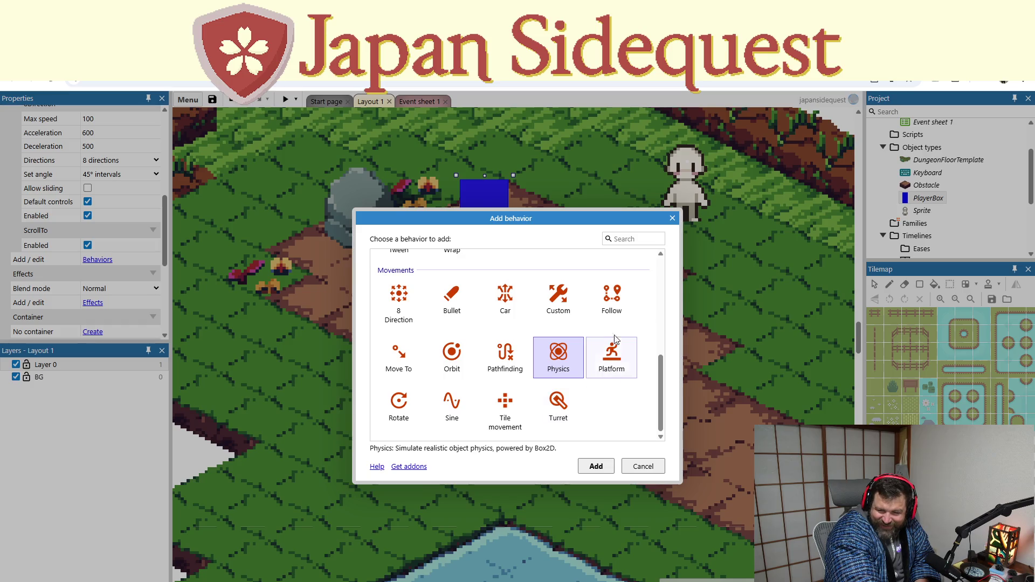
pyautogui.click(617, 307)
pyautogui.click(566, 305)
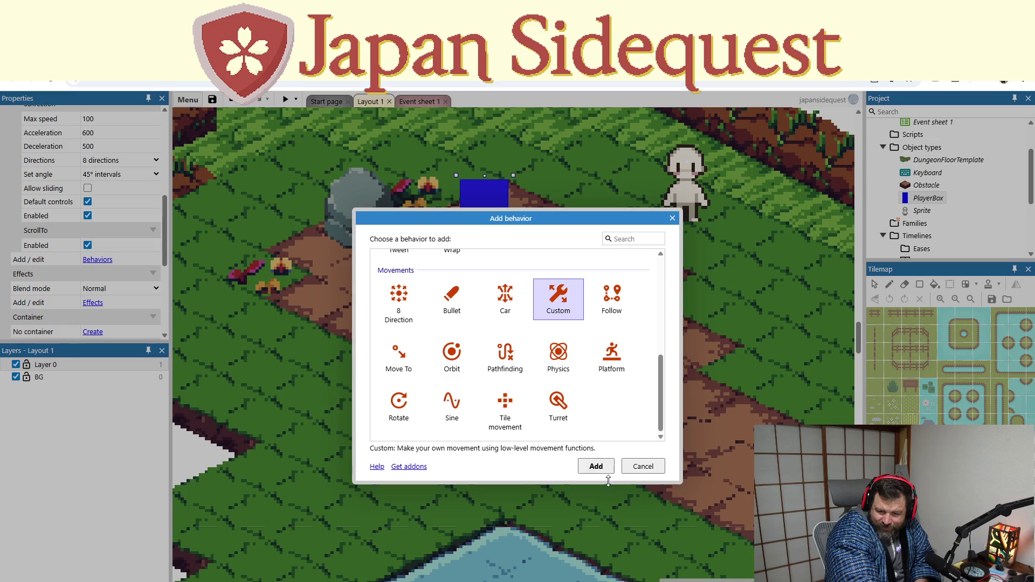
pyautogui.click(596, 466)
pyautogui.rightClick(474, 367)
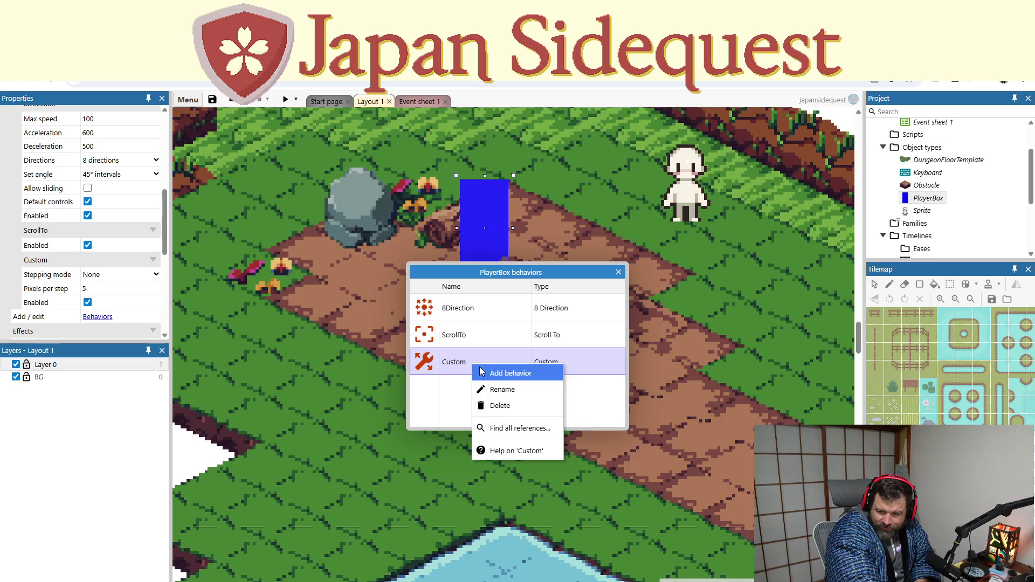
pyautogui.click(495, 405)
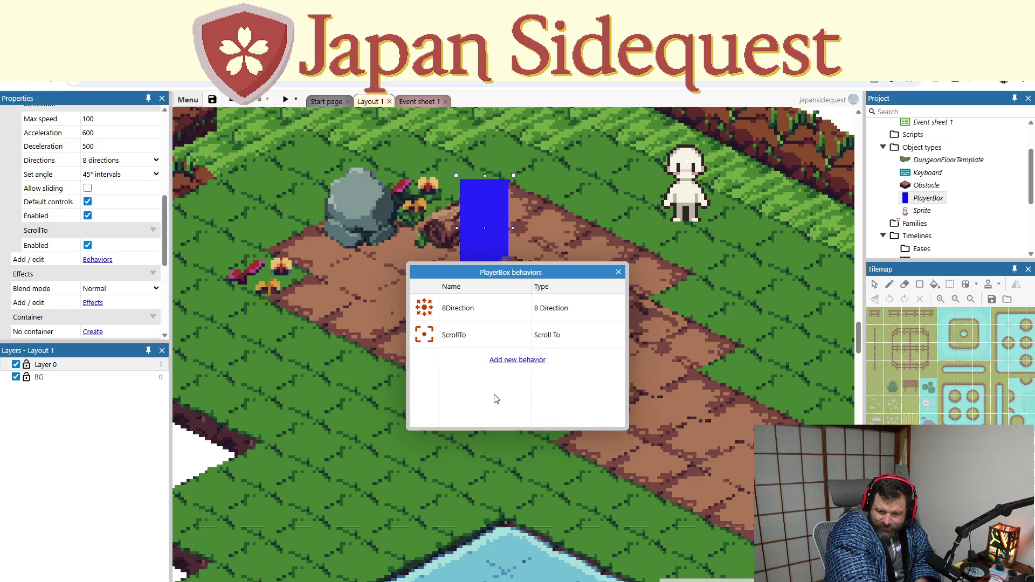
pyautogui.click(618, 273)
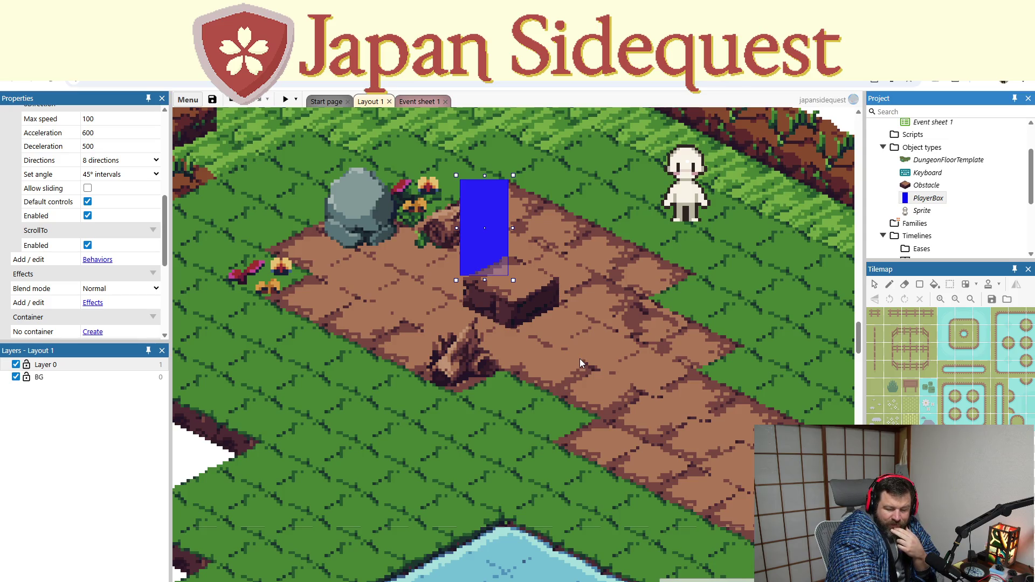
pyautogui.rightClick(928, 200)
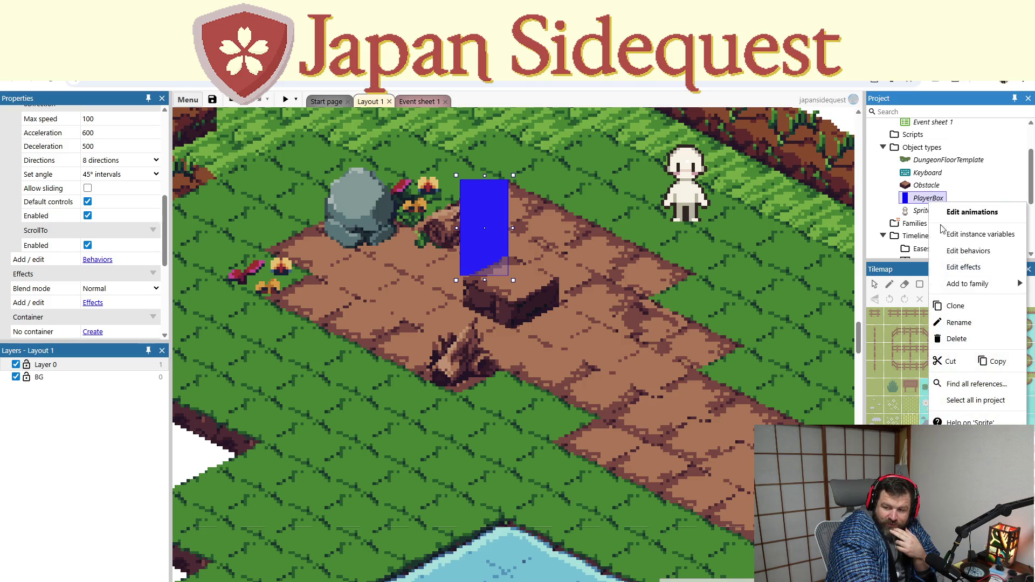
pyautogui.click(965, 250)
pyautogui.click(618, 273)
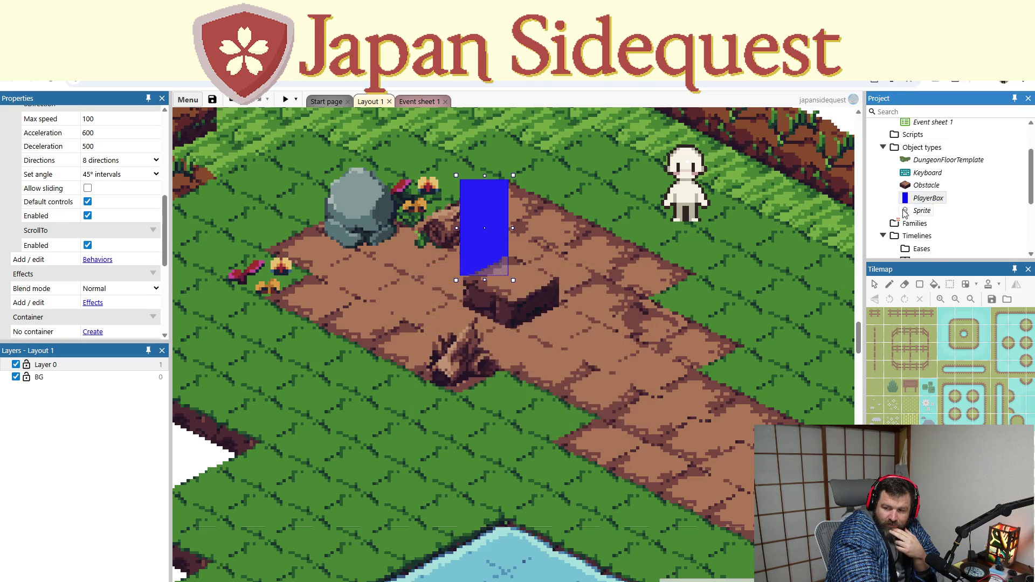
pyautogui.rightClick(921, 211)
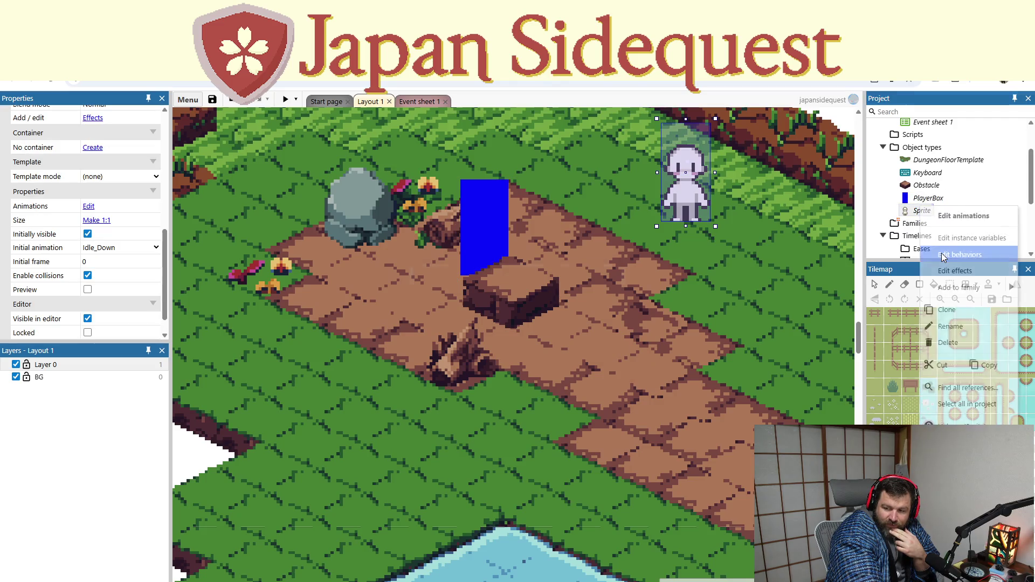
pyautogui.click(944, 257)
pyautogui.click(619, 273)
pyautogui.click(917, 180)
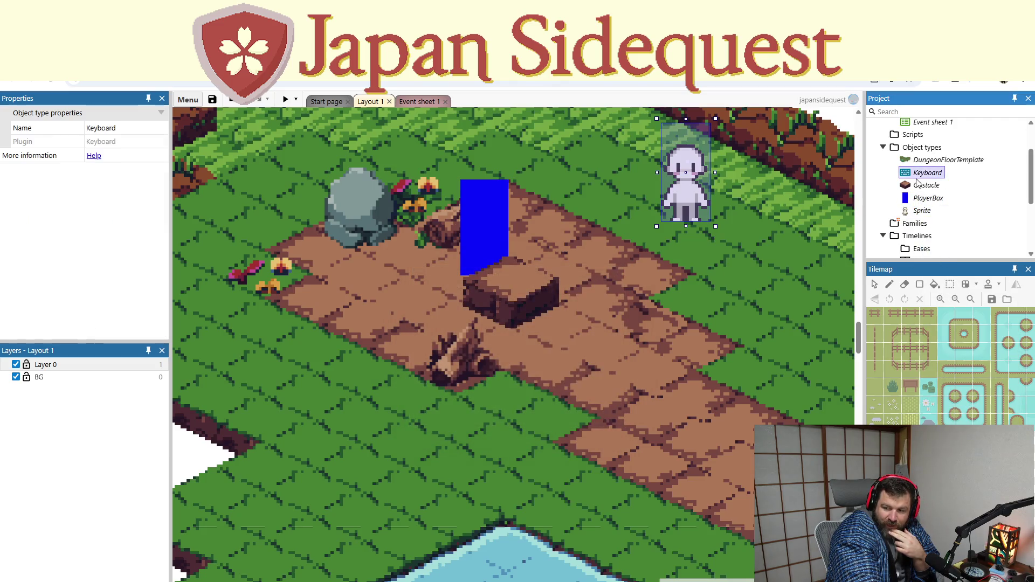
pyautogui.rightClick(926, 185)
pyautogui.click(943, 231)
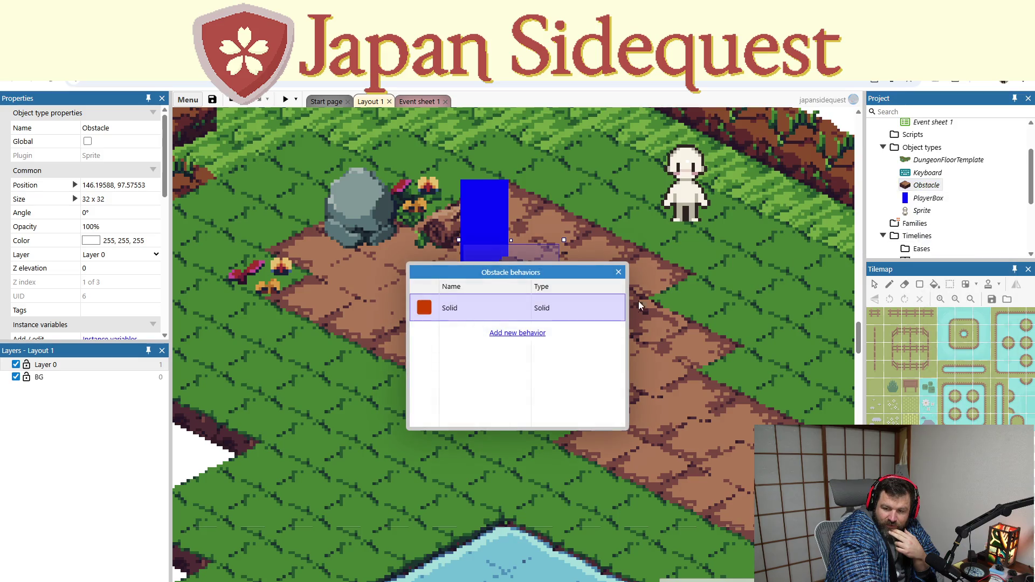
pyautogui.rightClick(538, 306)
pyautogui.click(511, 308)
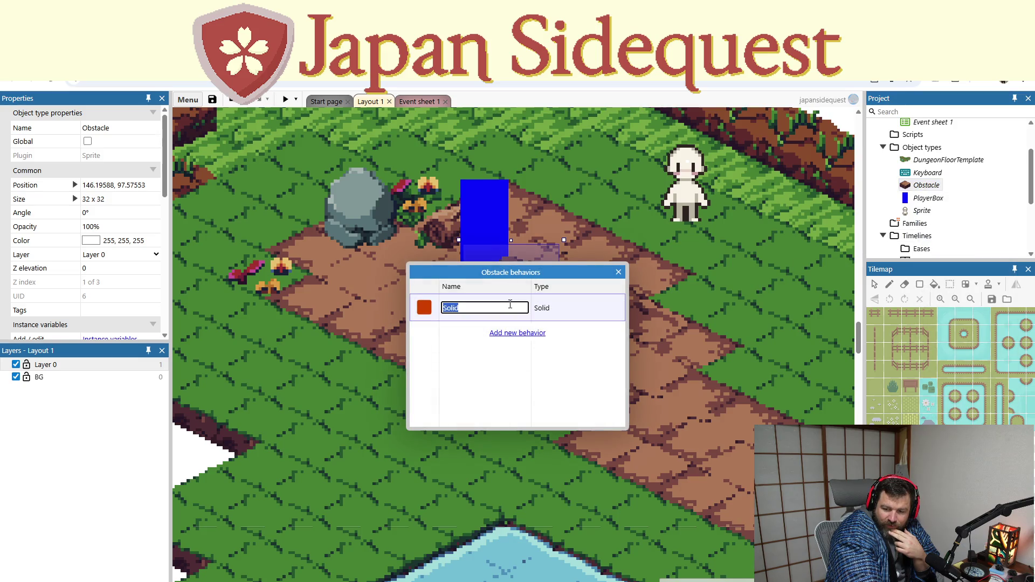
pyautogui.press('Escape')
pyautogui.rightClick(538, 308)
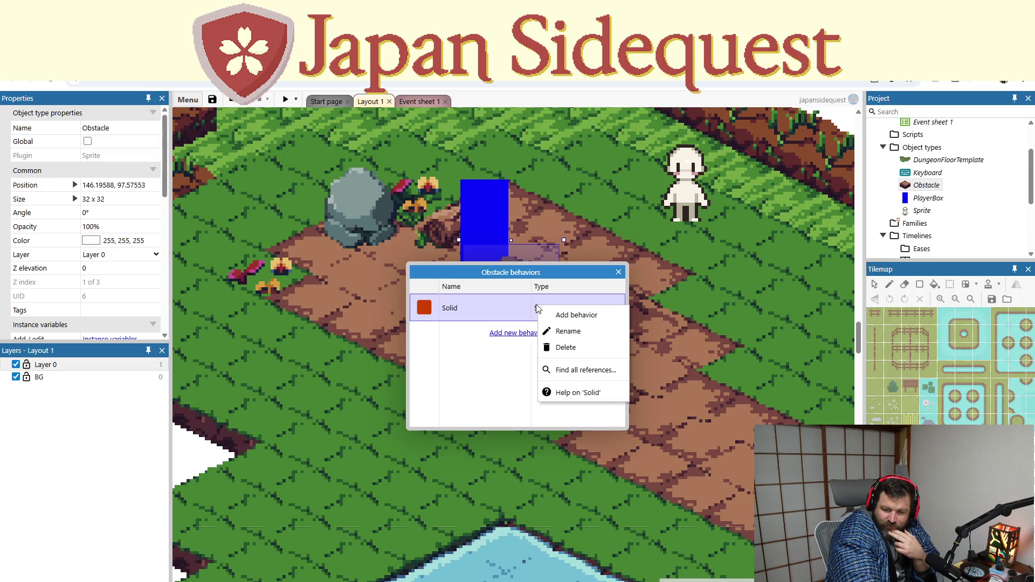
pyautogui.click(619, 272)
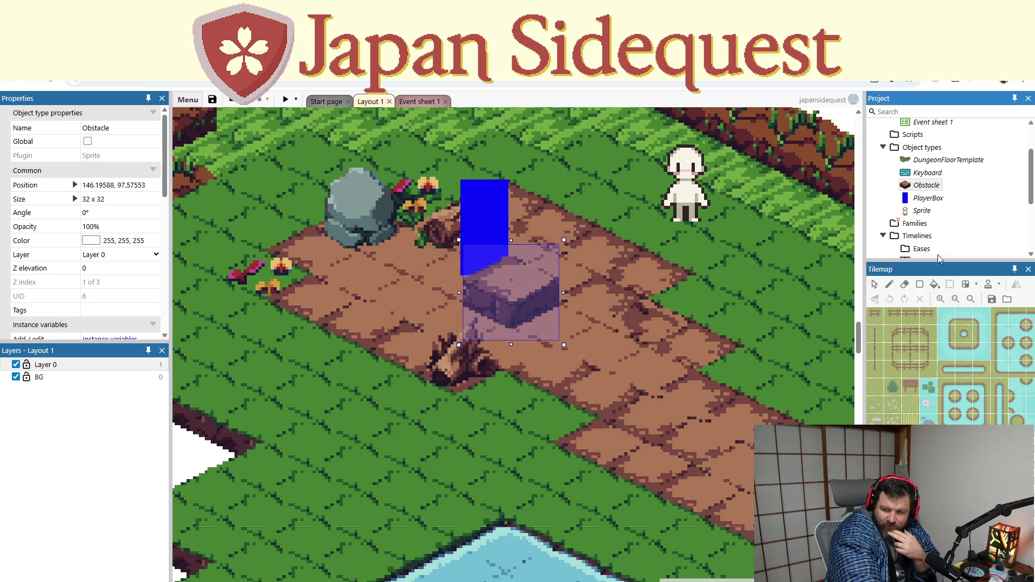
pyautogui.scroll(-3, 964, 235)
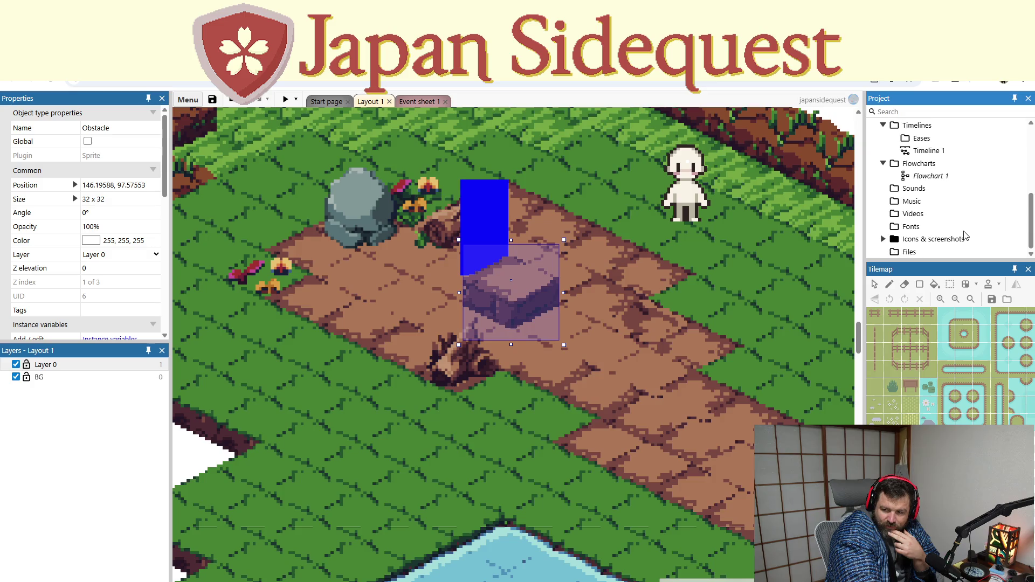
pyautogui.scroll(3, 964, 235)
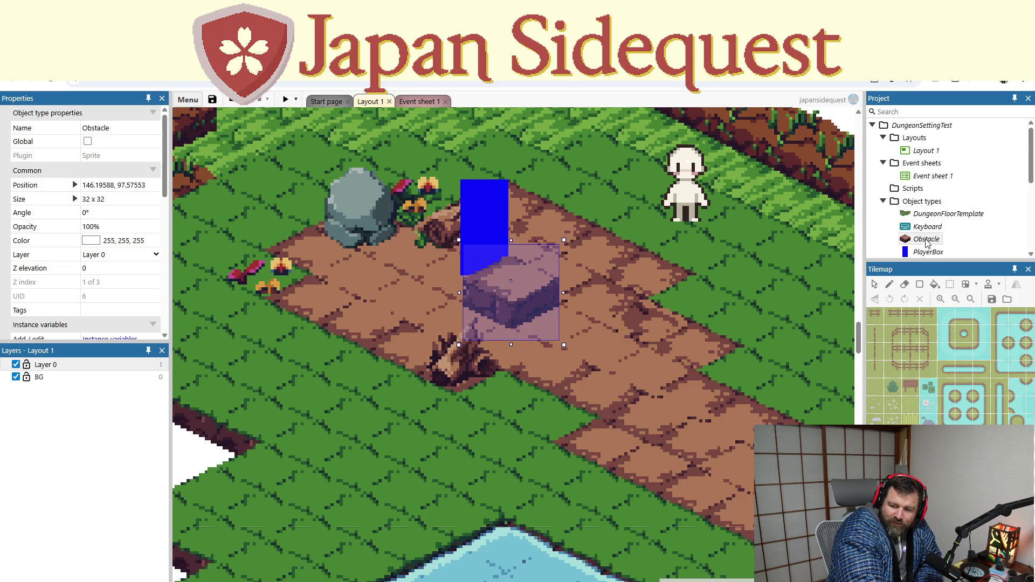
pyautogui.rightClick(928, 242)
# Step: Remove the Solid behavior from the Obstacle object
pyautogui.click(916, 252)
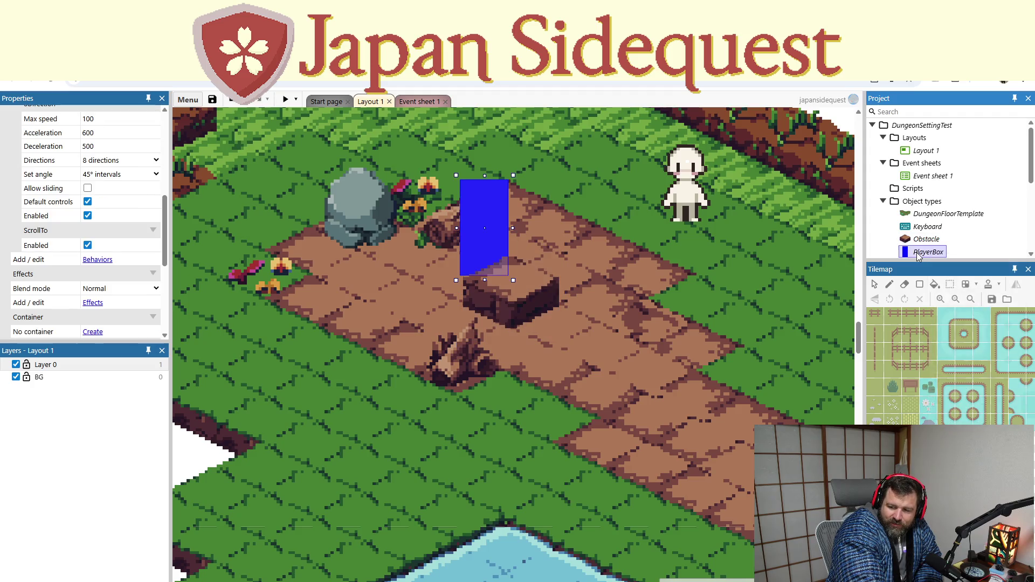
pyautogui.rightClick(917, 252)
pyautogui.rightClick(925, 239)
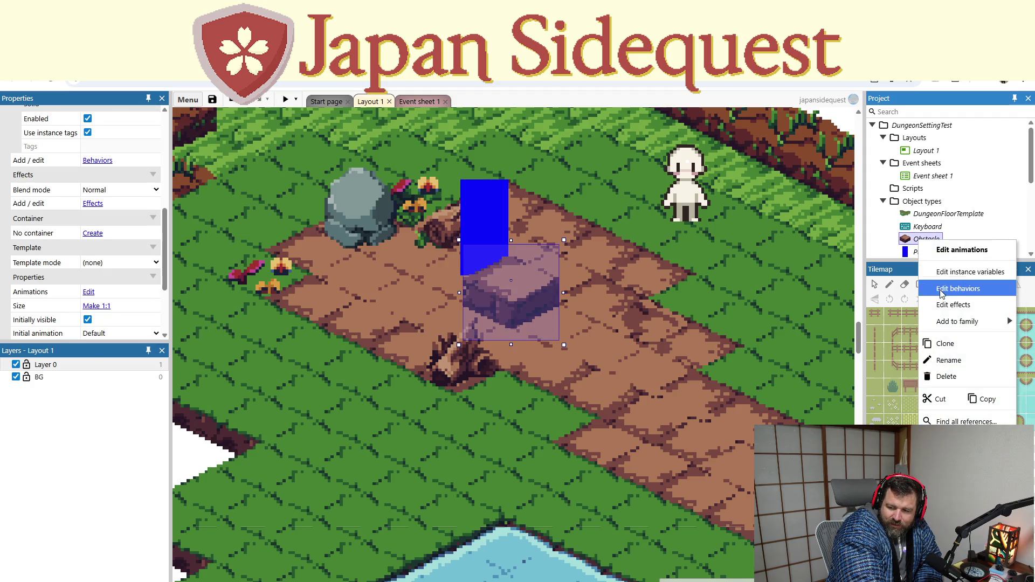
pyautogui.click(956, 290)
pyautogui.rightClick(513, 312)
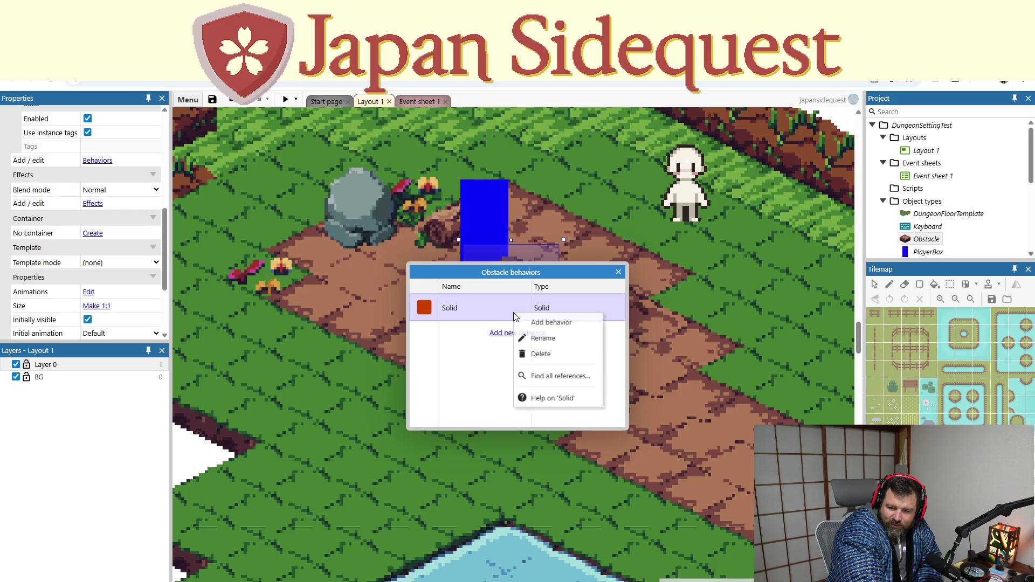
pyautogui.click(540, 353)
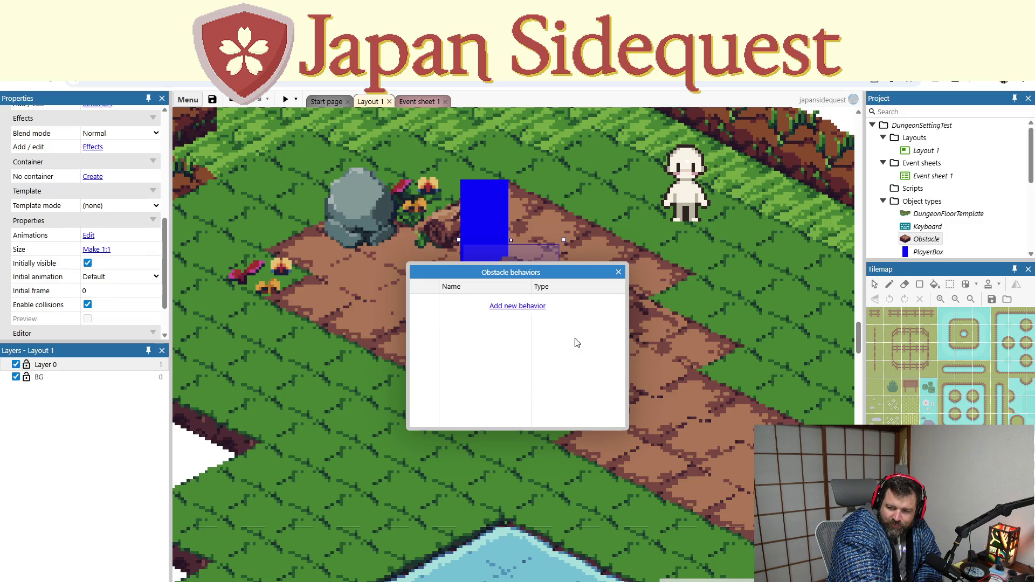
pyautogui.click(618, 272)
# Step: Add the Solid behavior to the Sprite character object
pyautogui.scroll(-2, 927, 215)
pyautogui.click(923, 211)
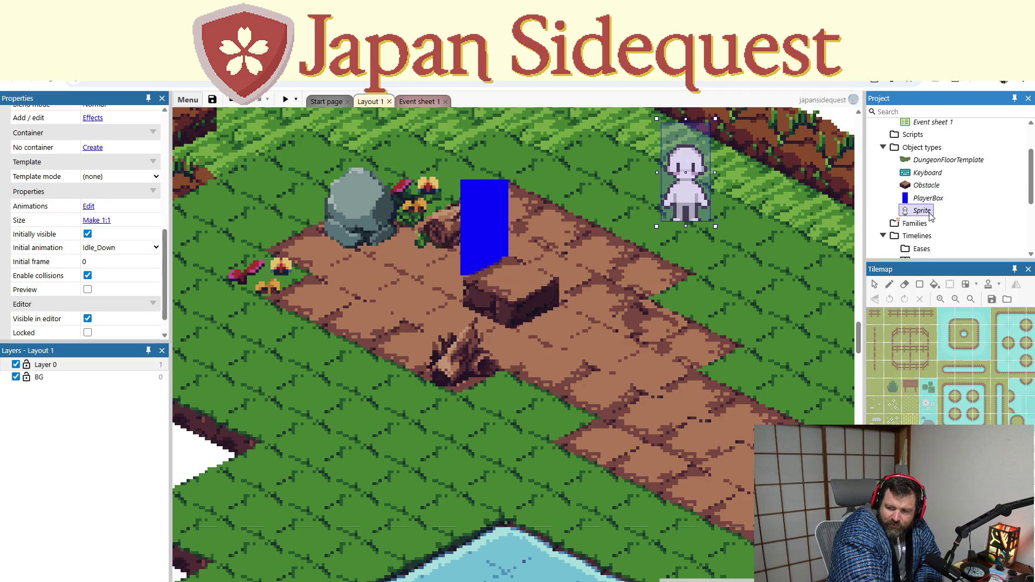
pyautogui.rightClick(929, 214)
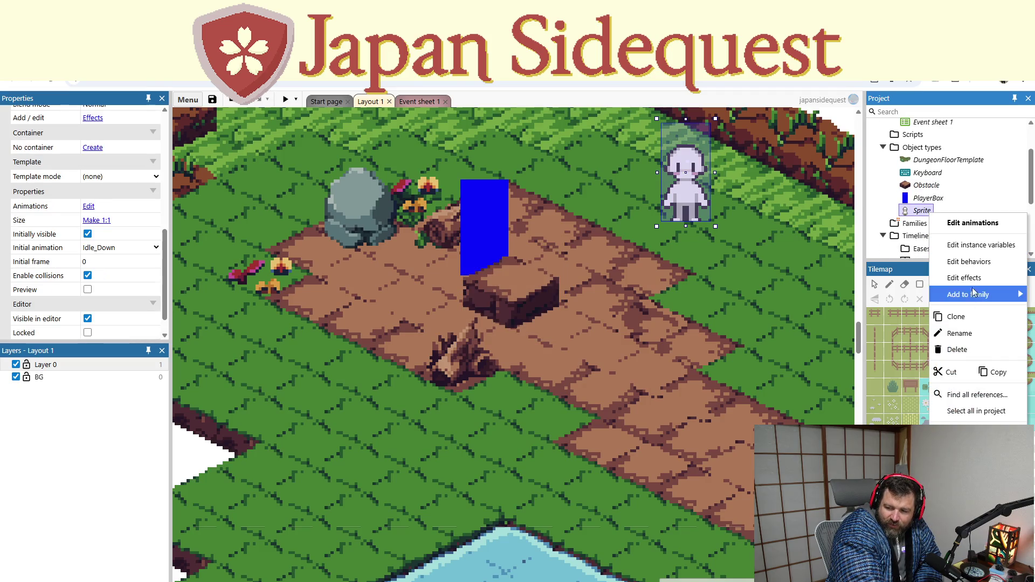
pyautogui.click(967, 261)
pyautogui.click(510, 306)
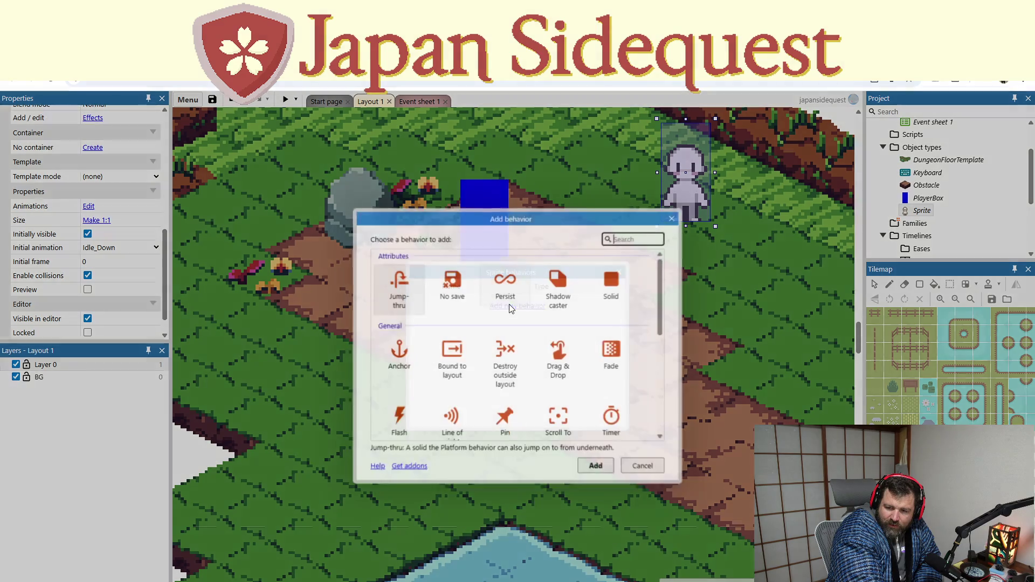
pyautogui.scroll(-3, 480, 386)
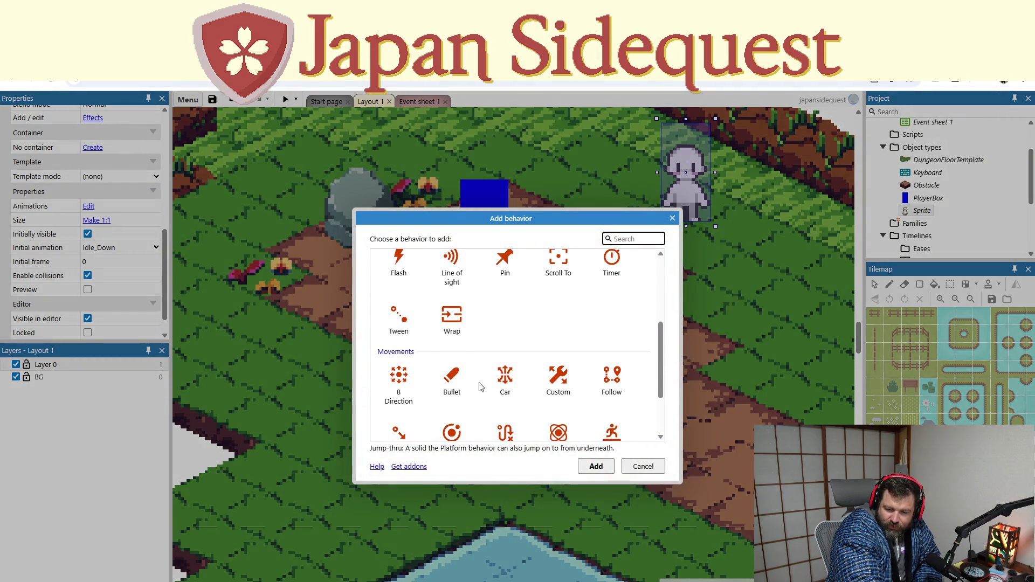
pyautogui.scroll(3, 479, 384)
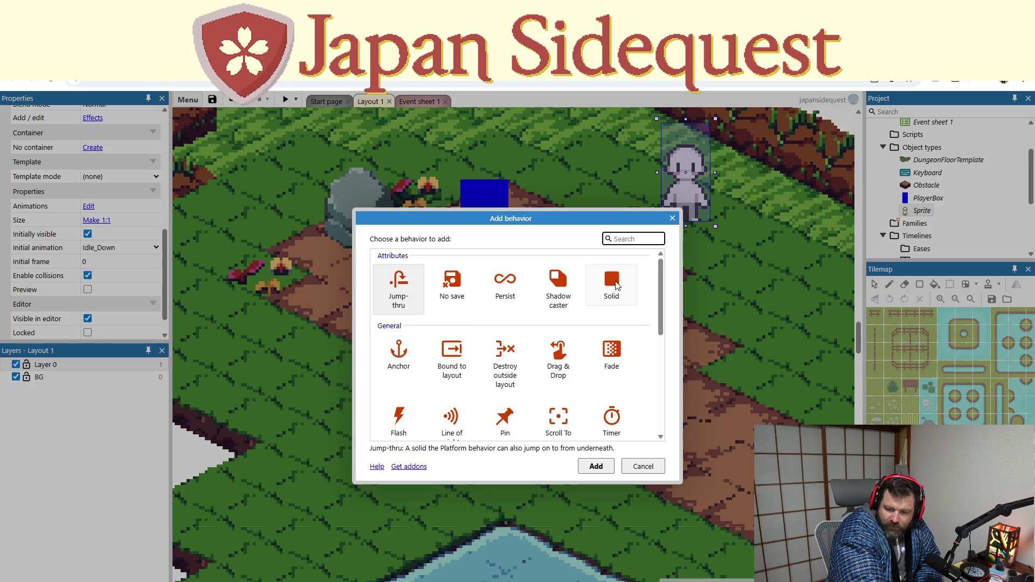
pyautogui.click(611, 284)
pyautogui.click(593, 464)
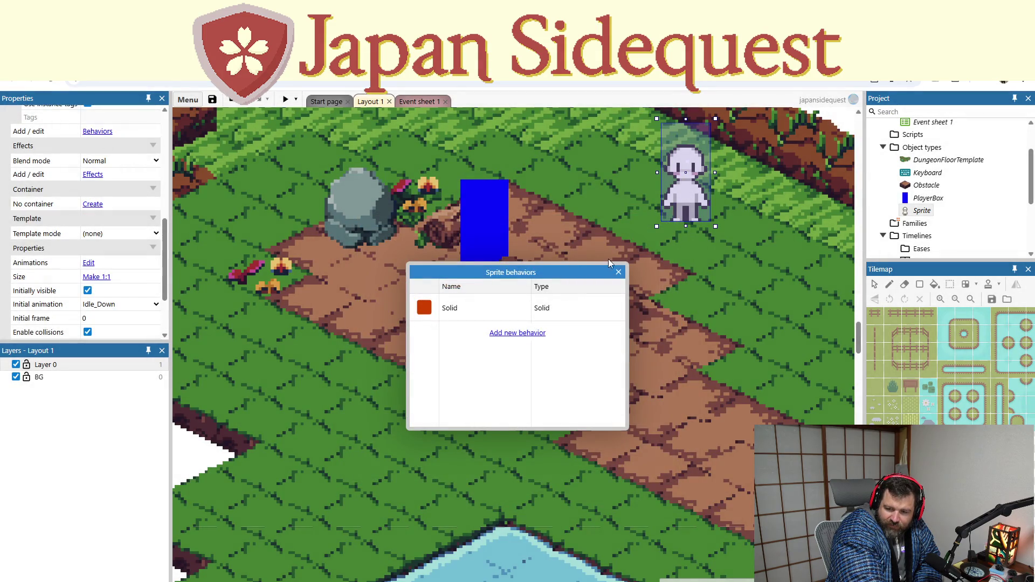
pyautogui.click(619, 272)
pyautogui.click(286, 101)
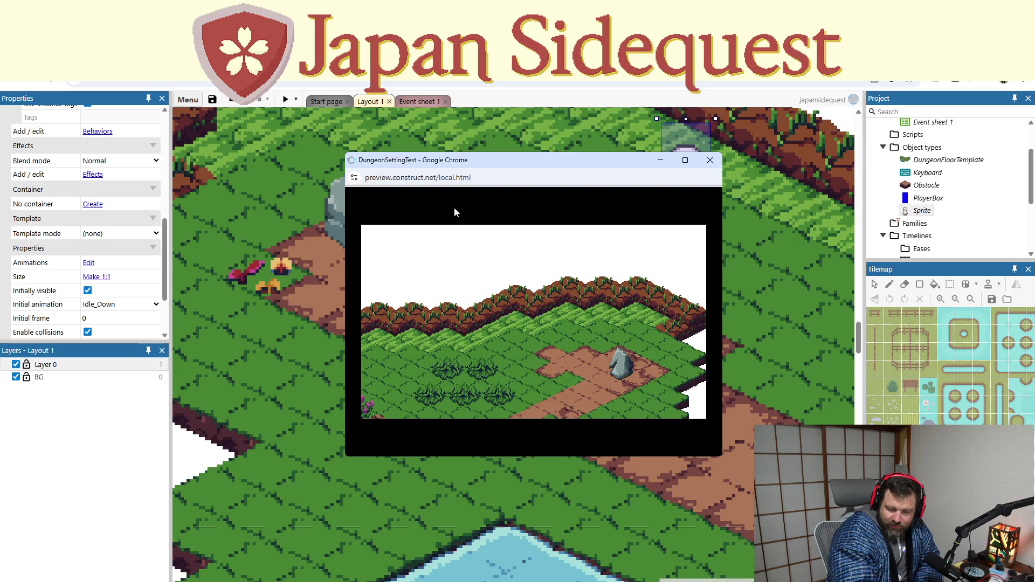
# Step: Preview the isometric level once more, then view Event sheet 1's PlayerBox angle animation events
pyautogui.click(709, 160)
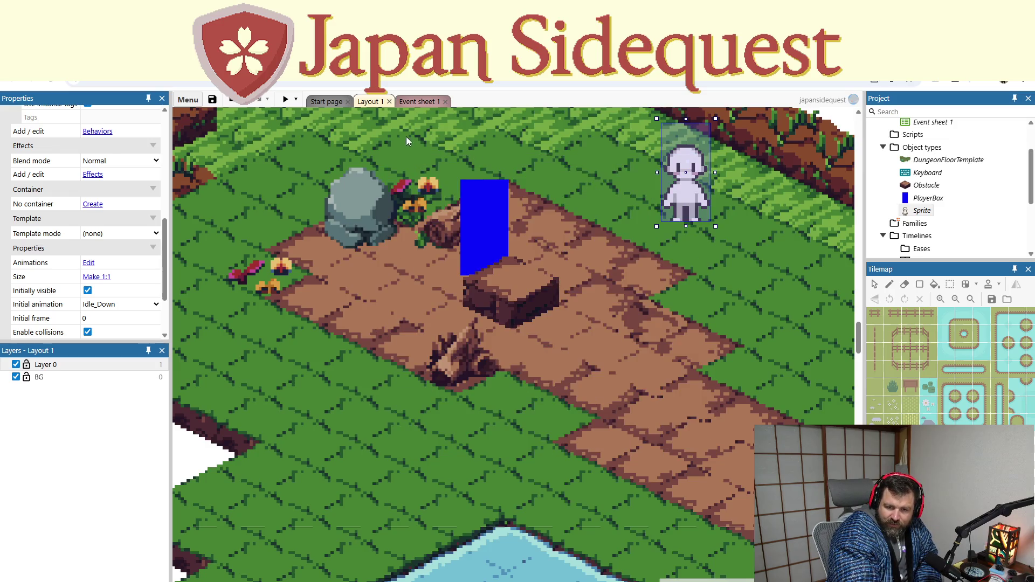
pyautogui.click(285, 102)
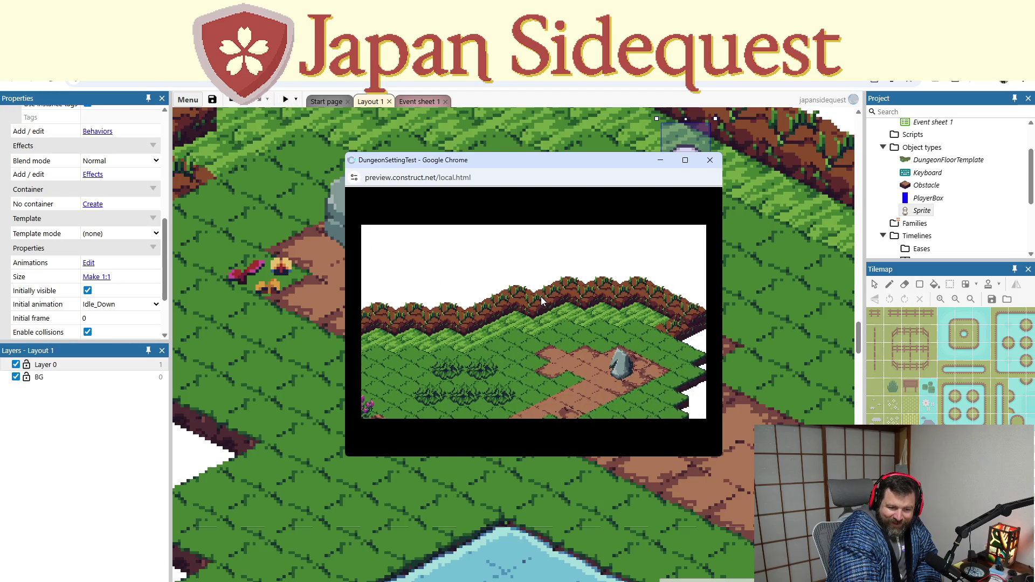
pyautogui.click(710, 160)
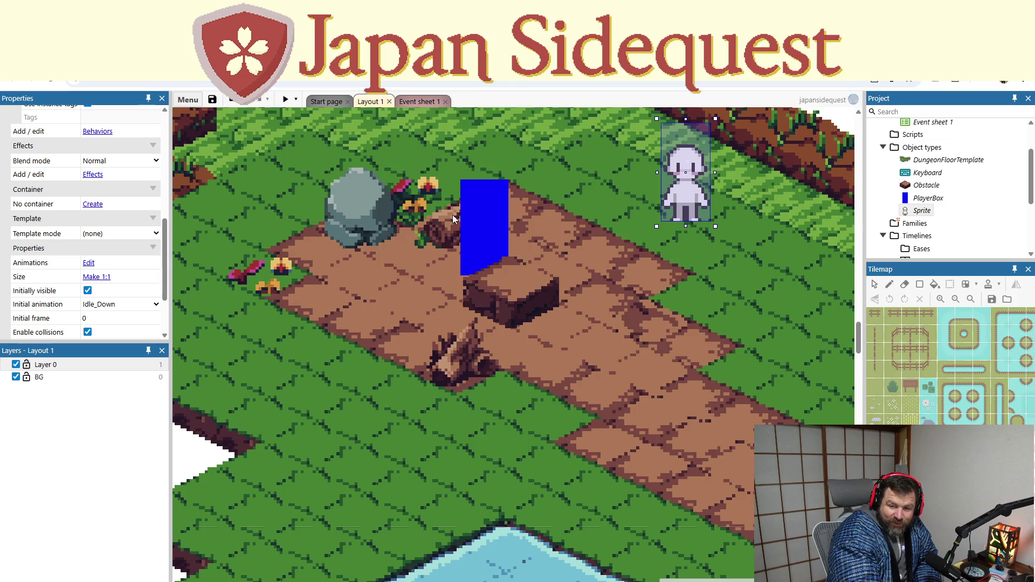
pyautogui.click(418, 101)
pyautogui.scroll(10, 442, 281)
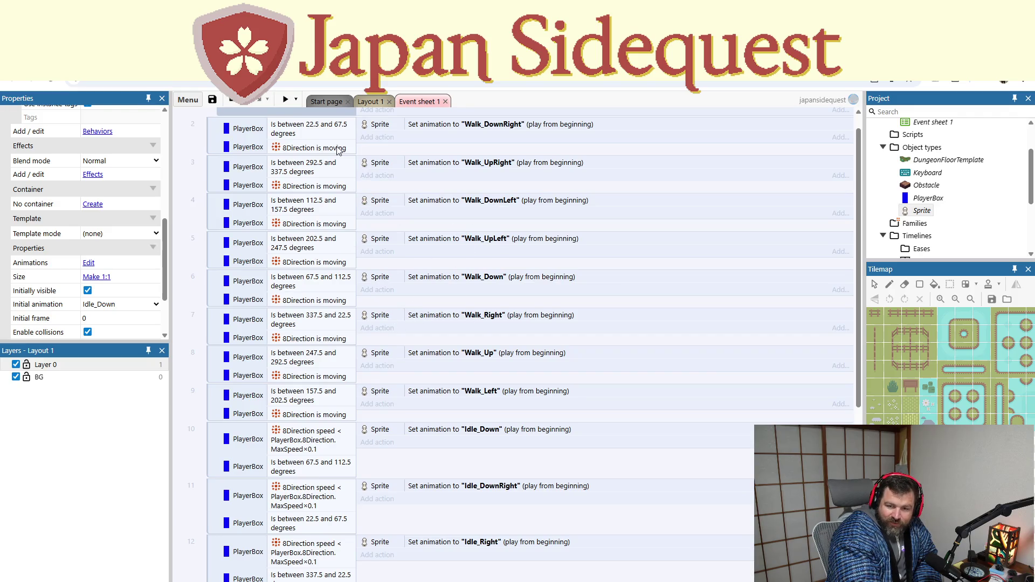
# Step: Go back to Layout 1, with the Idle_Down sprite beside the blue PlayerBox
pyautogui.click(368, 102)
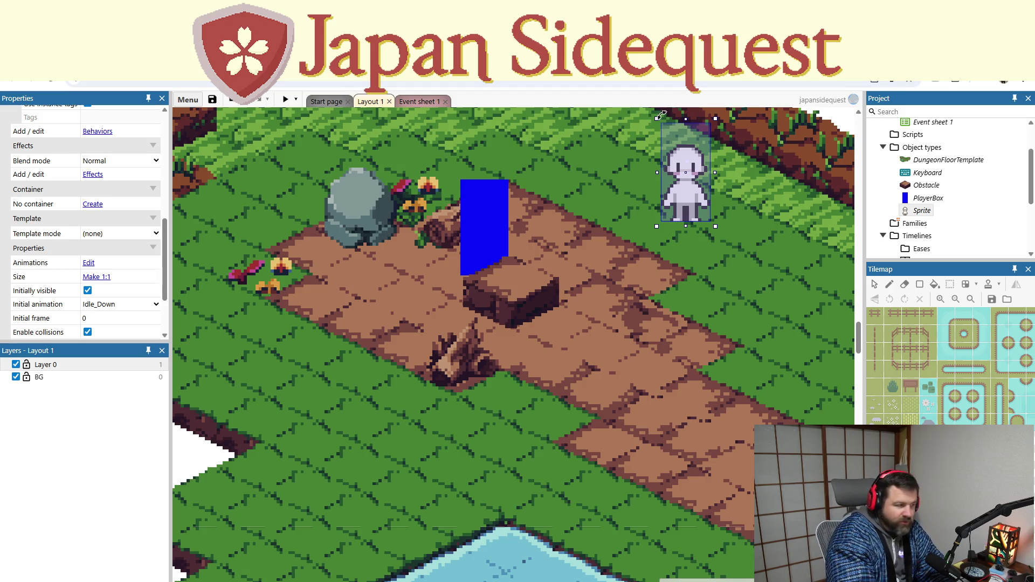
# Step: Delete the Solid behavior from the Sprite object
pyautogui.click(939, 200)
pyautogui.click(927, 213)
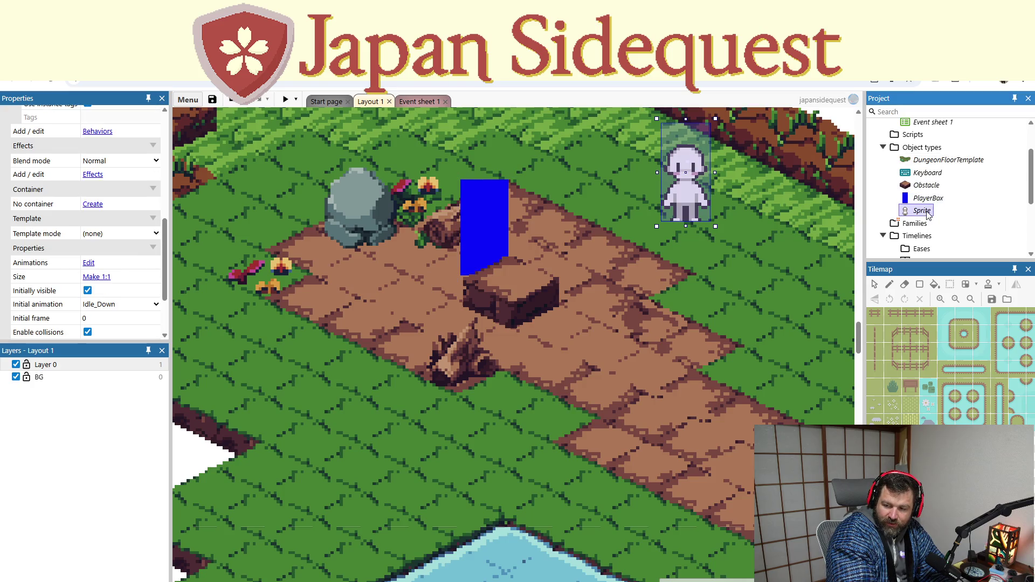
pyautogui.rightClick(927, 212)
pyautogui.click(954, 259)
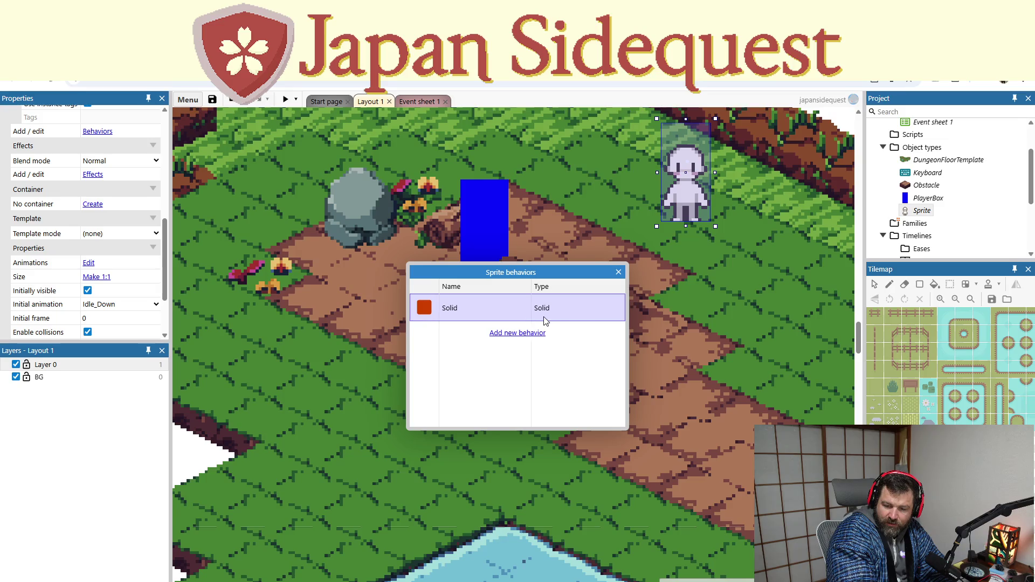
pyautogui.rightClick(504, 311)
pyautogui.click(518, 351)
pyautogui.click(618, 272)
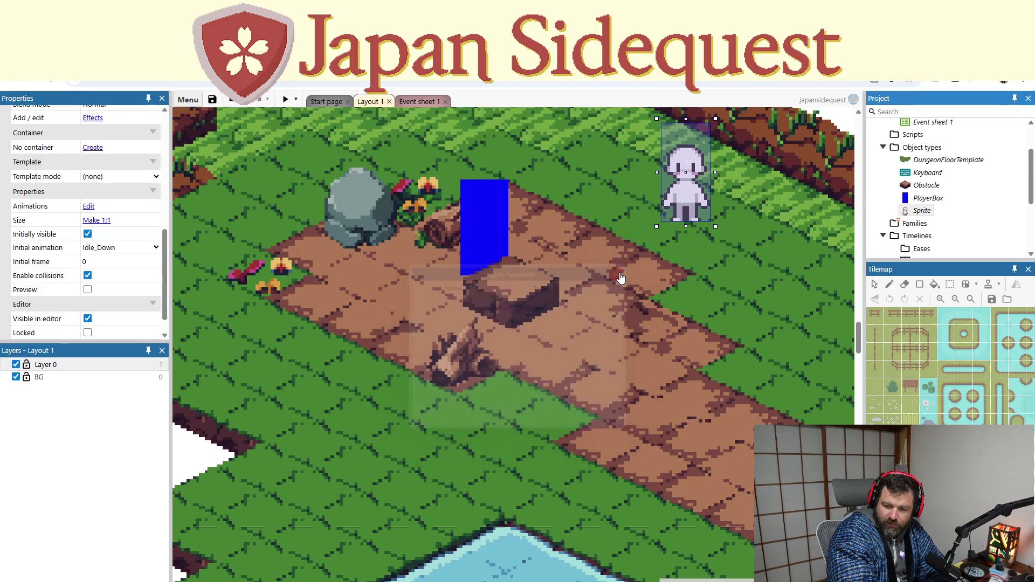
# Step: Begin adding a Solid behavior to the Obstacle object
pyautogui.rightClick(926, 185)
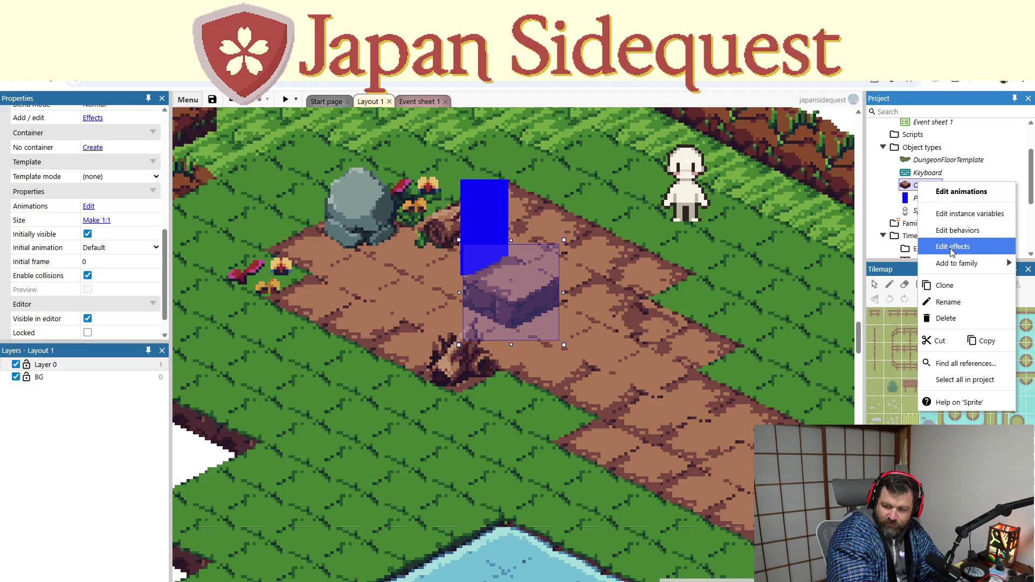
pyautogui.click(957, 231)
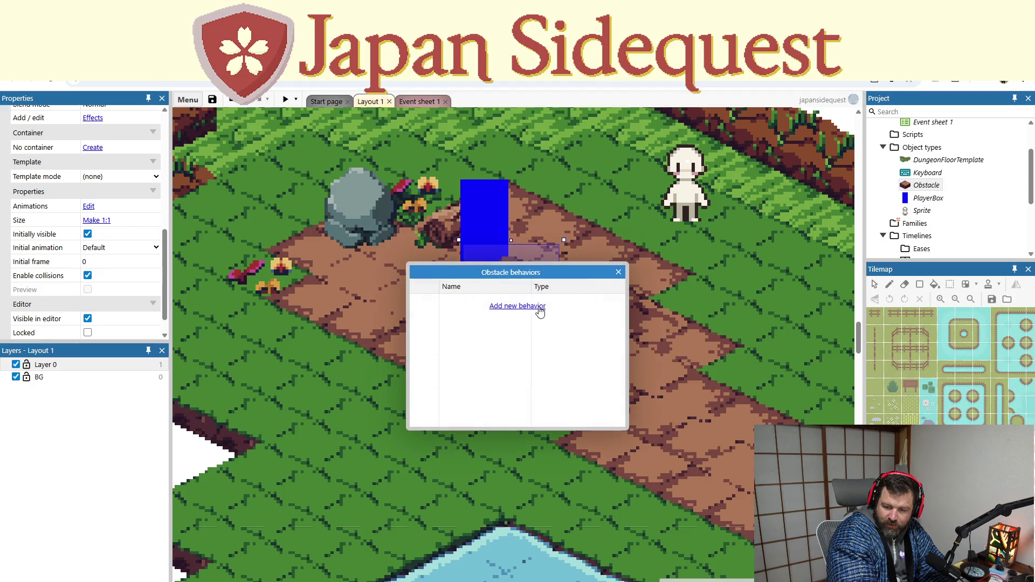
pyautogui.click(539, 308)
pyautogui.click(618, 283)
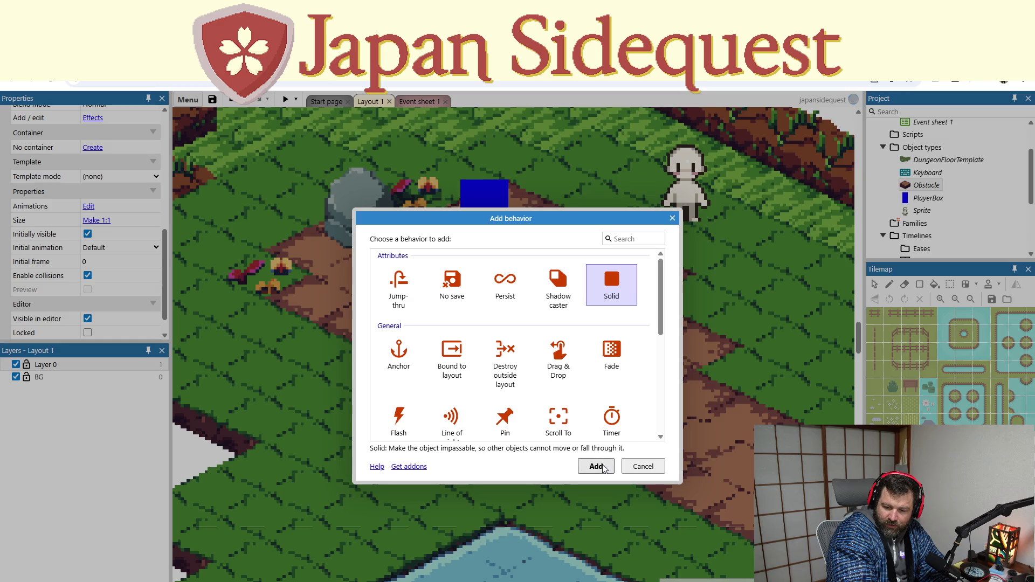
# Step: Add Solid and Bullet behaviors to Obstacle, then select PlayerBox in the Project panel
pyautogui.click(595, 466)
pyautogui.click(534, 333)
pyautogui.scroll(-5, 529, 345)
pyautogui.click(443, 325)
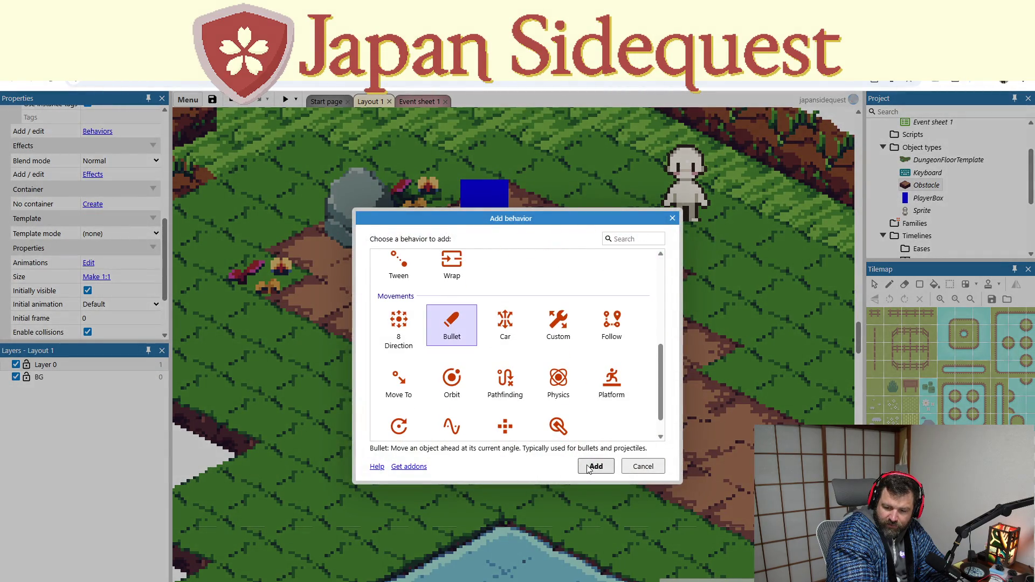
pyautogui.click(595, 466)
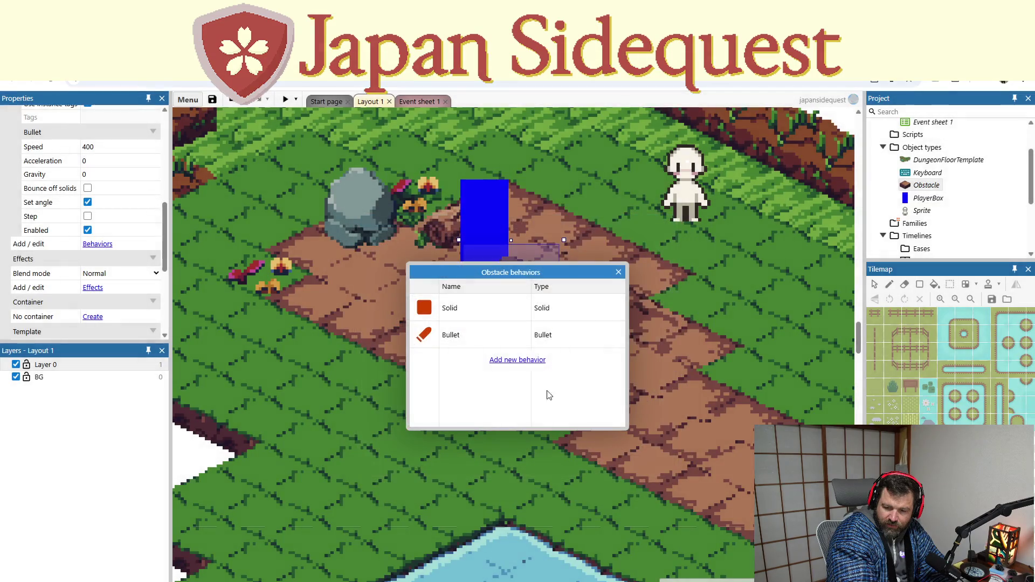
pyautogui.click(618, 272)
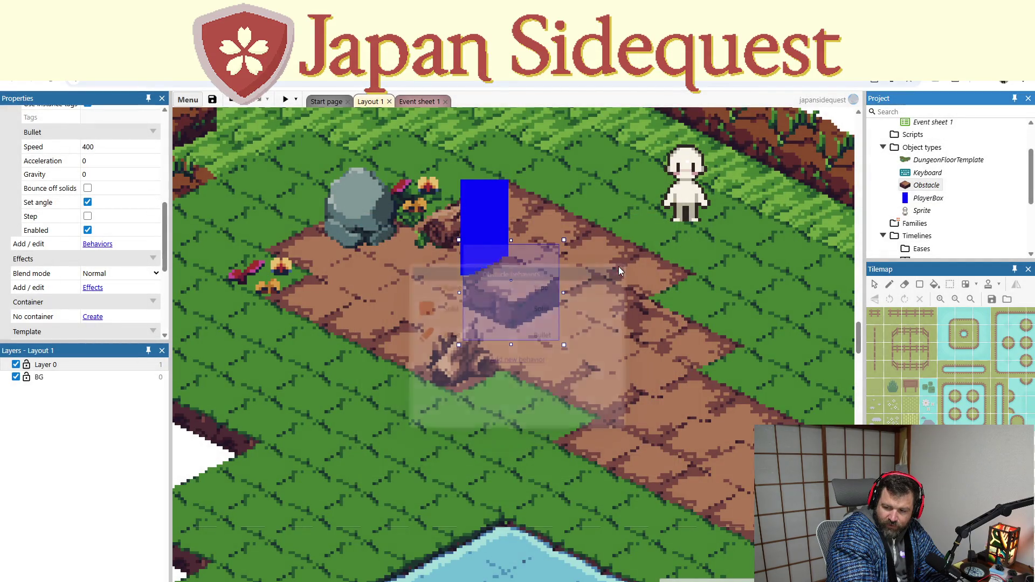
pyautogui.click(928, 198)
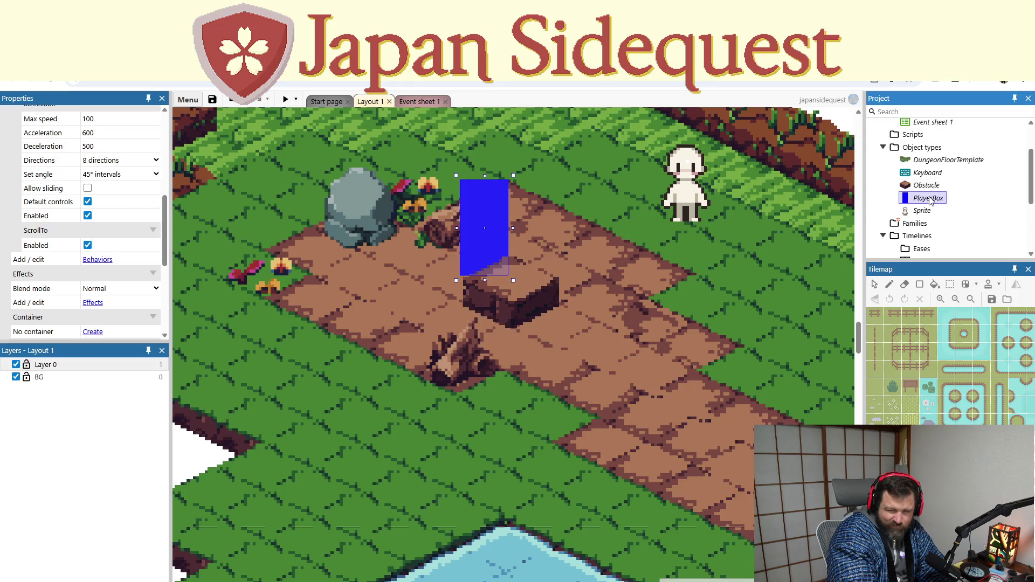
# Step: On Event sheet 1, browse PlayerBox's conditions for a new event, then cancel without adding
pyautogui.click(410, 101)
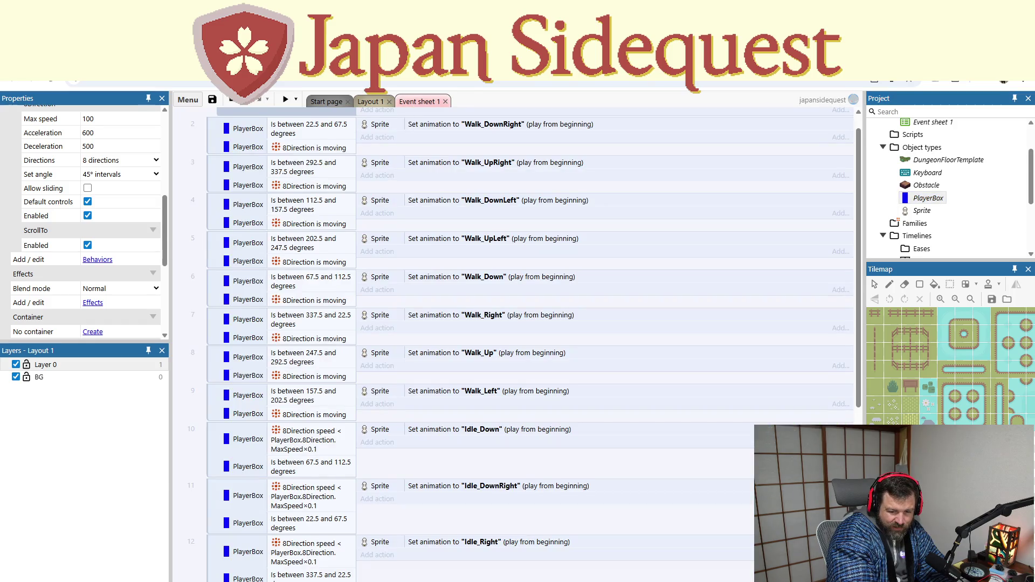
pyautogui.scroll(-5, 345, 455)
pyautogui.click(212, 560)
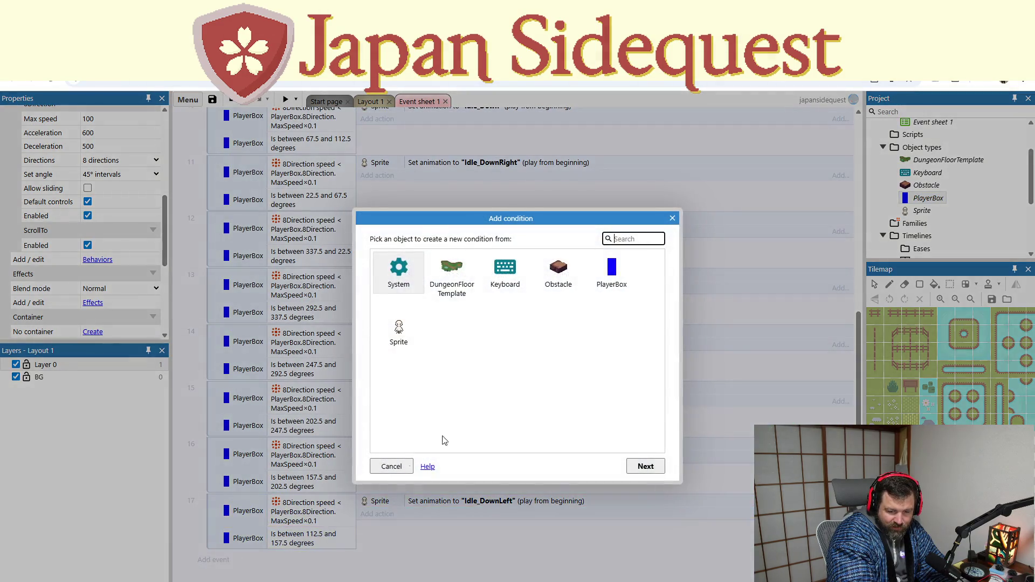
pyautogui.doubleClick(625, 272)
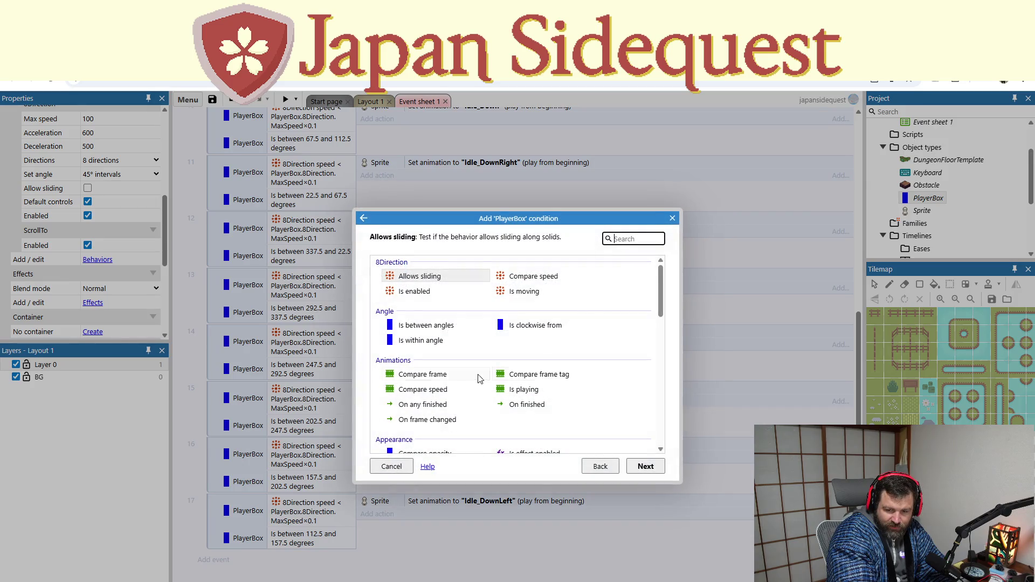
pyautogui.scroll(-12, 458, 333)
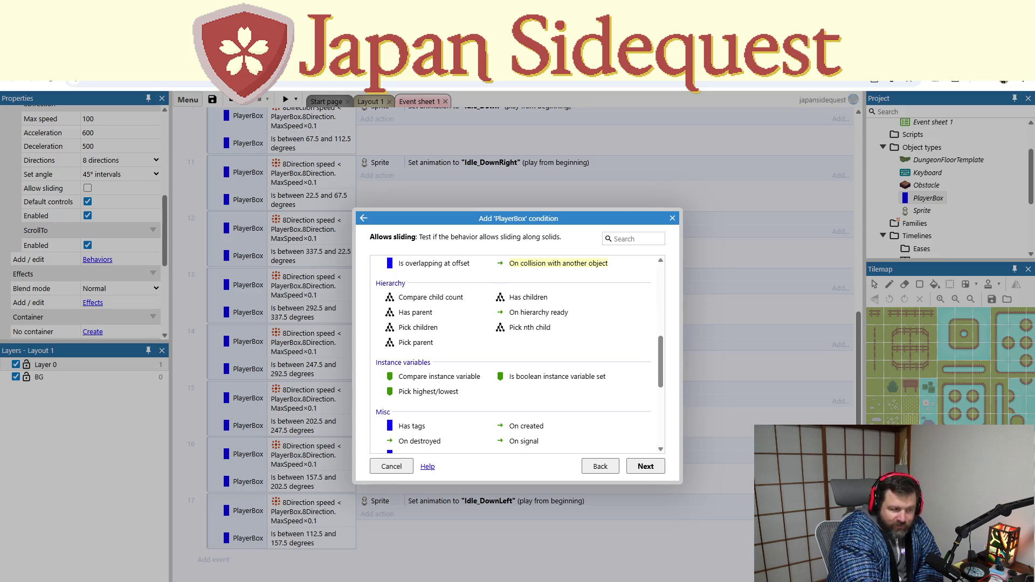
pyautogui.scroll(-4, 514, 353)
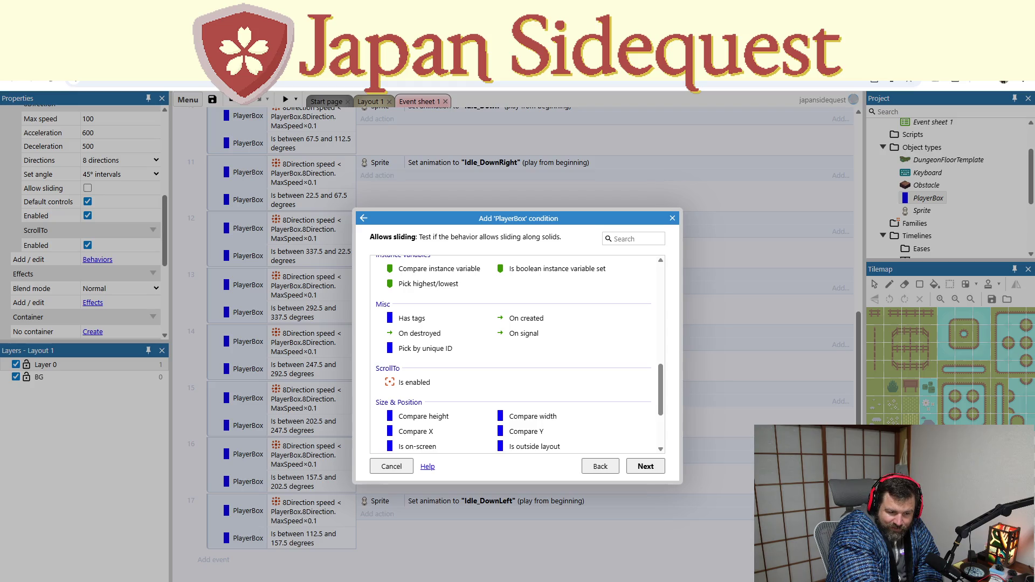
pyautogui.click(672, 218)
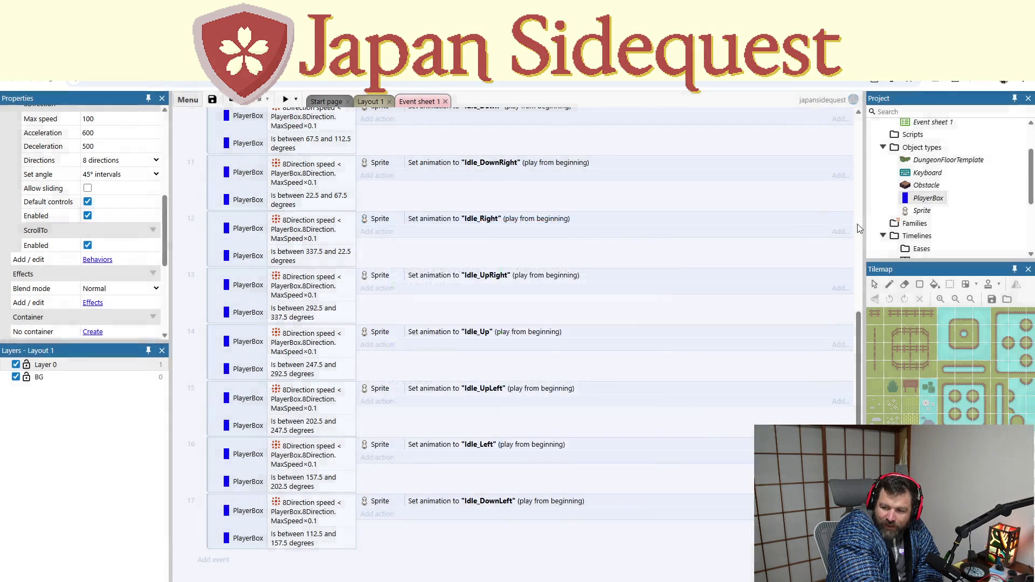
# Step: Browse PlayerBox's Add behavior list and cancel, keeping only 8Direction and ScrollTo
pyautogui.rightClick(926, 196)
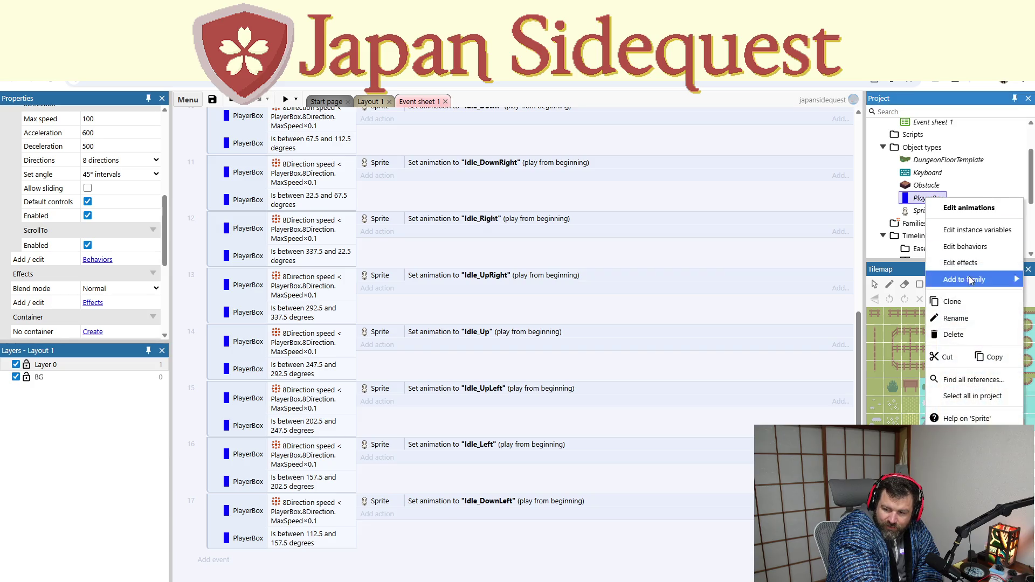
pyautogui.click(965, 247)
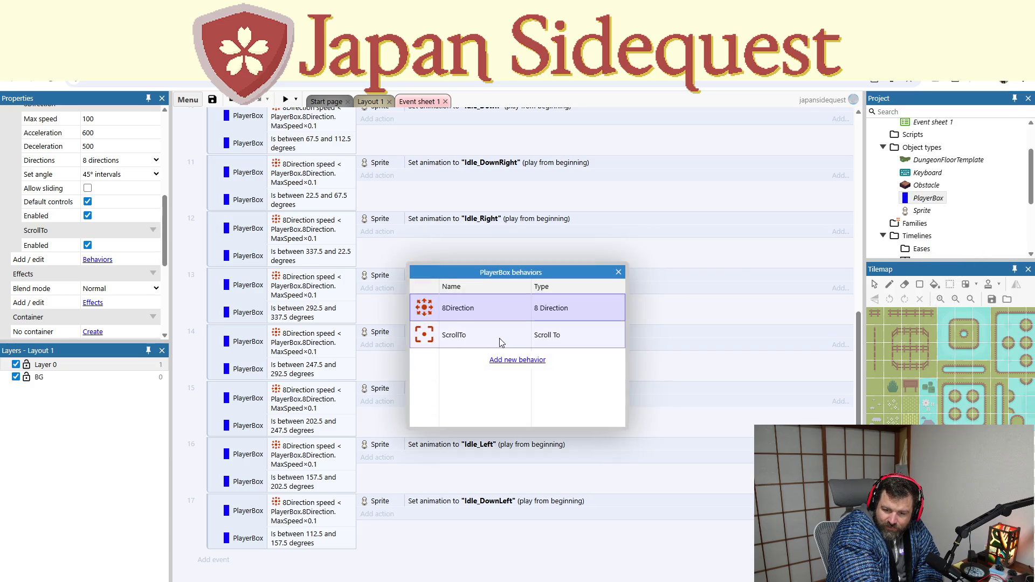
pyautogui.click(507, 360)
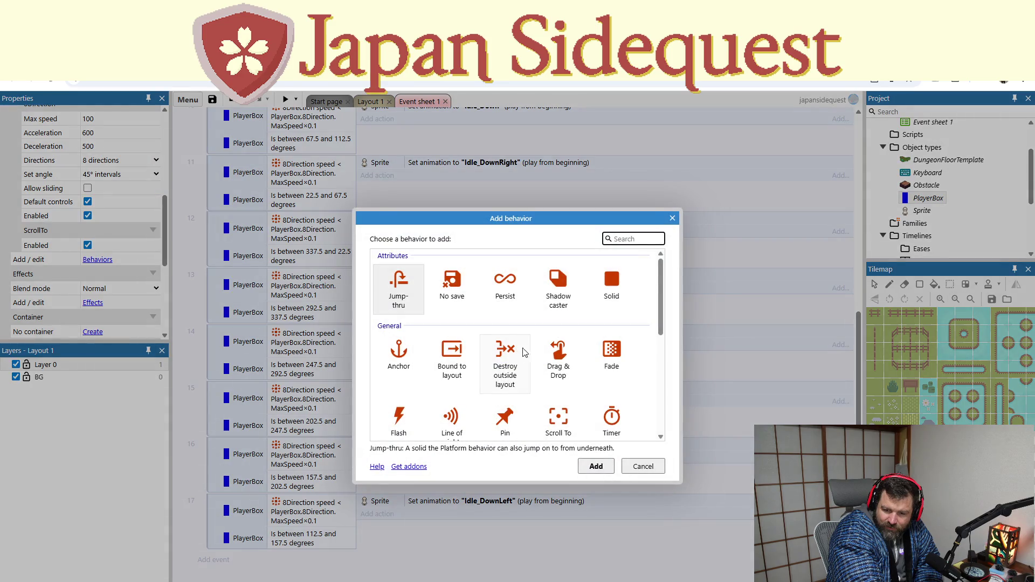
pyautogui.scroll(-1, 566, 308)
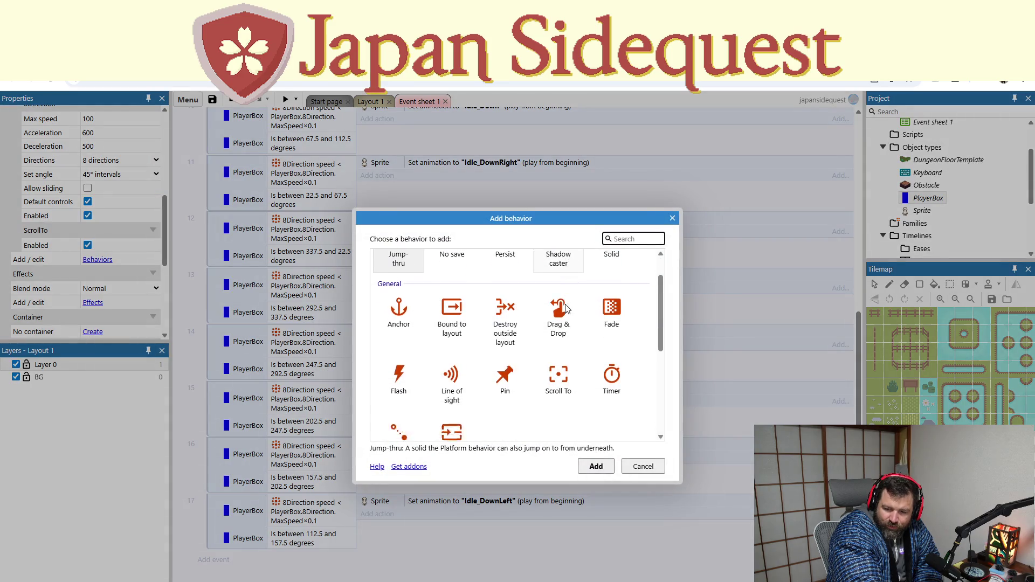
pyautogui.scroll(-4, 565, 309)
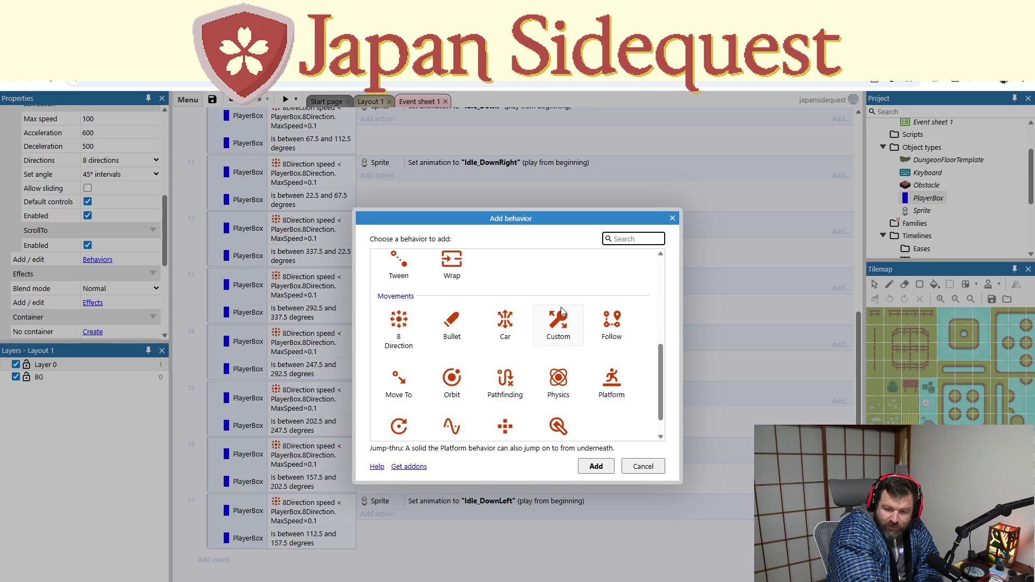
pyautogui.scroll(-1, 561, 306)
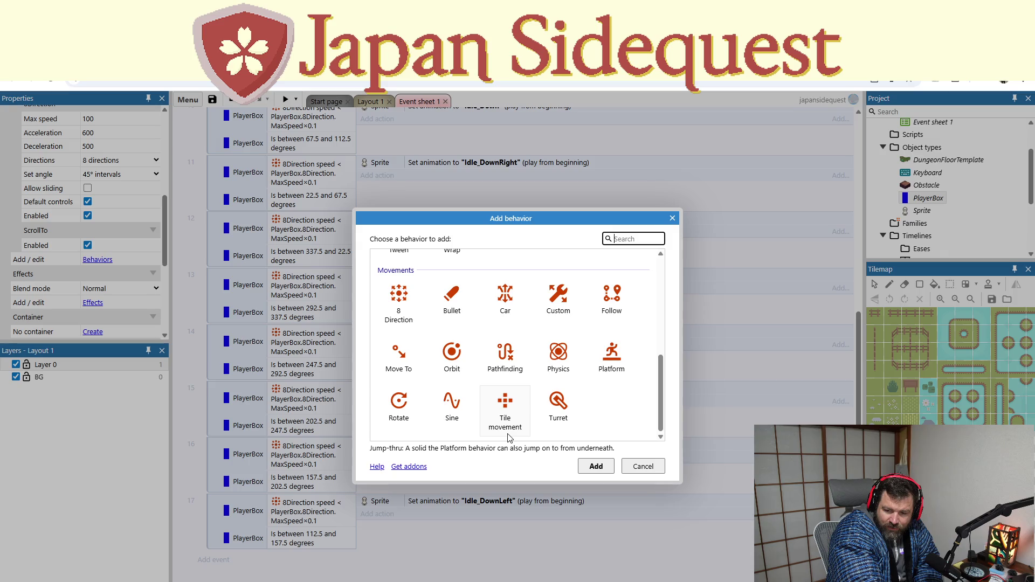
pyautogui.scroll(3, 509, 437)
pyautogui.scroll(4, 507, 436)
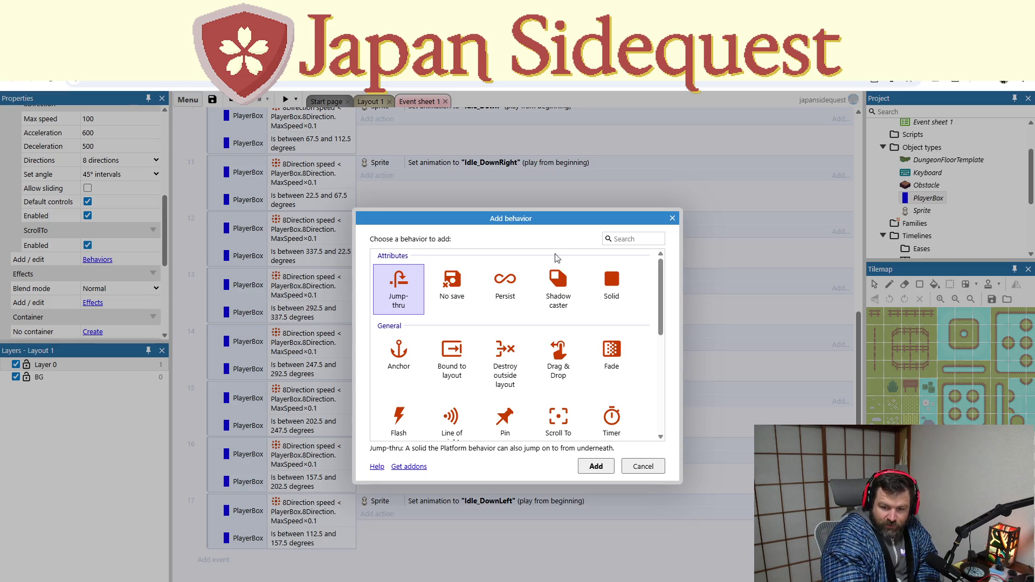
pyautogui.click(672, 219)
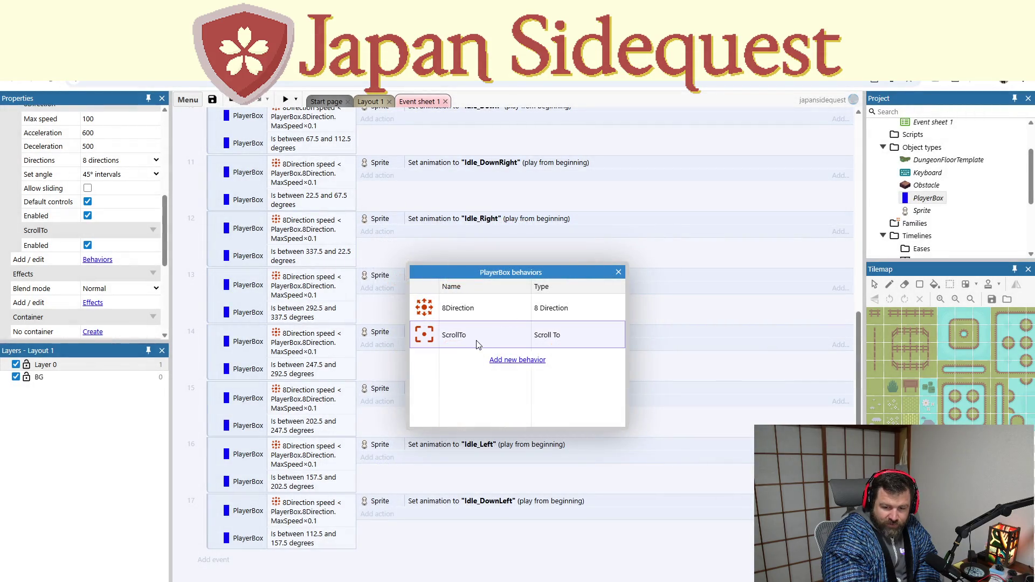
pyautogui.click(617, 273)
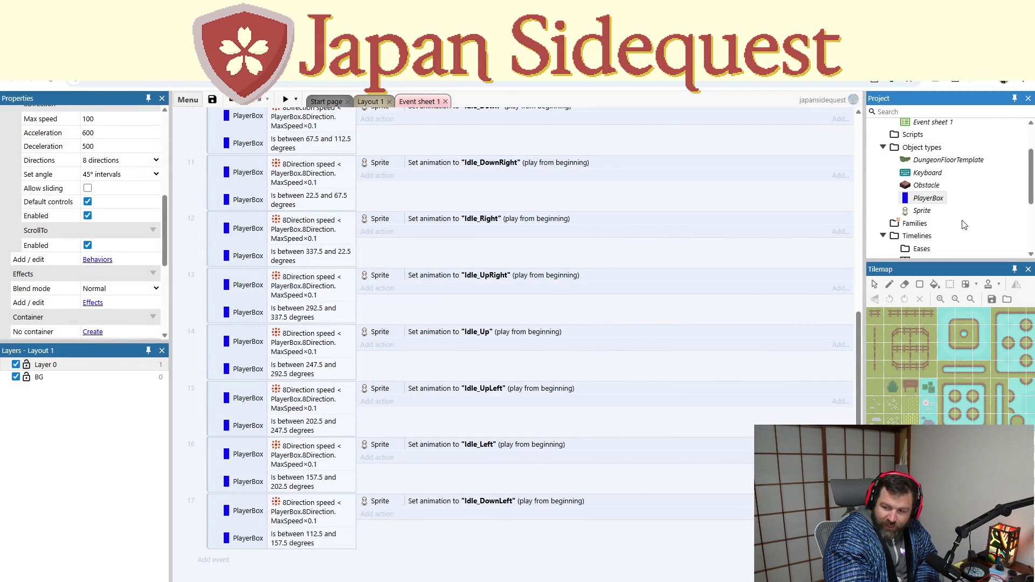
# Step: Start a new event with Obstacle's On collision with another object condition, then step back
pyautogui.click(226, 560)
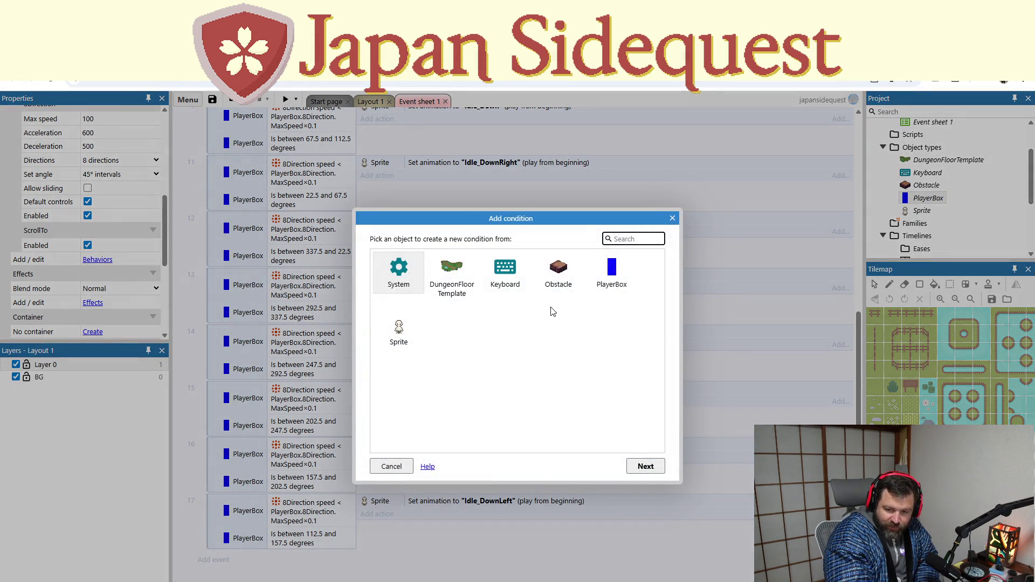
pyautogui.doubleClick(560, 270)
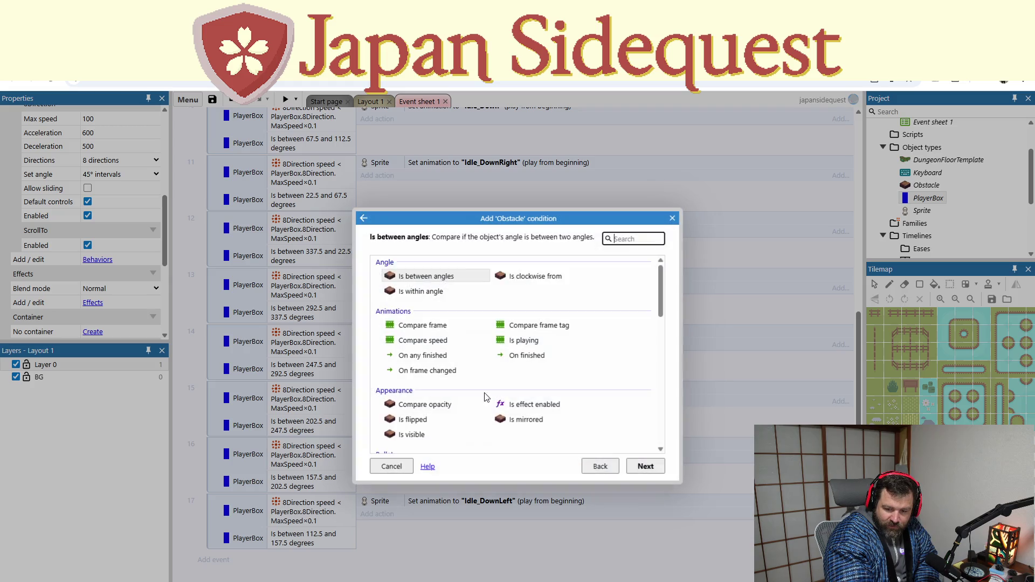
pyautogui.scroll(-1, 533, 353)
pyautogui.scroll(-2, 532, 360)
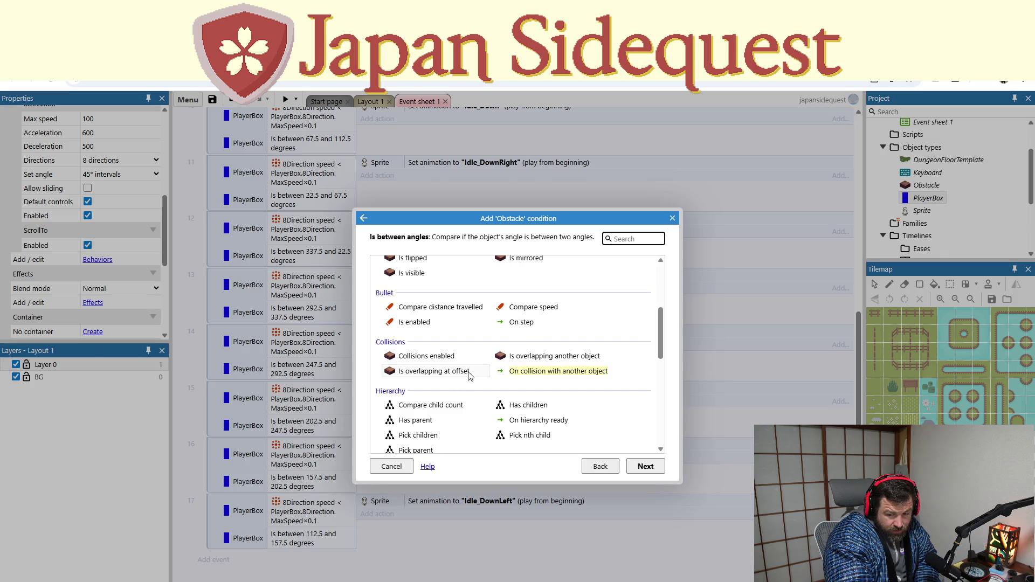
pyautogui.click(542, 371)
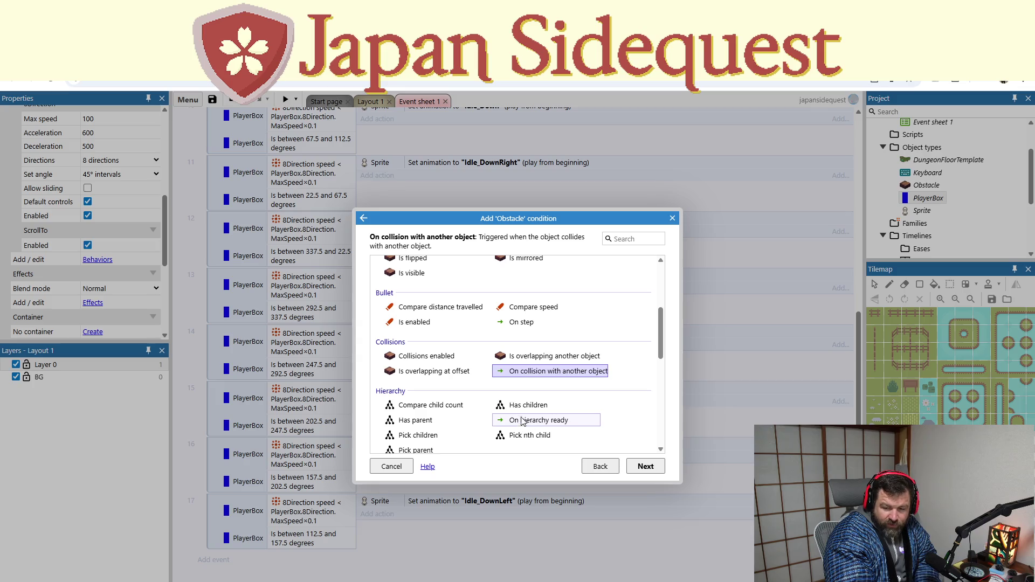
pyautogui.scroll(-3, 519, 403)
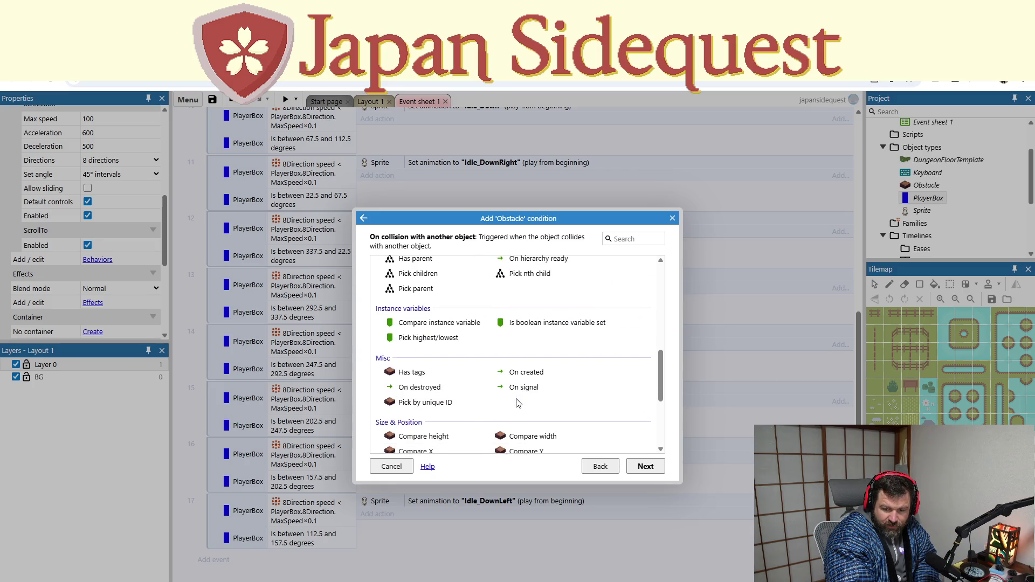
pyautogui.scroll(-1, 521, 410)
pyautogui.scroll(-1, 526, 411)
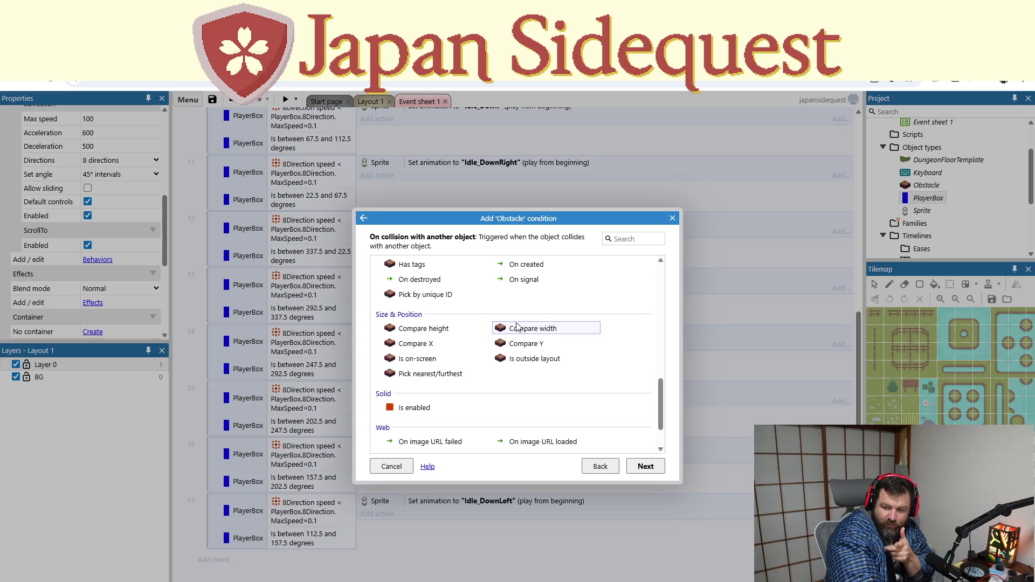
pyautogui.click(595, 467)
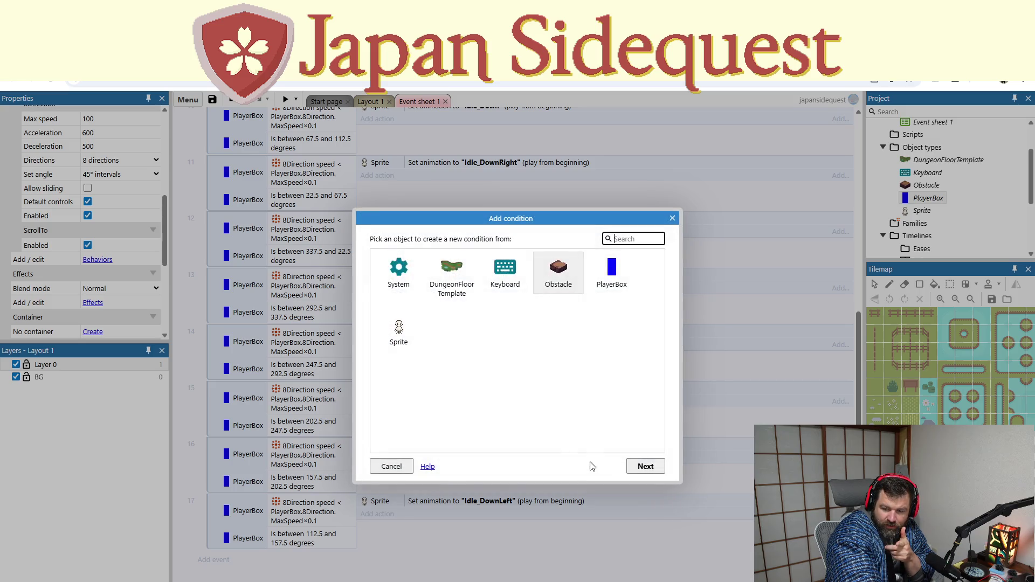
# Step: Browse PlayerBox's conditions, dismiss the dialog, and bring up PlayerBox's options in the Project bar
pyautogui.doubleClick(608, 269)
pyautogui.scroll(-5, 534, 371)
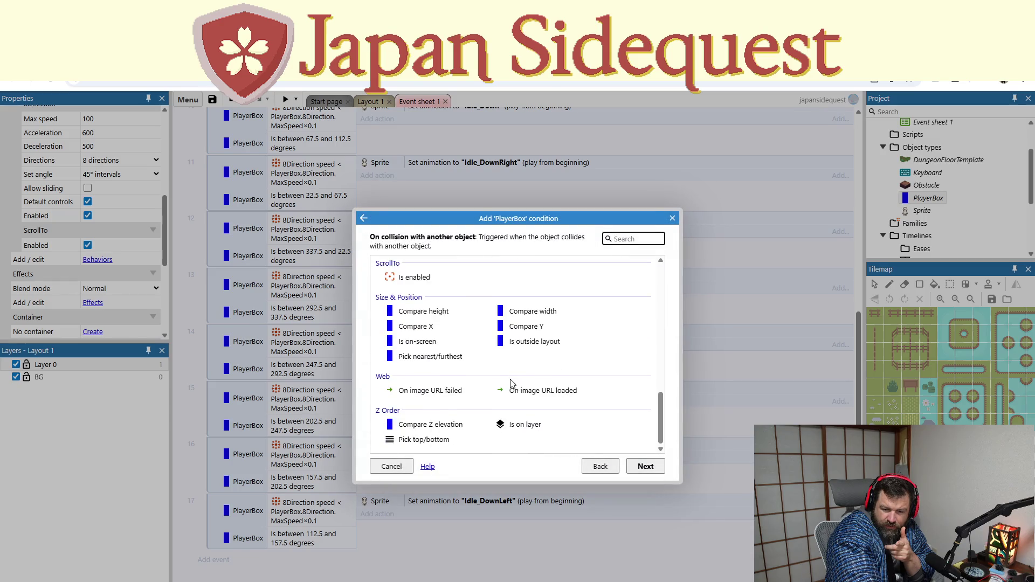
pyautogui.scroll(7, 506, 385)
pyautogui.scroll(3, 496, 394)
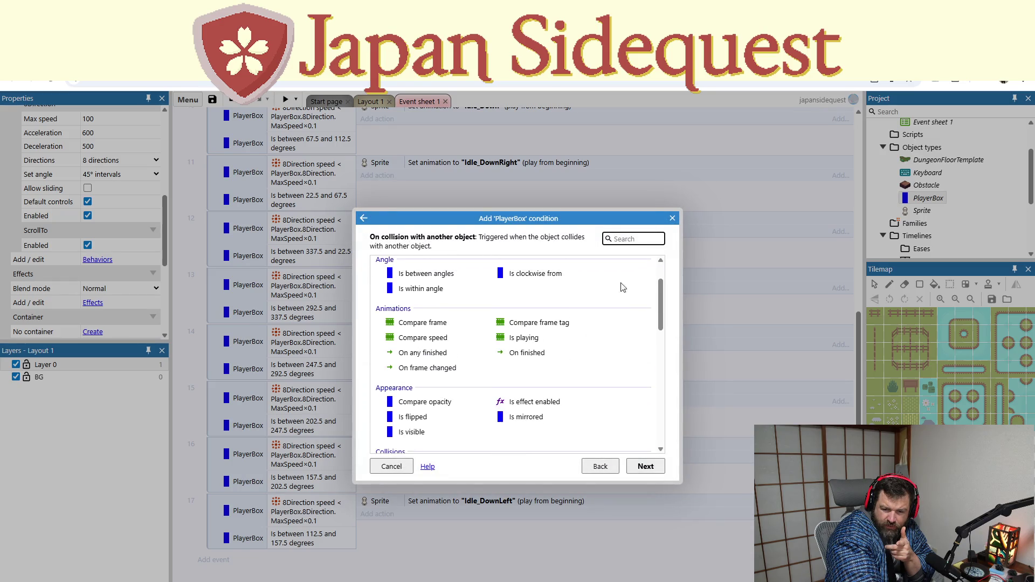
pyautogui.press('Escape')
pyautogui.click(923, 200)
pyautogui.rightClick(921, 200)
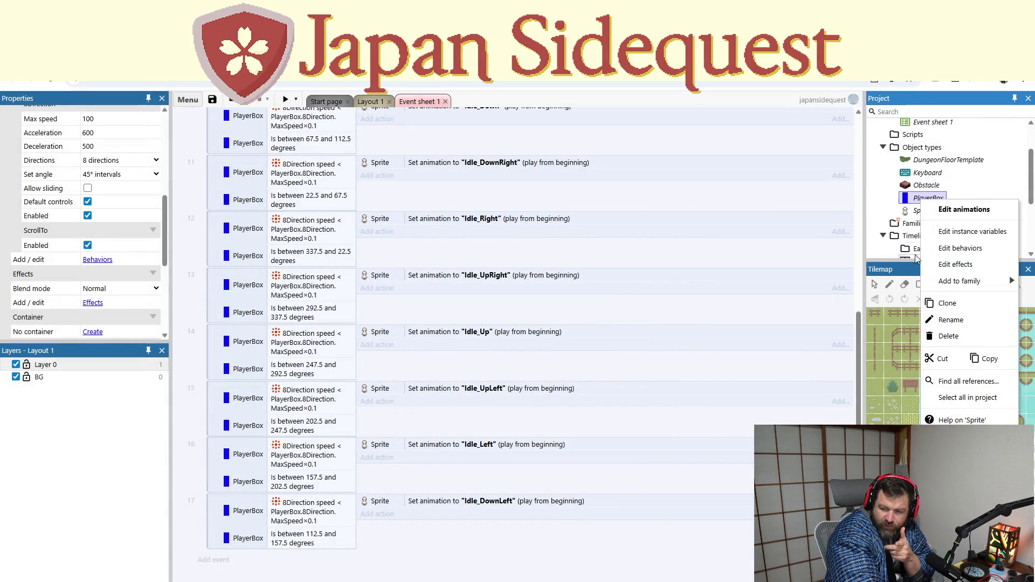
# Step: Add a Bullet behavior to PlayerBox, then delete it again
pyautogui.click(946, 246)
pyautogui.click(494, 360)
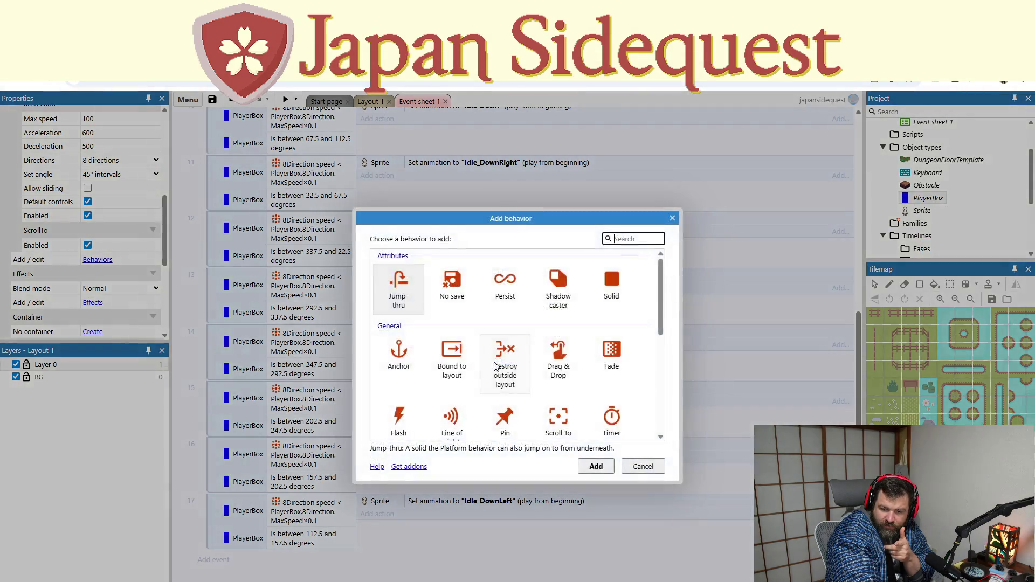
pyautogui.scroll(-5, 511, 345)
pyautogui.doubleClick(462, 294)
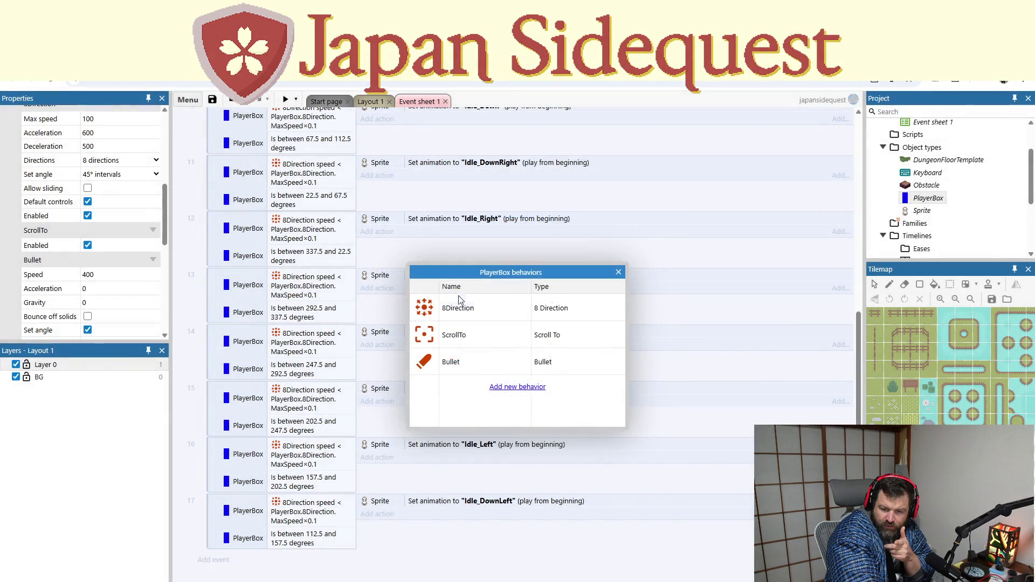
pyautogui.rightClick(502, 360)
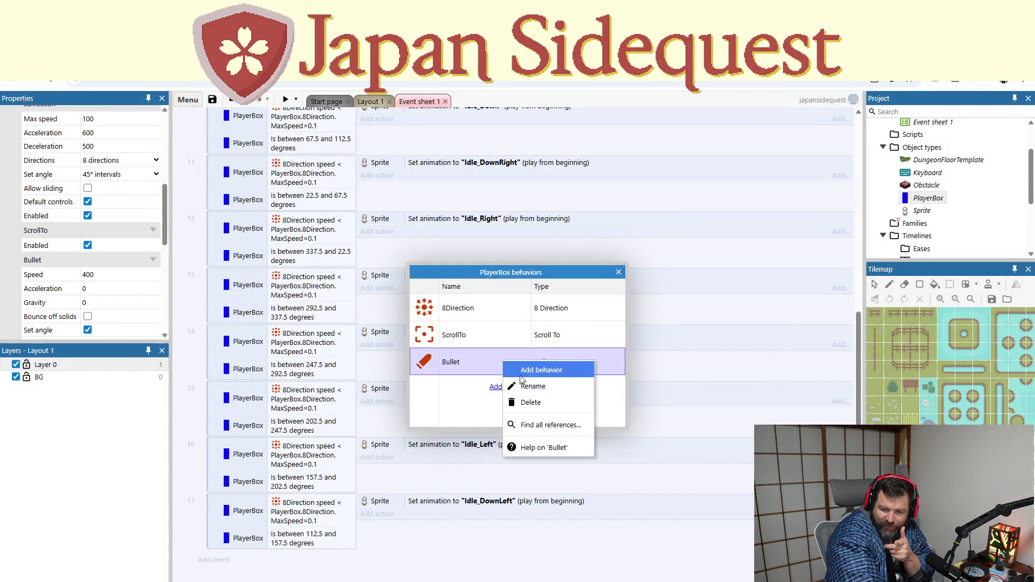
pyautogui.click(525, 396)
# Step: Re-add Bullet to PlayerBox, close its behaviors list, and start a new event
pyautogui.click(533, 362)
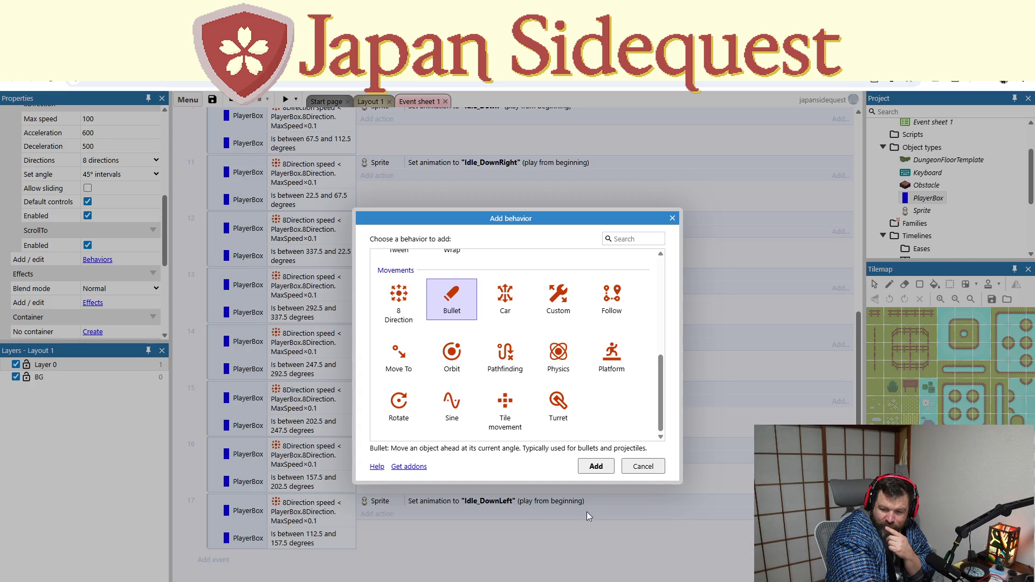
pyautogui.click(596, 467)
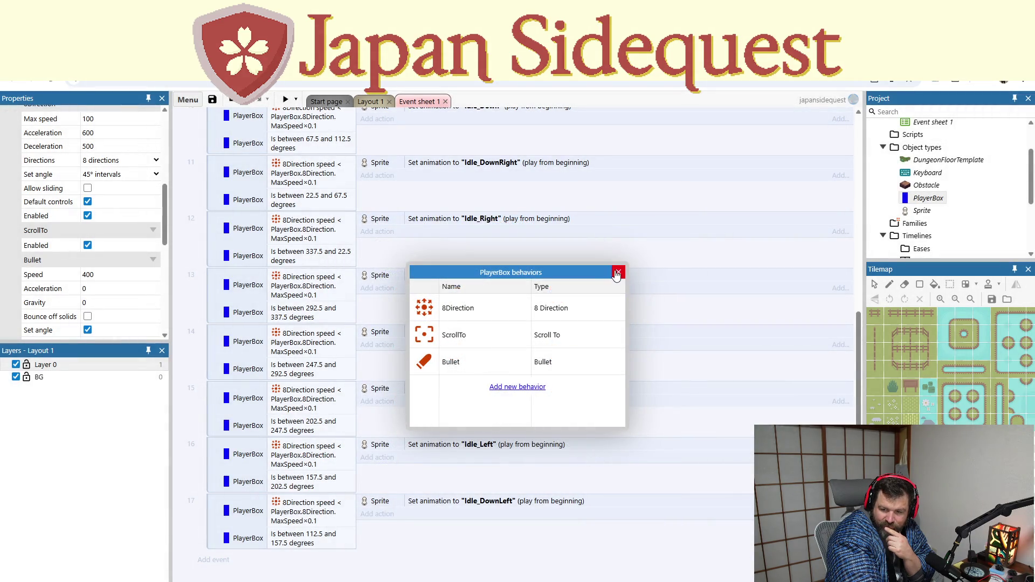
pyautogui.click(617, 273)
pyautogui.click(209, 559)
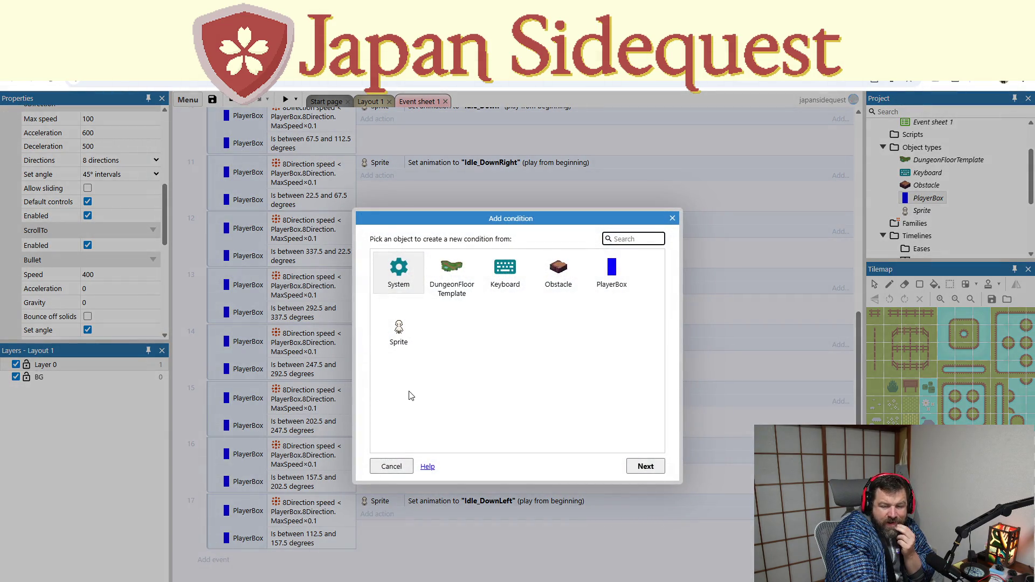
# Step: Browse the PlayerBox and Obstacle condition lists looking for a collision condition
pyautogui.doubleClick(611, 268)
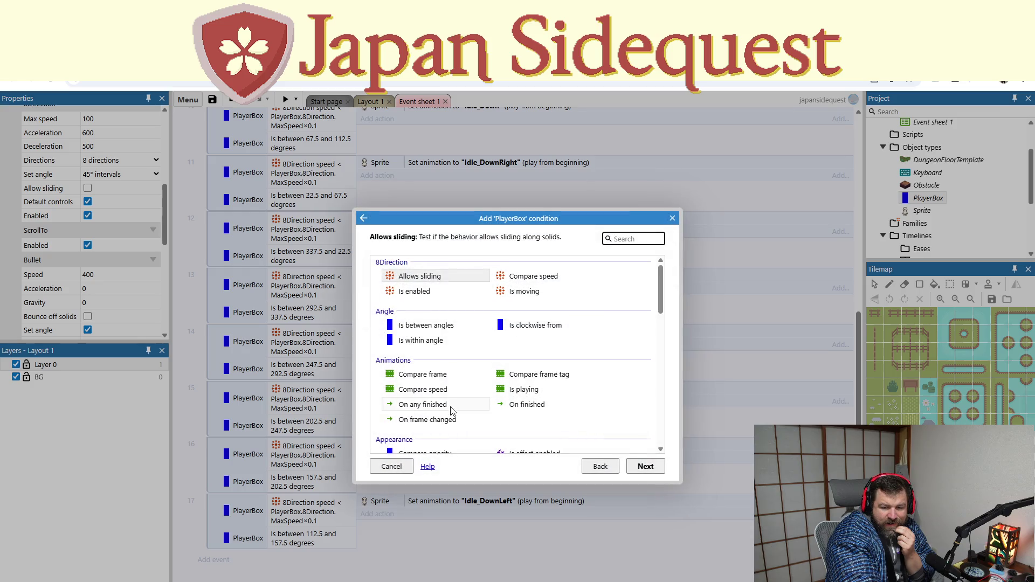
pyautogui.scroll(-10, 451, 410)
pyautogui.scroll(2, 434, 429)
pyautogui.scroll(3, 433, 428)
pyautogui.scroll(1, 442, 410)
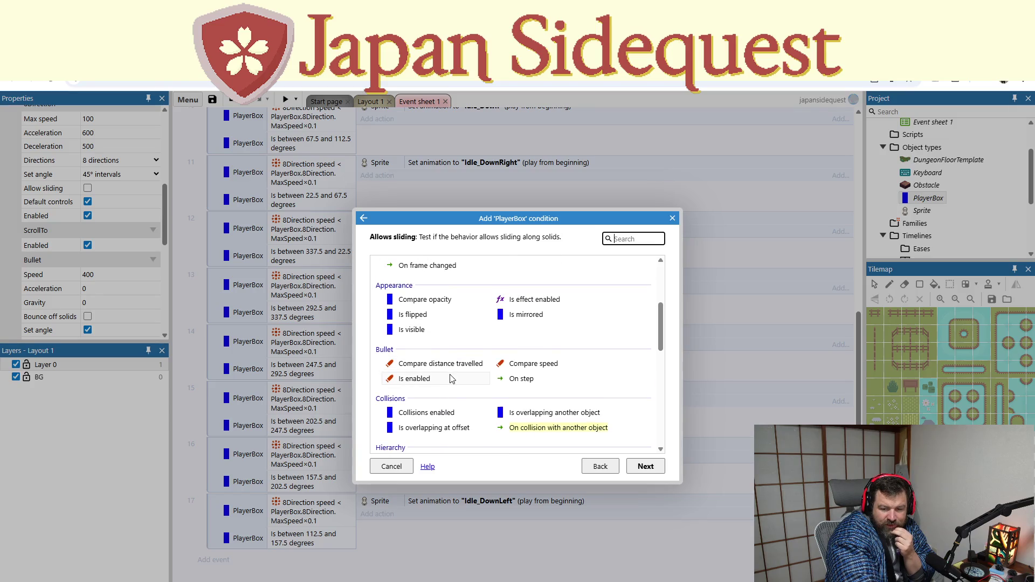
pyautogui.scroll(-6, 454, 378)
pyautogui.scroll(-1, 457, 402)
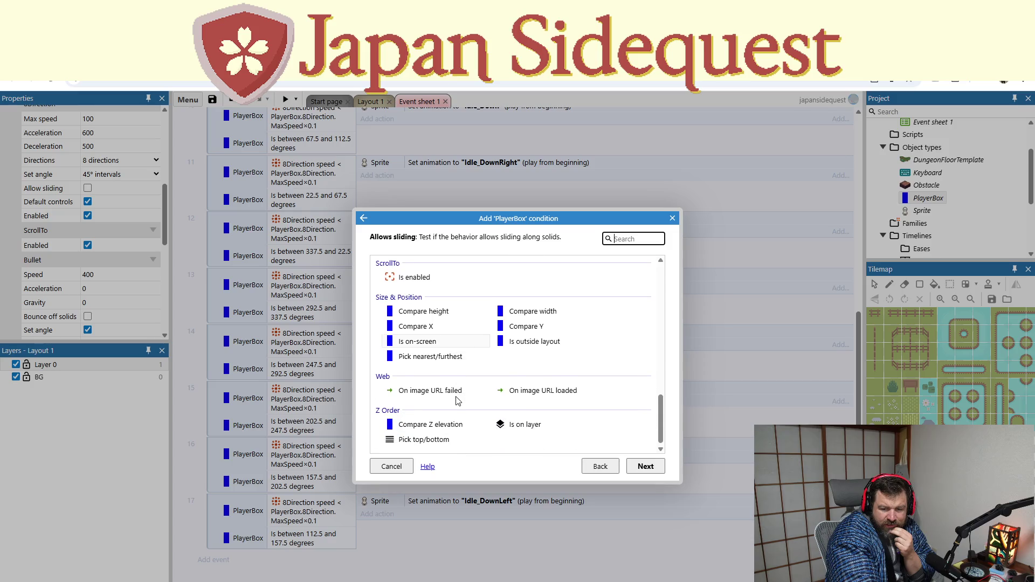
pyautogui.scroll(3, 457, 399)
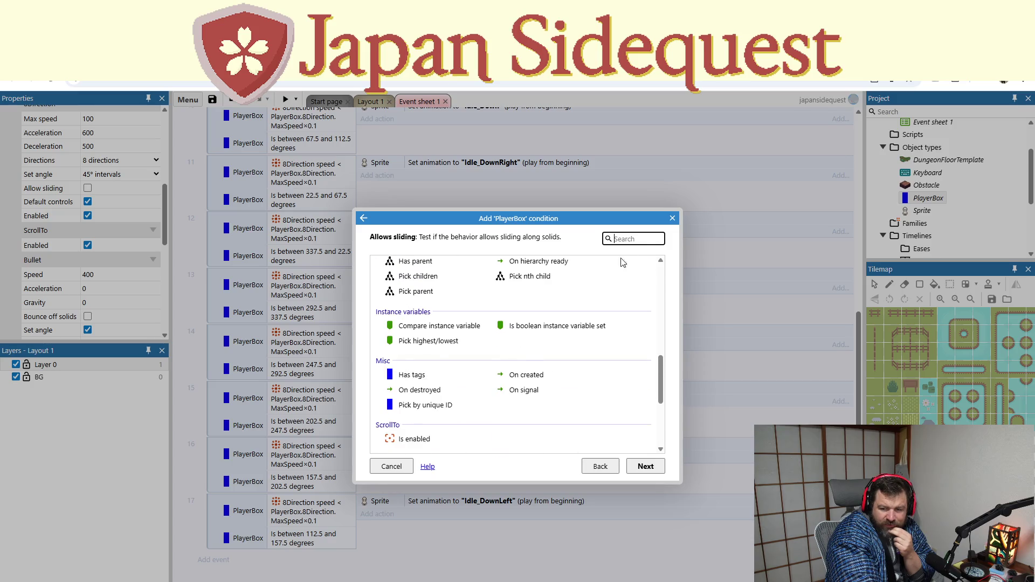
pyautogui.click(598, 464)
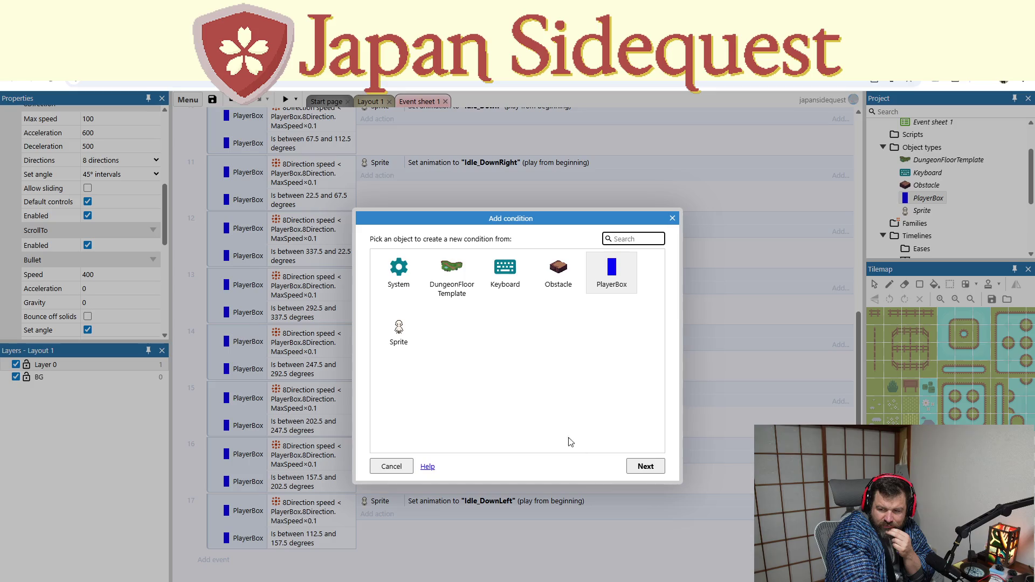
pyautogui.doubleClick(558, 269)
pyautogui.scroll(-5, 540, 367)
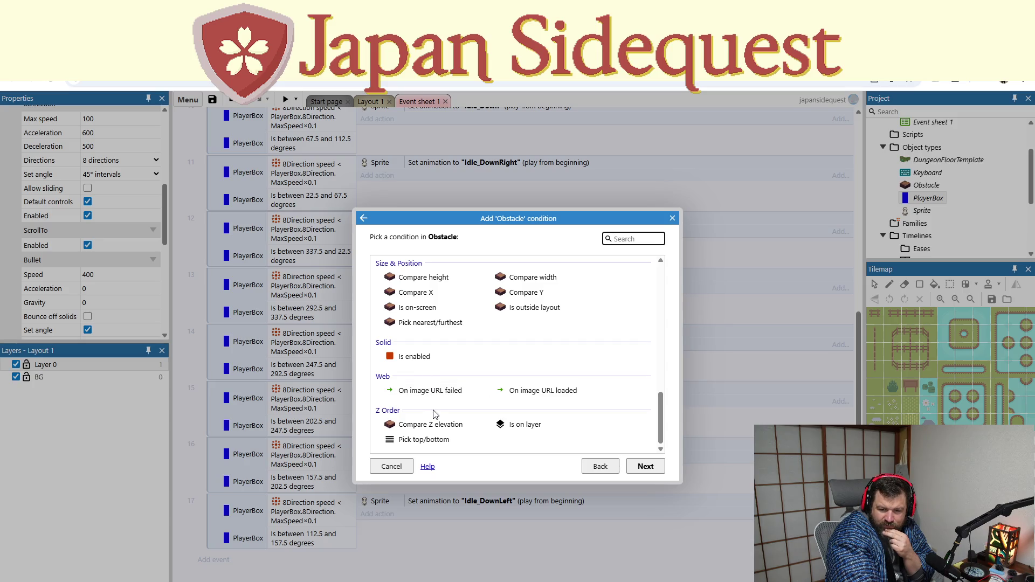
pyautogui.scroll(5, 435, 414)
pyautogui.scroll(1, 445, 408)
pyautogui.scroll(1, 445, 408)
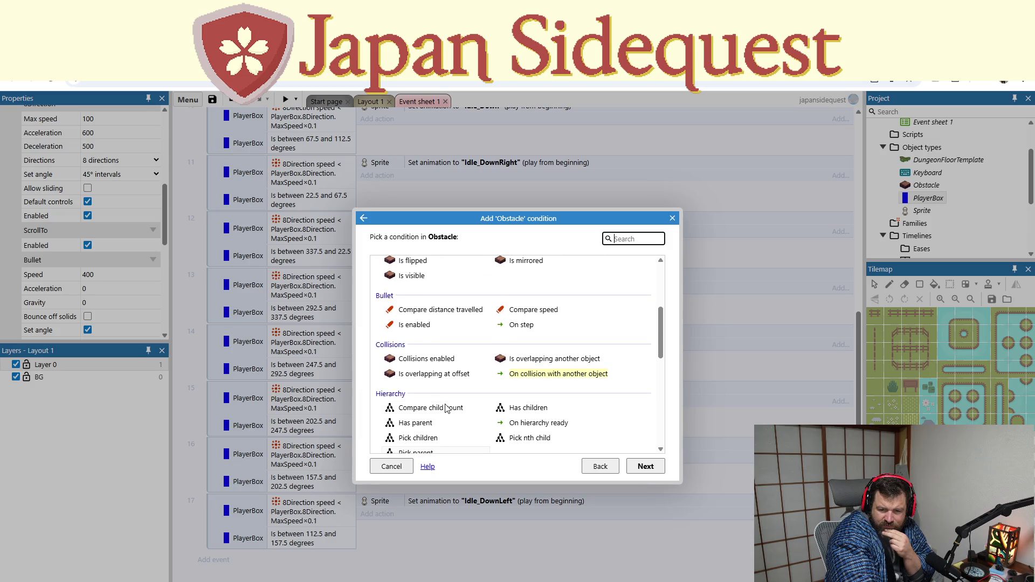
pyautogui.click(598, 466)
# Step: Create a PlayerBox On collision with another object condition targeting Obstacle
pyautogui.press('Right')
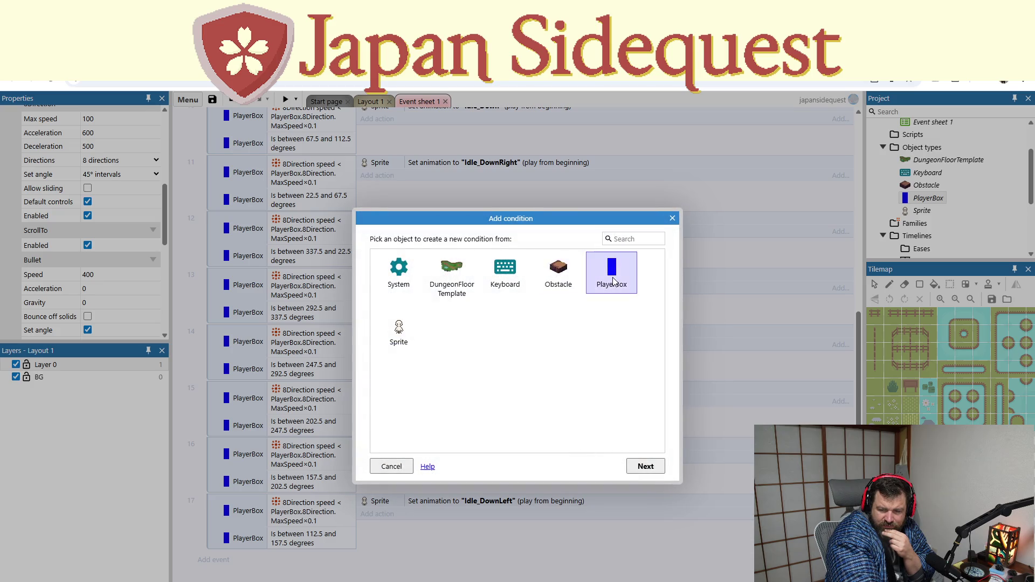
pyautogui.press('Return')
pyautogui.scroll(-4, 571, 354)
pyautogui.scroll(-4, 549, 374)
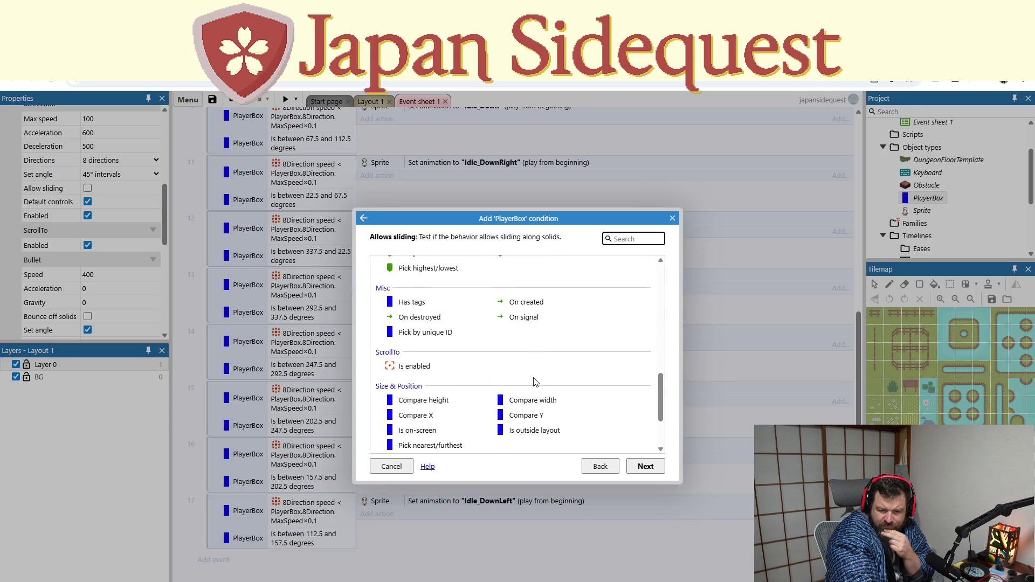
pyautogui.scroll(-1, 535, 381)
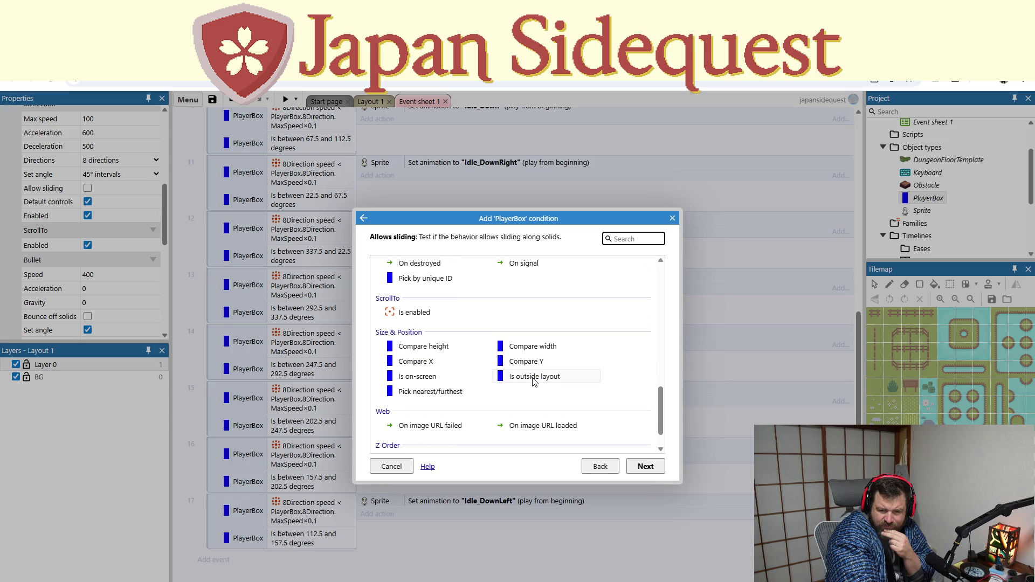
pyautogui.scroll(-1, 534, 381)
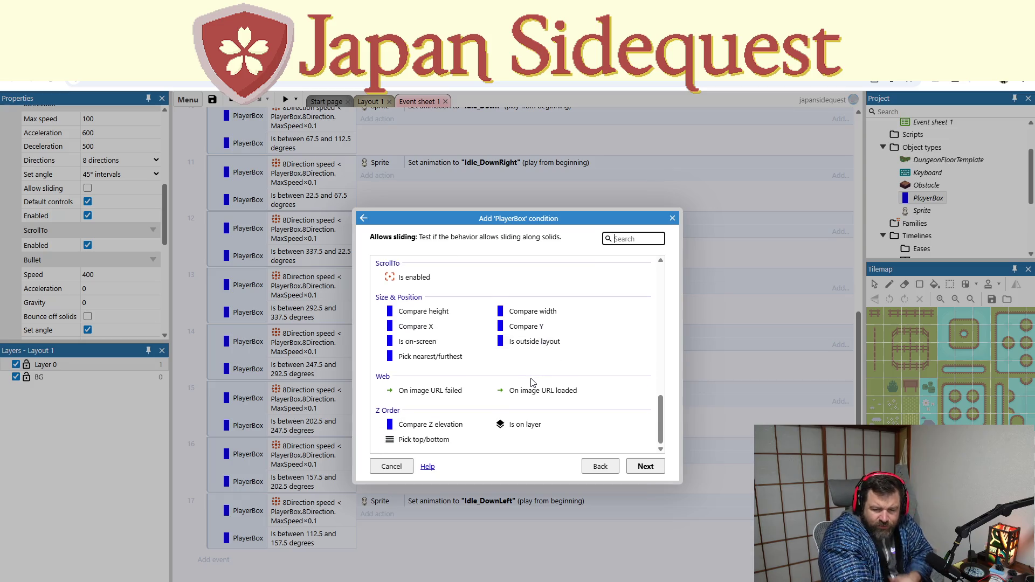
pyautogui.scroll(10, 542, 380)
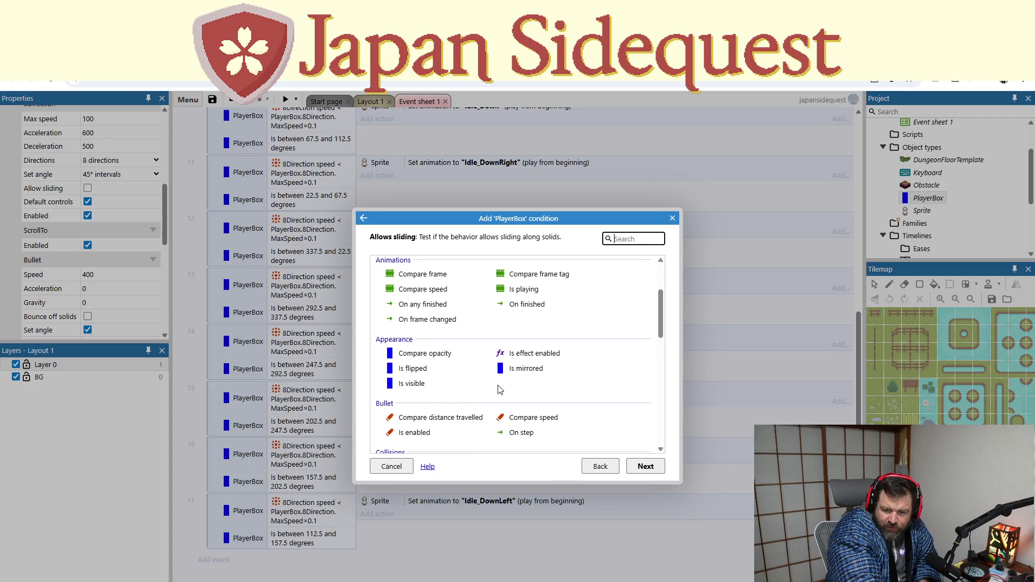
pyautogui.scroll(1, 499, 390)
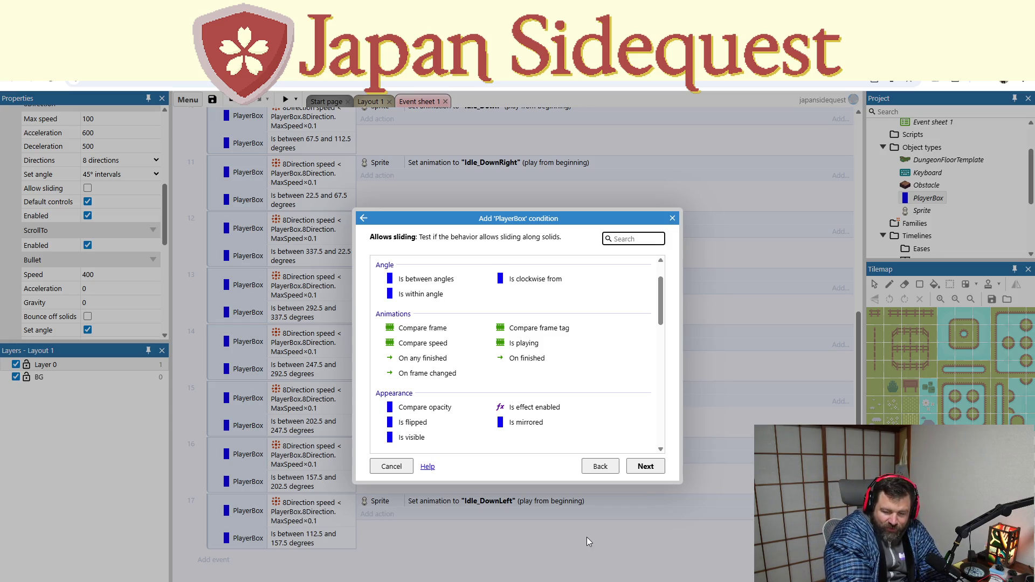
pyautogui.scroll(1, 621, 350)
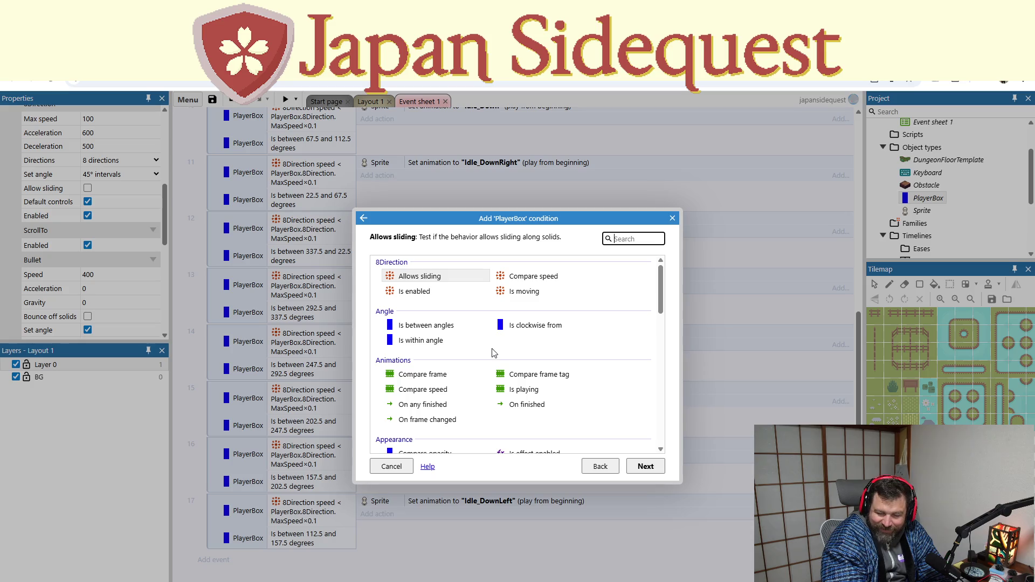
pyautogui.scroll(-1, 493, 353)
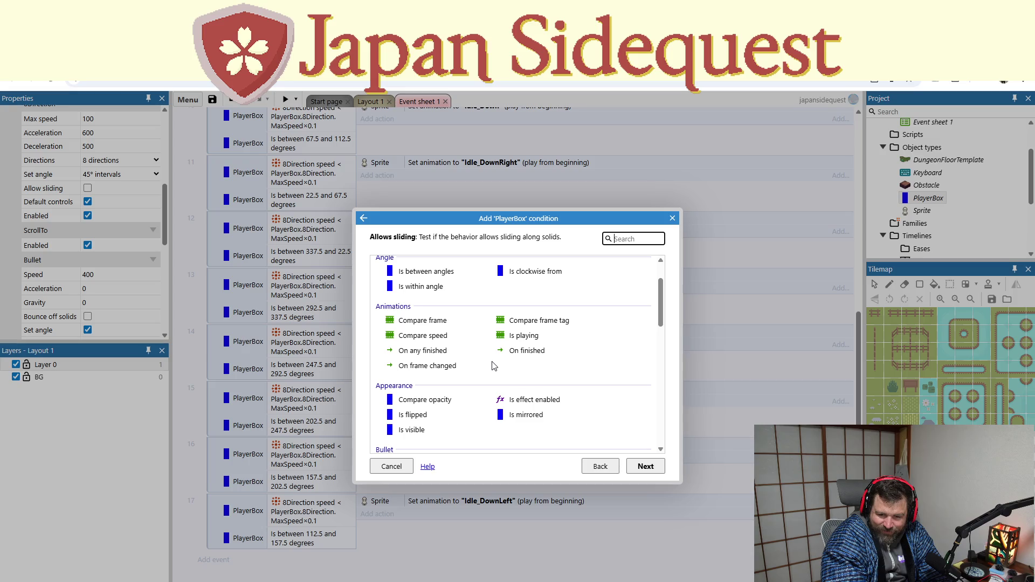
pyautogui.scroll(-1, 492, 368)
pyautogui.scroll(-1, 492, 373)
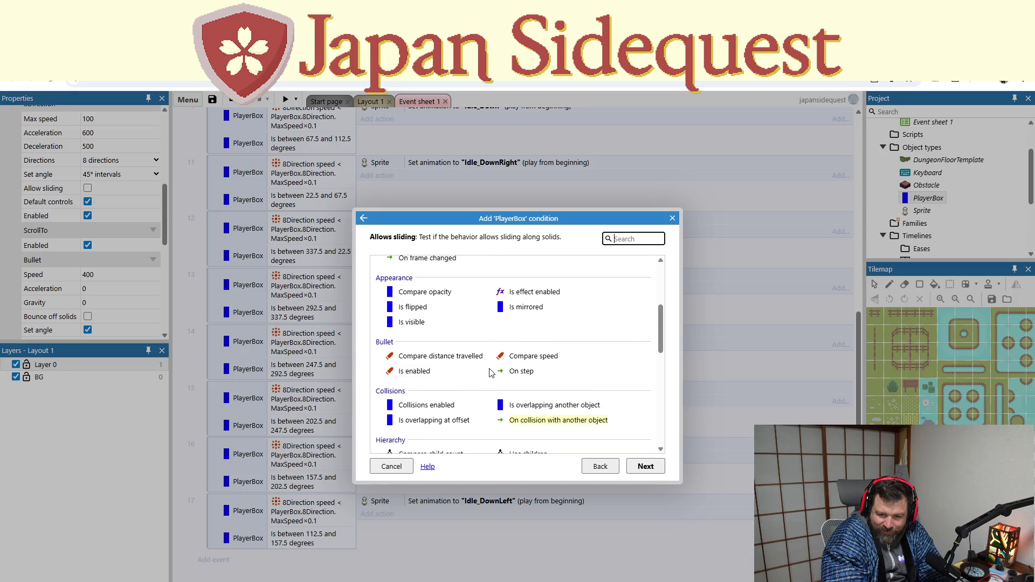
pyautogui.scroll(-1, 487, 371)
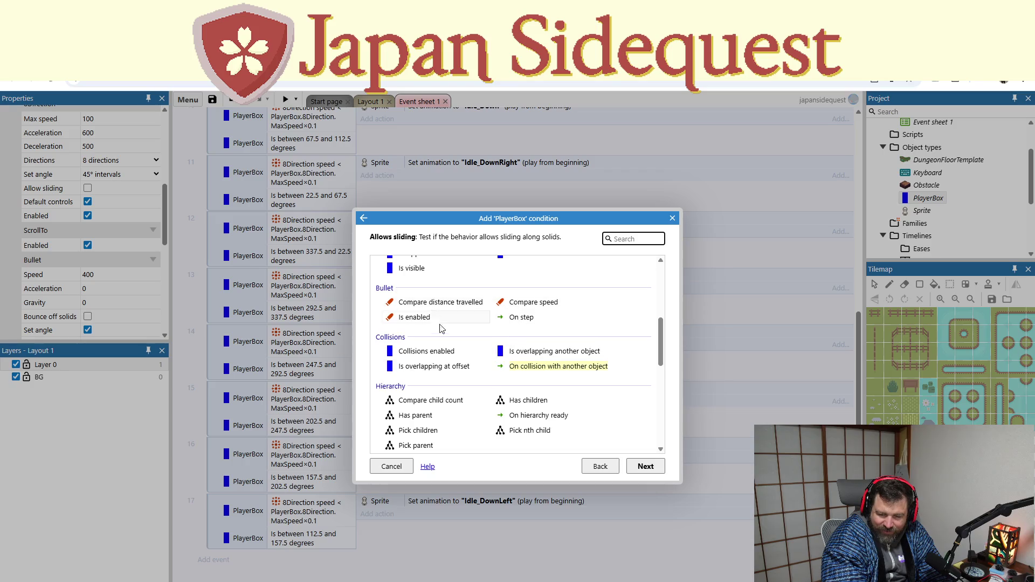
pyautogui.scroll(-1, 455, 352)
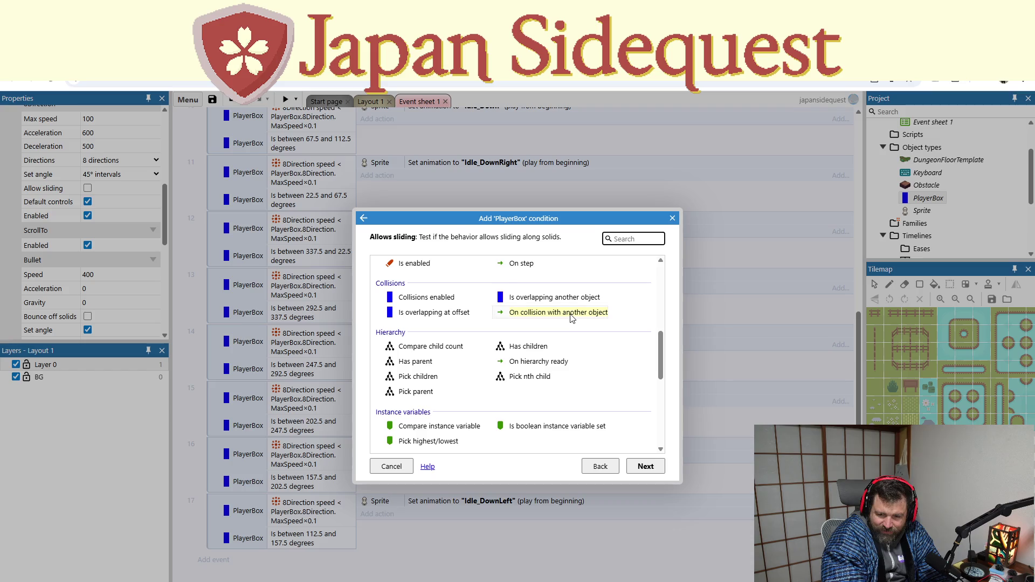
pyautogui.doubleClick(571, 313)
pyautogui.click(568, 303)
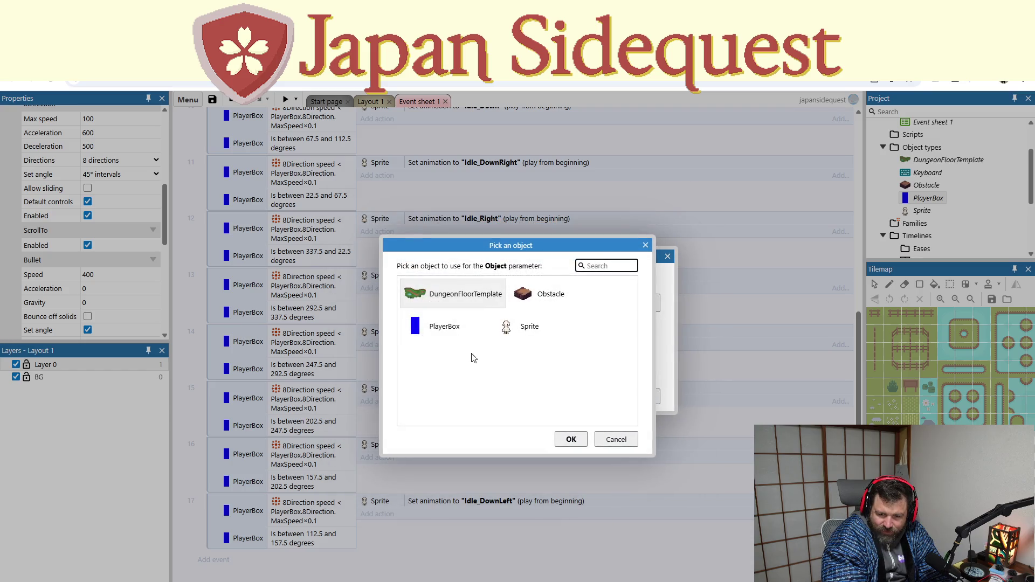
pyautogui.doubleClick(534, 296)
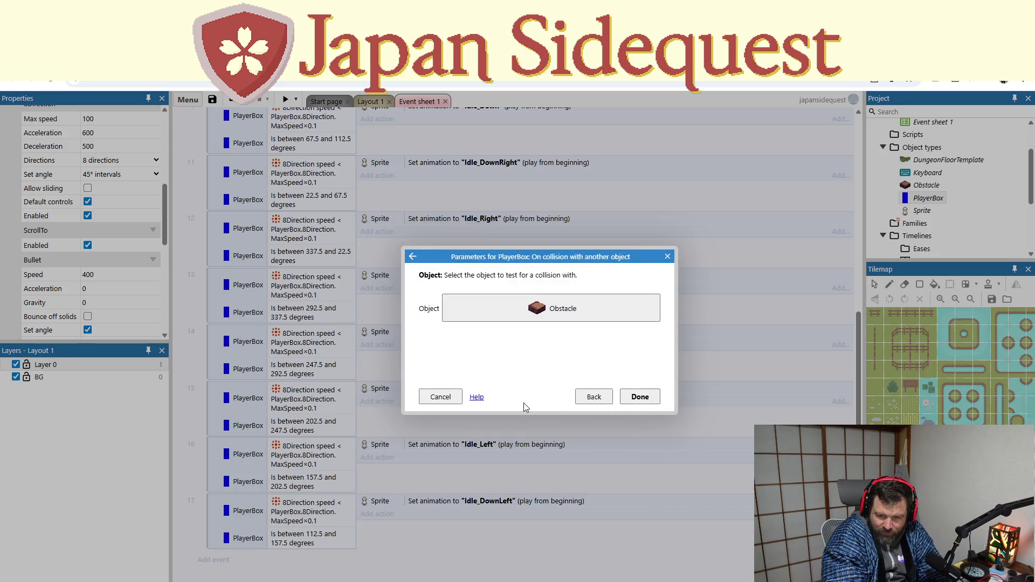
pyautogui.click(639, 397)
# Step: Begin a PlayerBox action on event 18, scrolling through its action list
pyautogui.click(377, 557)
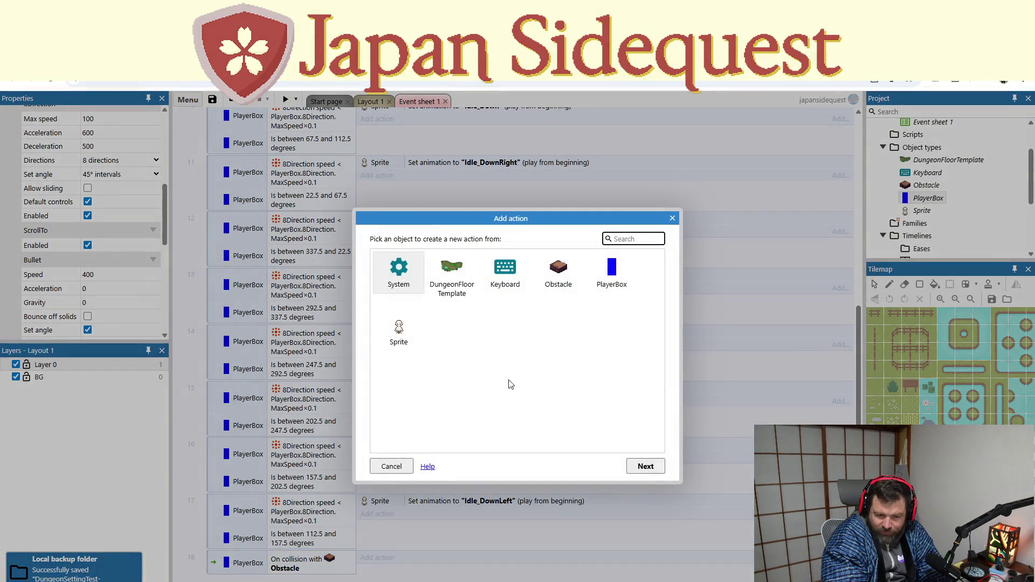
pyautogui.click(609, 278)
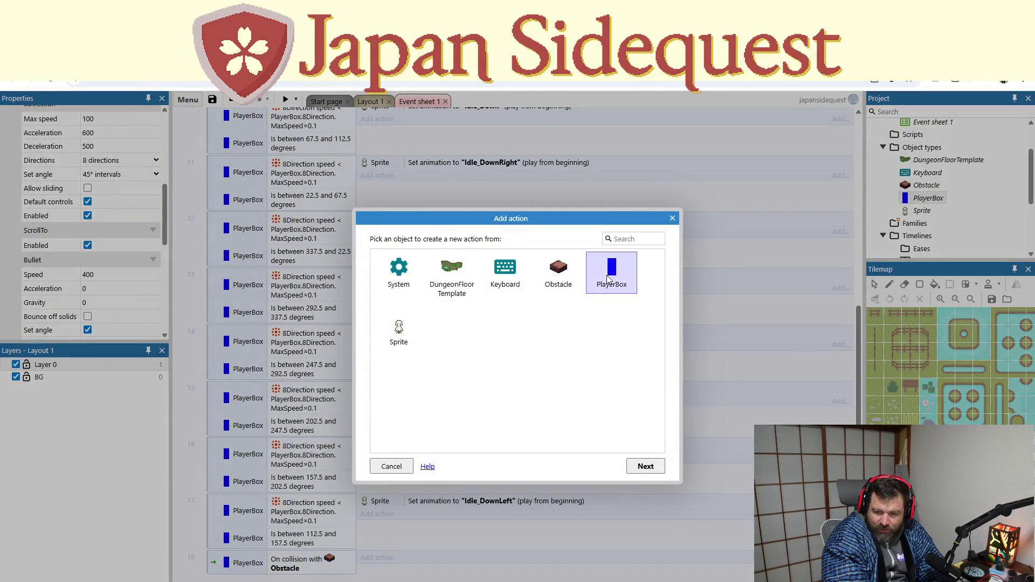
pyautogui.doubleClick(609, 278)
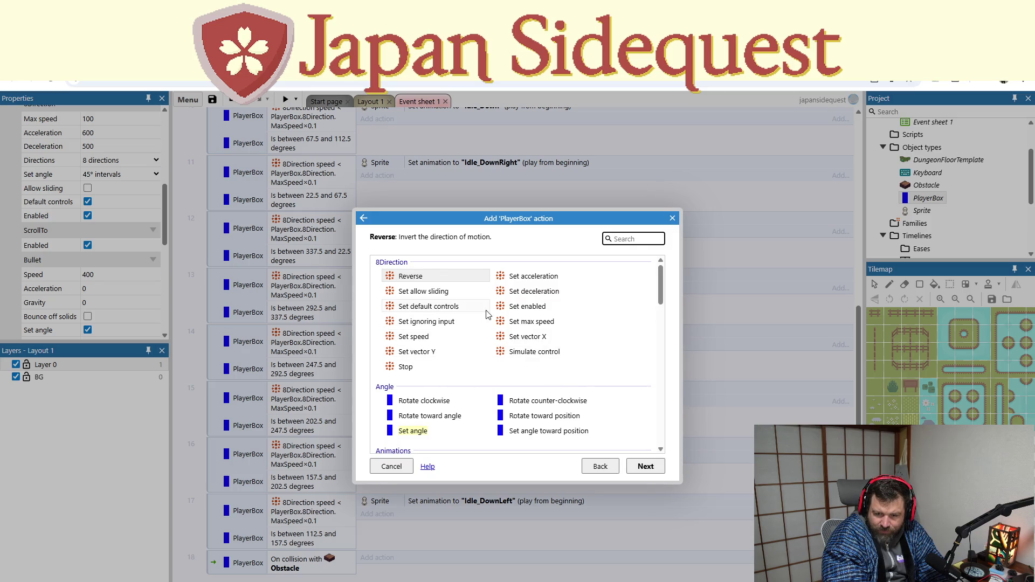
pyautogui.scroll(-1, 482, 348)
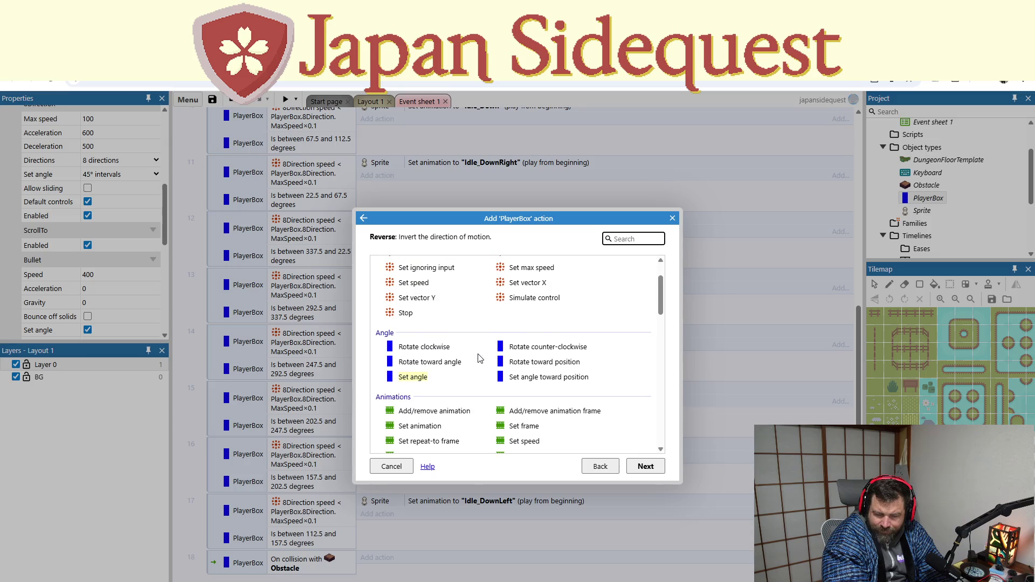
pyautogui.scroll(-3, 480, 361)
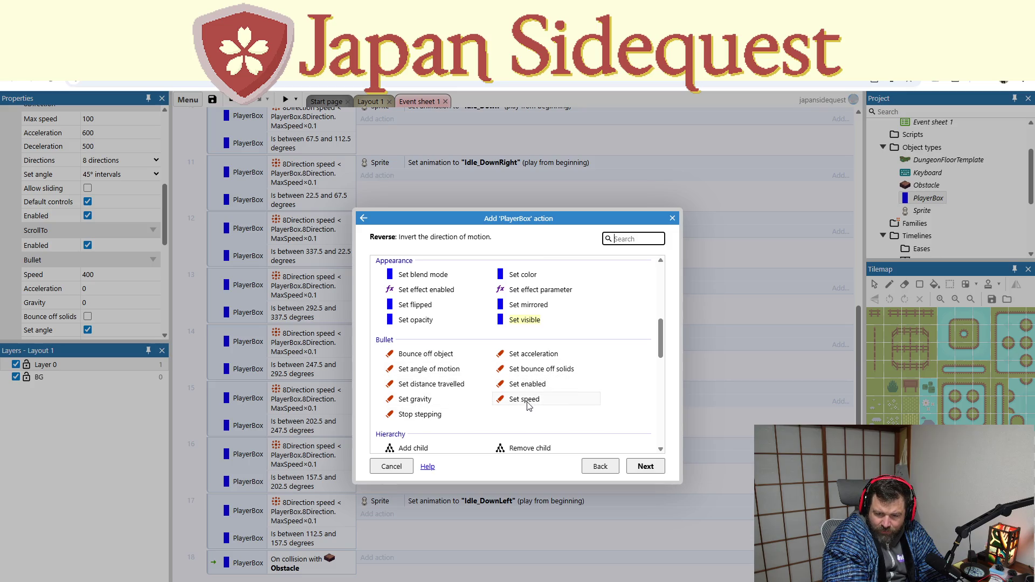
pyautogui.scroll(-10, 522, 406)
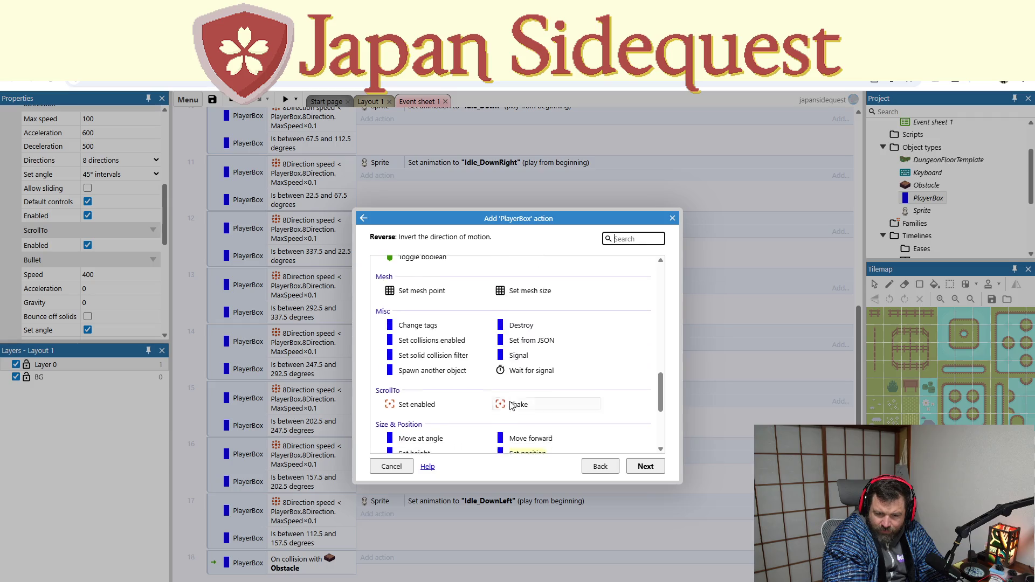
pyautogui.scroll(-1, 487, 404)
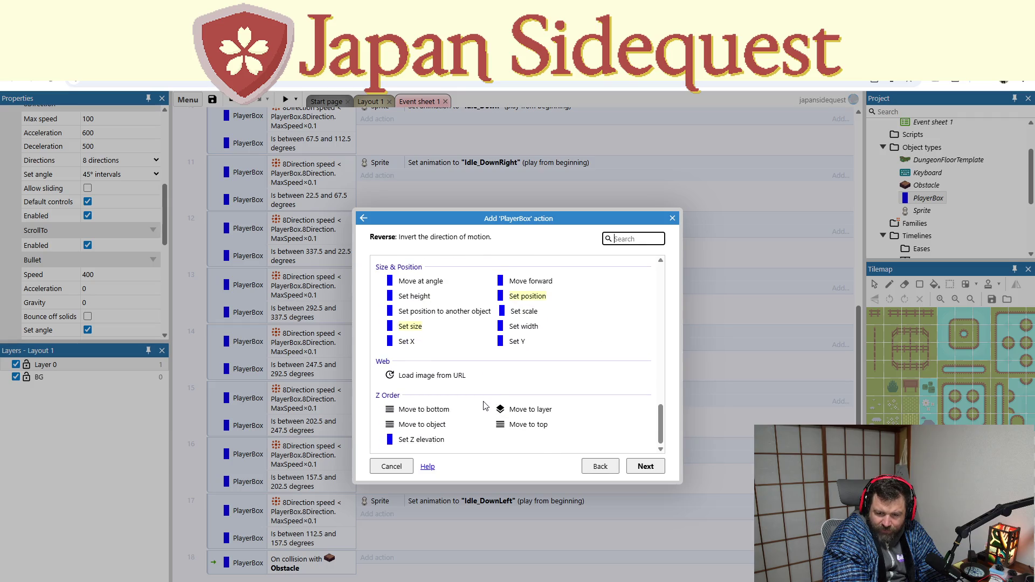
pyautogui.scroll(3, 485, 406)
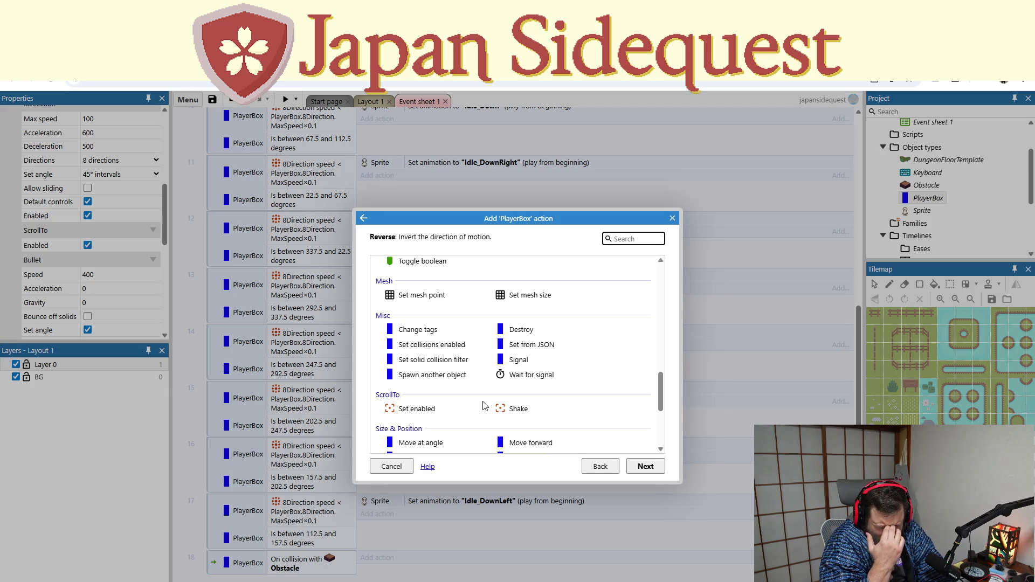
pyautogui.scroll(8, 485, 377)
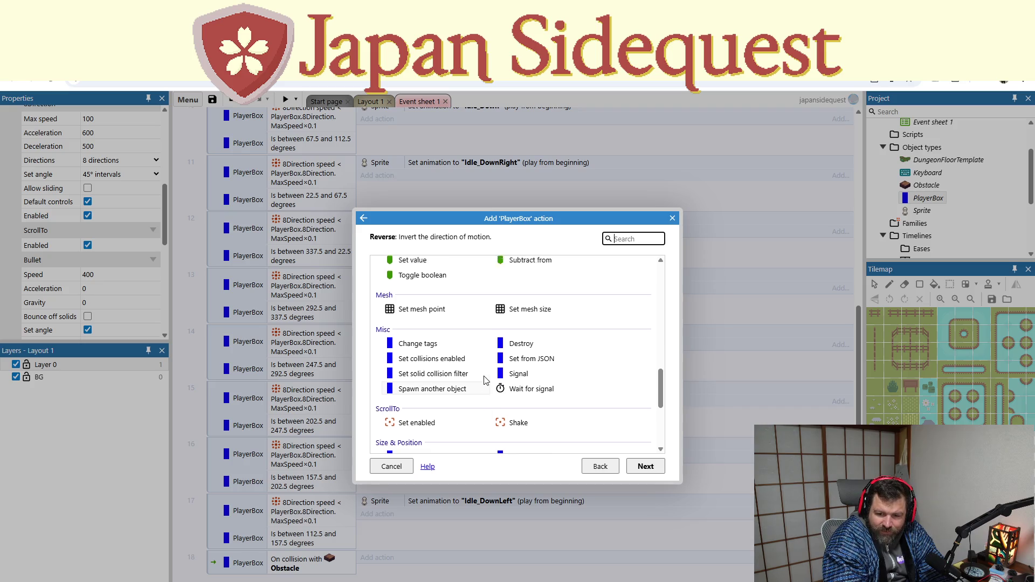
pyautogui.scroll(-1, 485, 376)
pyautogui.scroll(3, 486, 376)
pyautogui.scroll(-2, 484, 372)
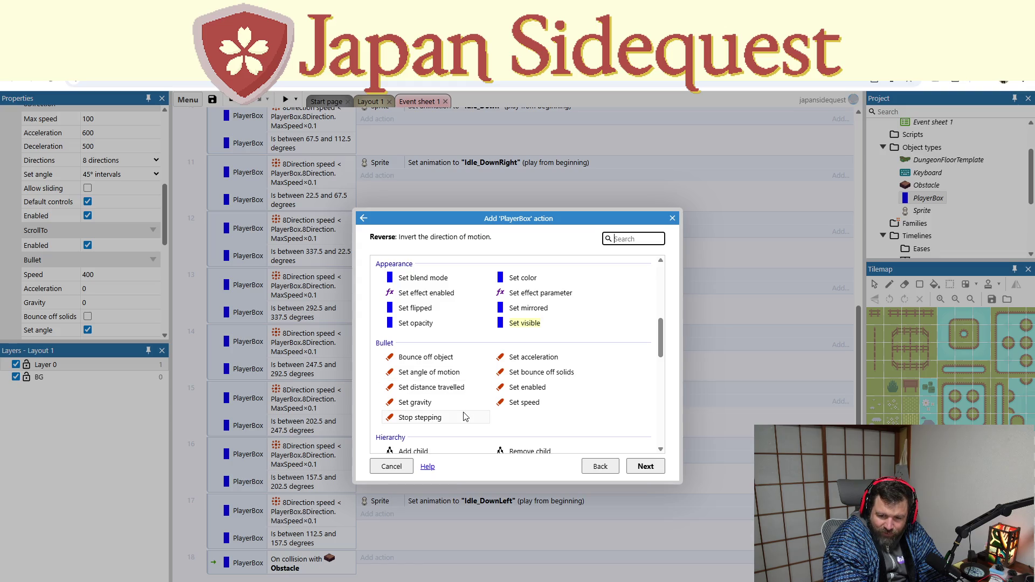
pyautogui.scroll(-1, 465, 416)
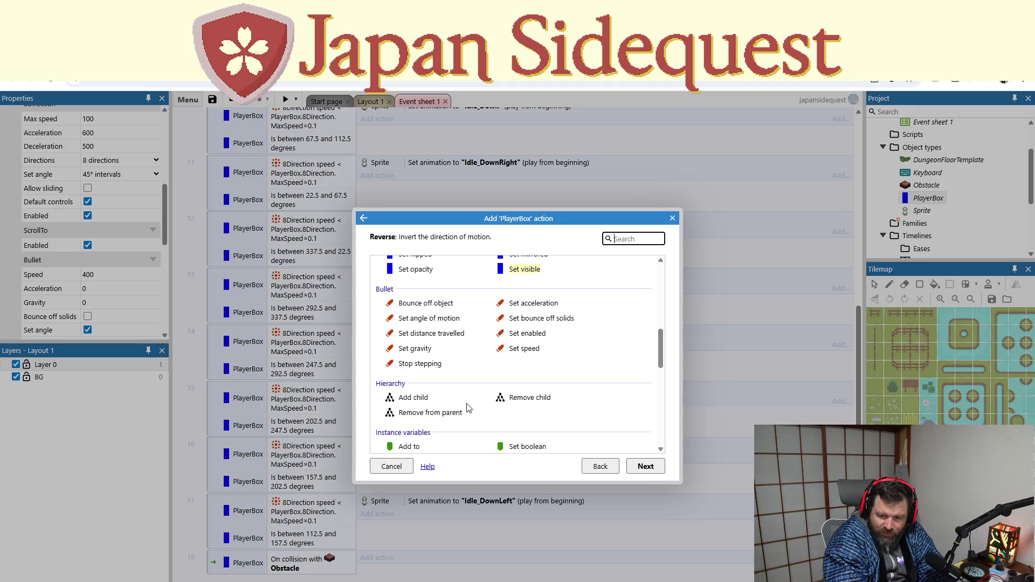
# Step: Set PlayerBox's Bullet bounce off solids to True, then preview the level
pyautogui.doubleClick(547, 319)
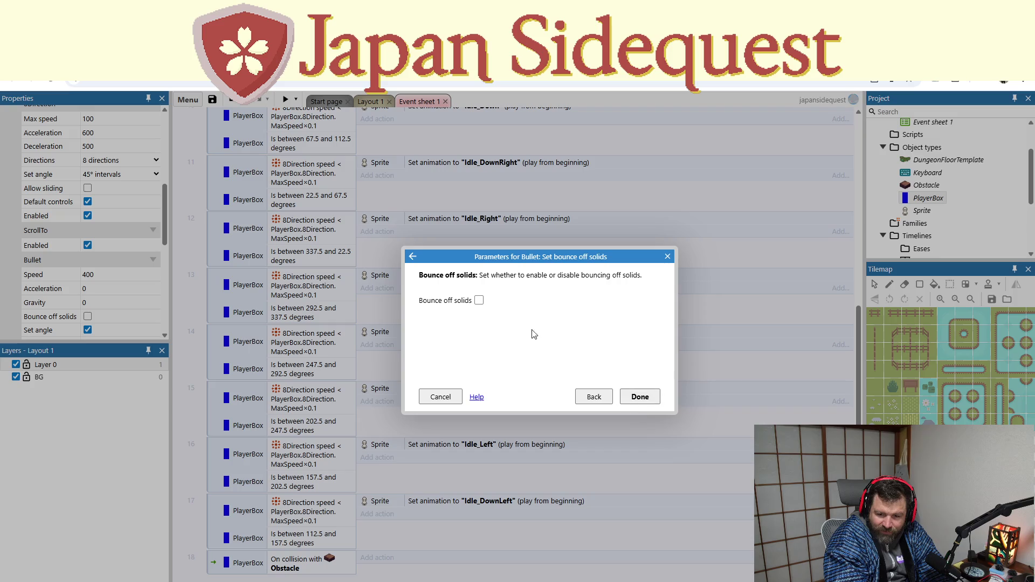
pyautogui.click(479, 300)
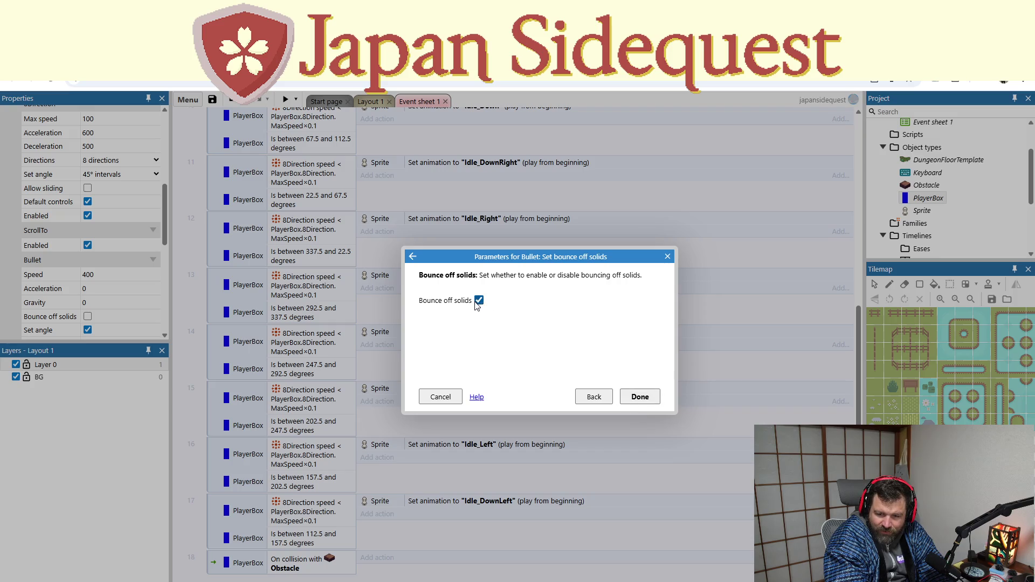
pyautogui.click(640, 396)
pyautogui.click(285, 99)
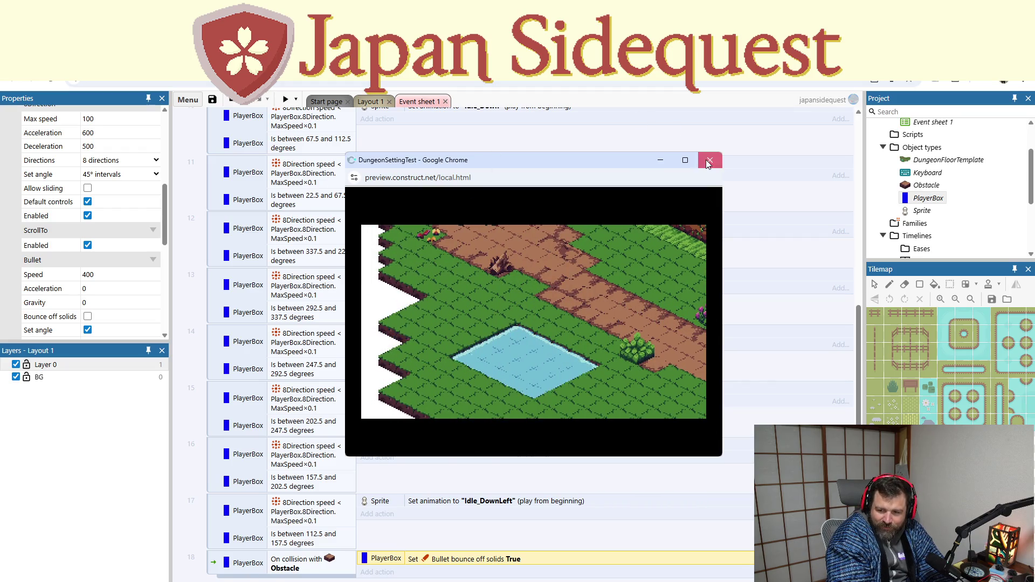
# Step: Close the Chrome preview window after play-testing the isometric dungeon level
pyautogui.click(709, 162)
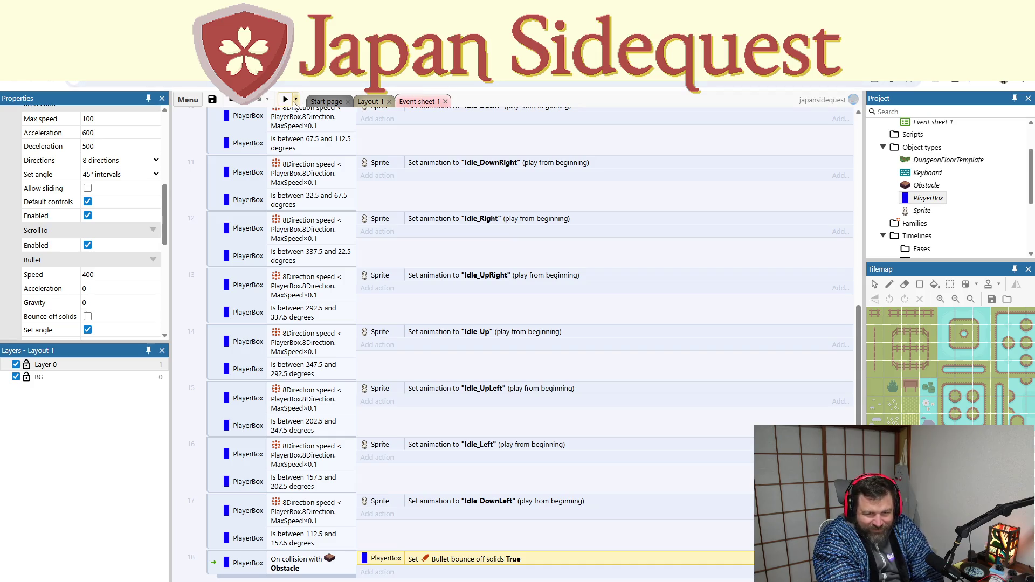
# Step: Replace PlayerBox's Bullet behaviour with the Solid behaviour
pyautogui.rightClick(917, 200)
pyautogui.click(930, 248)
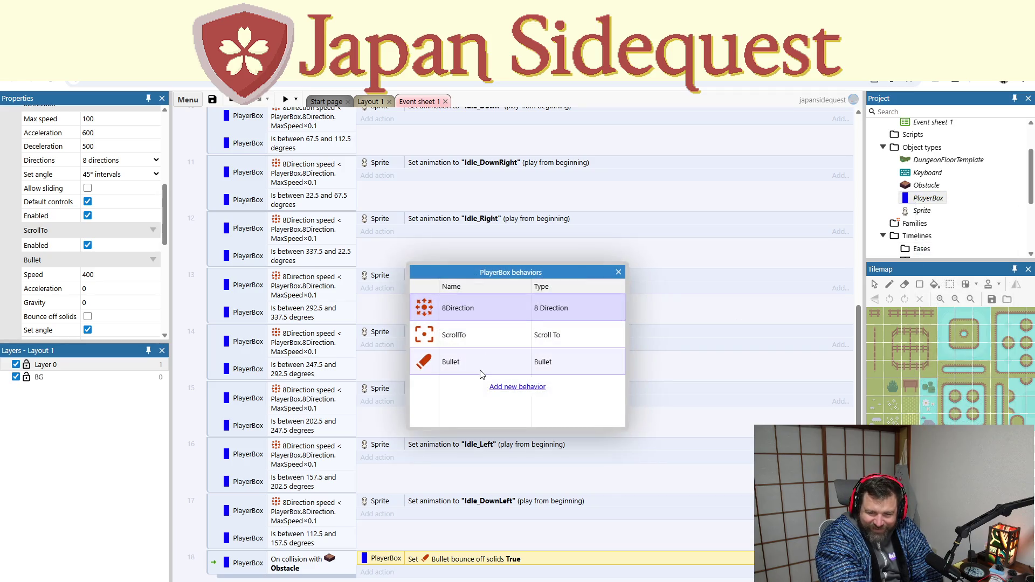
pyautogui.rightClick(481, 373)
pyautogui.click(489, 401)
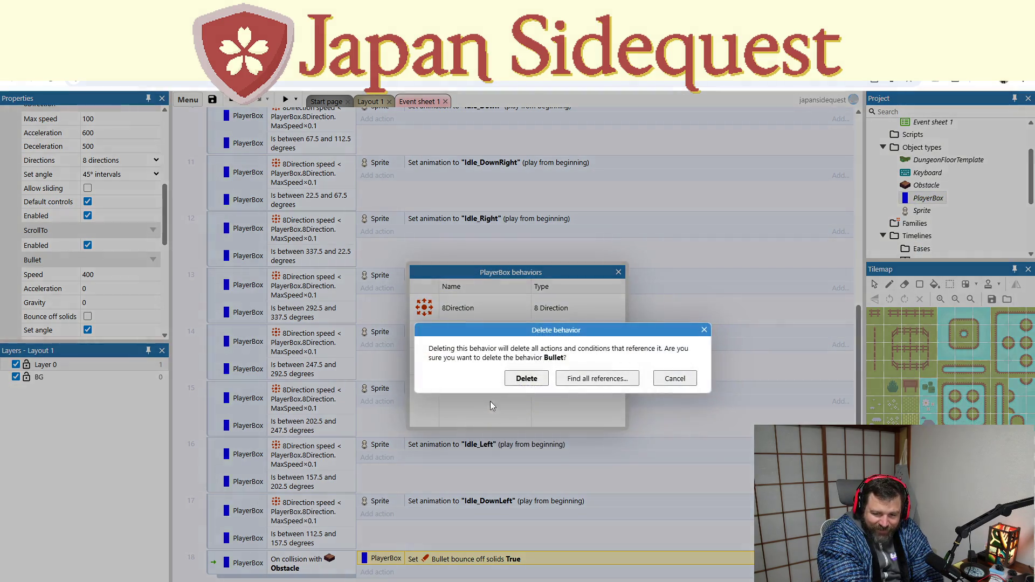
pyautogui.click(526, 379)
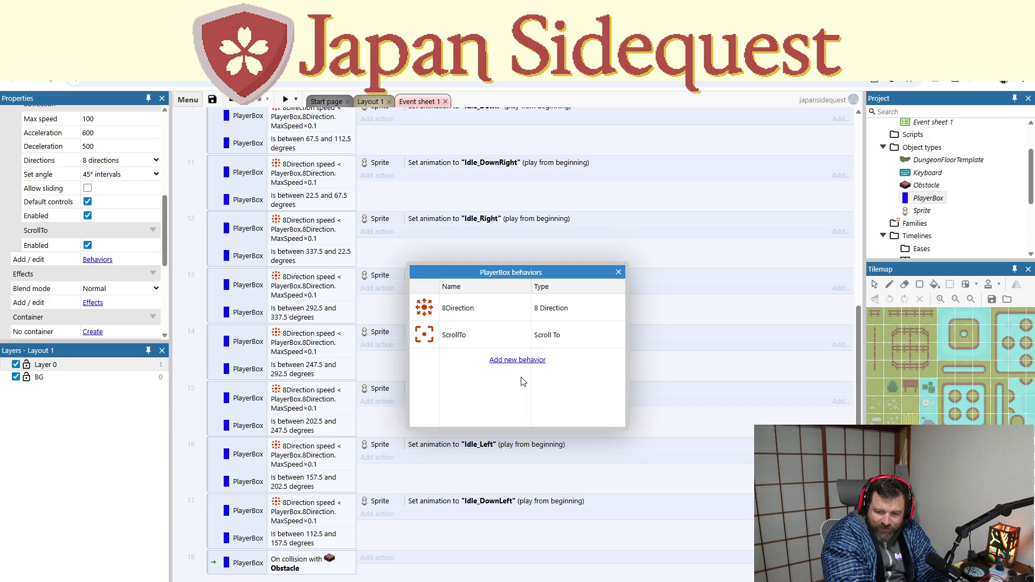
pyautogui.click(518, 360)
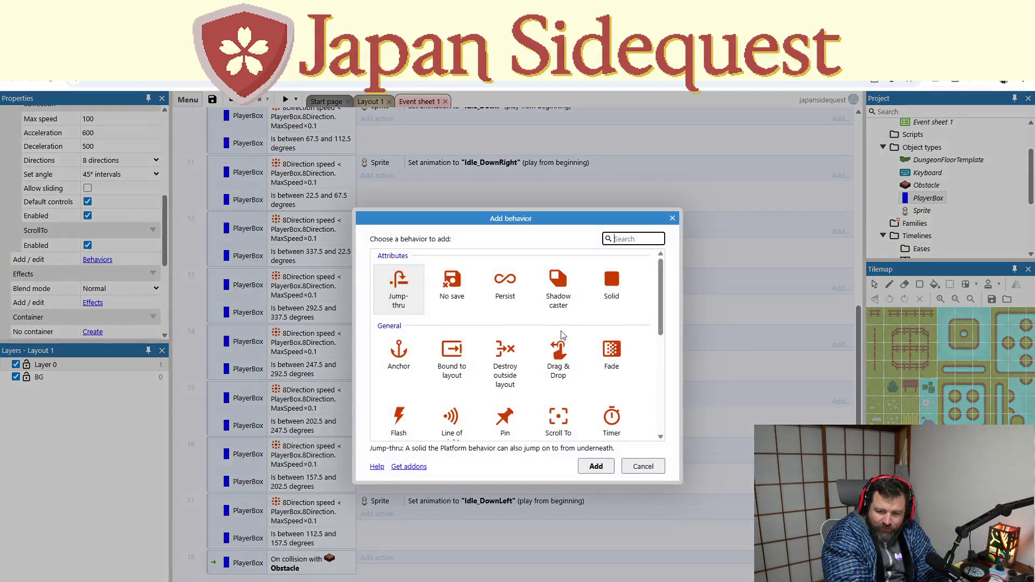
pyautogui.click(611, 296)
pyautogui.click(595, 467)
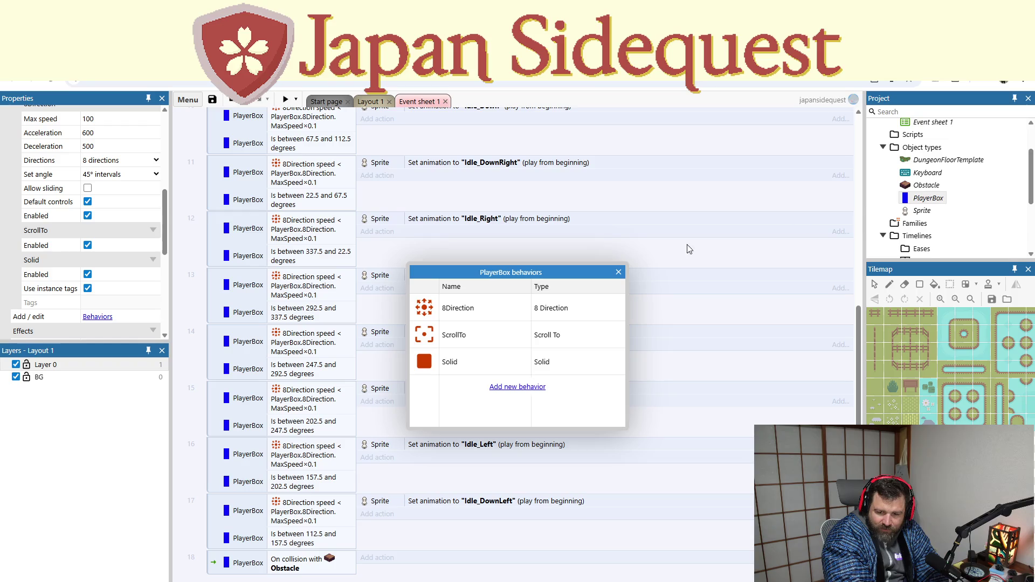
pyautogui.click(619, 272)
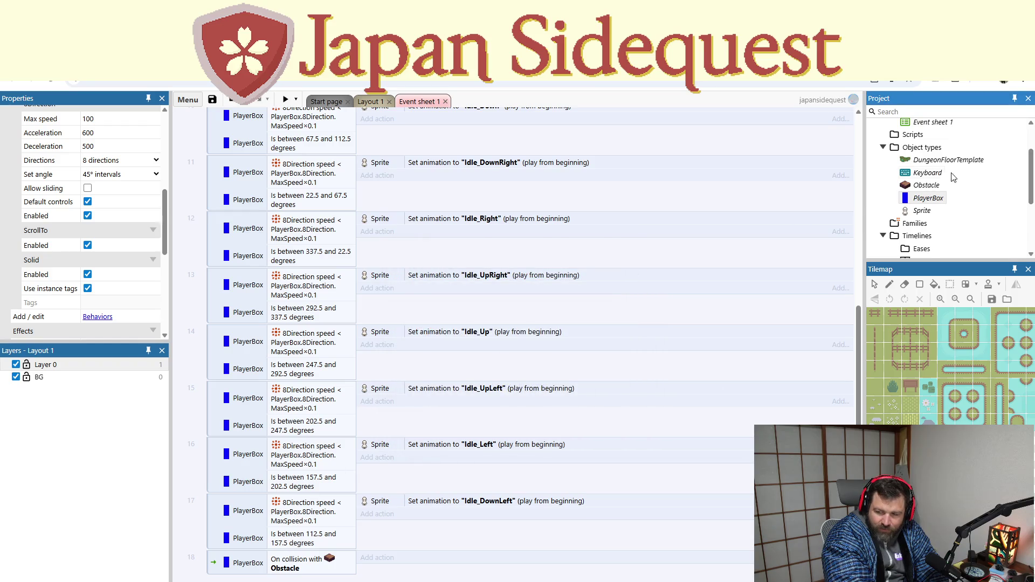
# Step: Check Obstacle's behaviours, then begin adding an action to the On collision with Obstacle event
pyautogui.rightClick(921, 189)
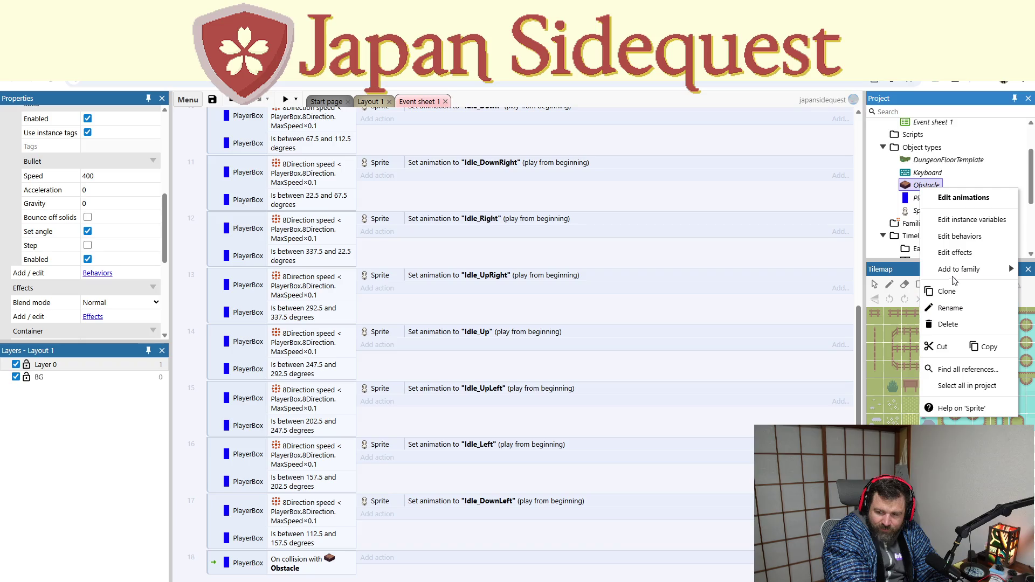
pyautogui.click(960, 238)
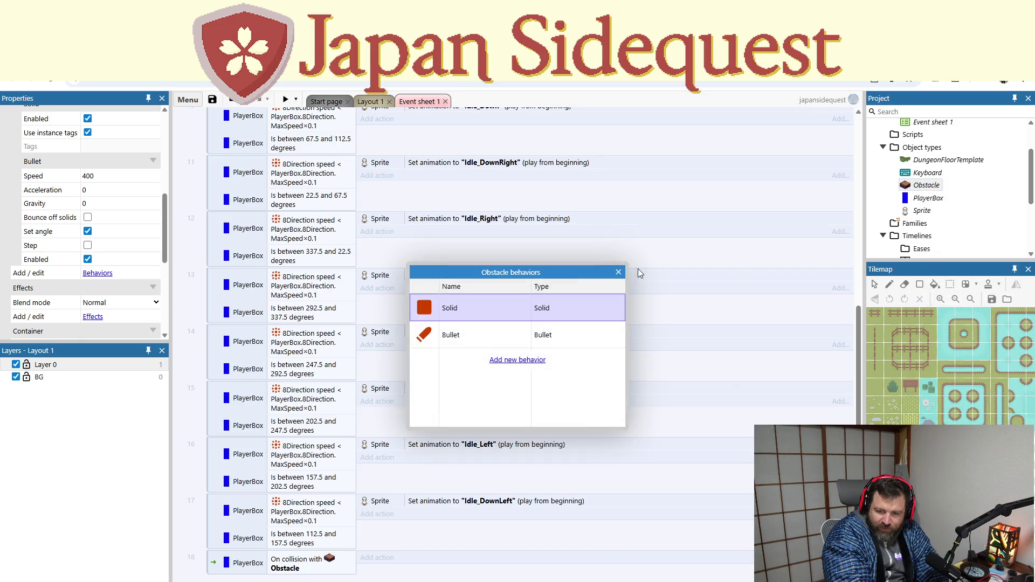
pyautogui.click(618, 271)
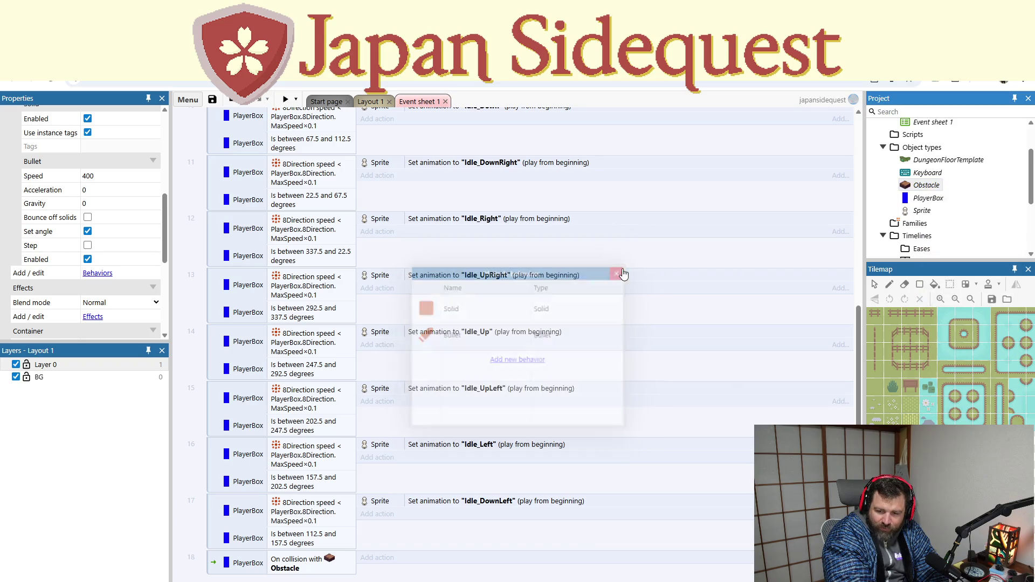
pyautogui.rightClick(932, 201)
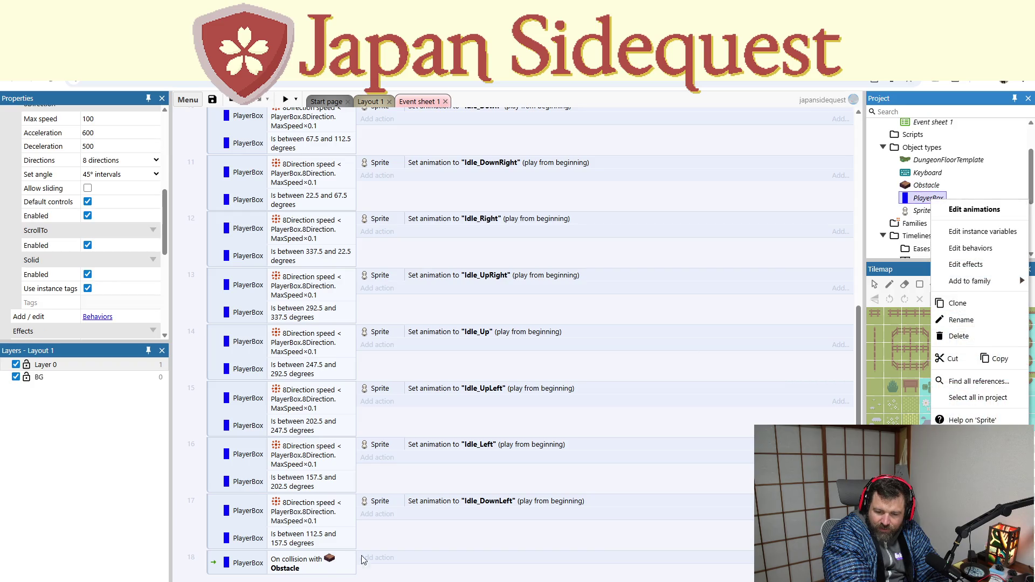
pyautogui.click(265, 580)
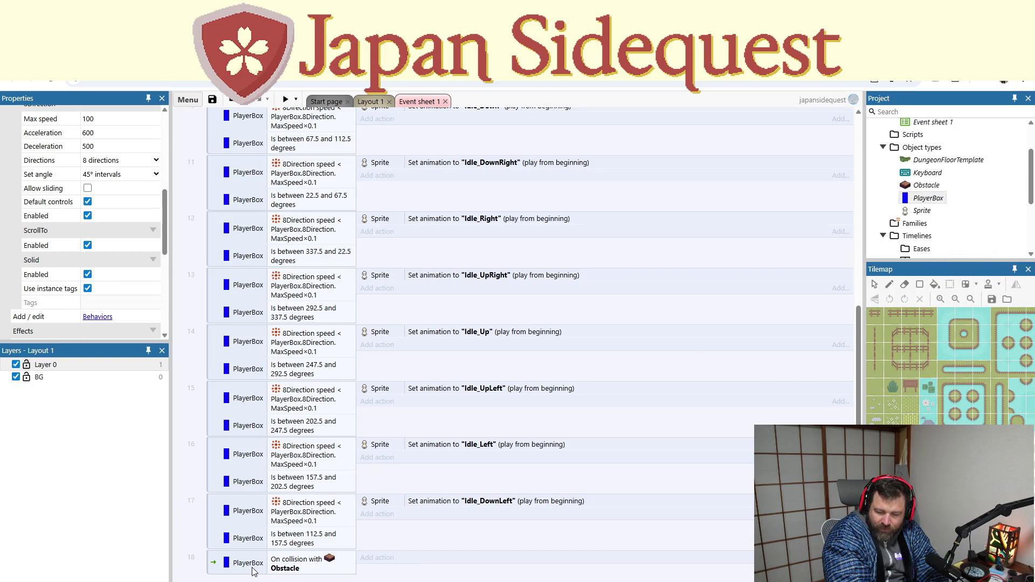
pyautogui.click(375, 557)
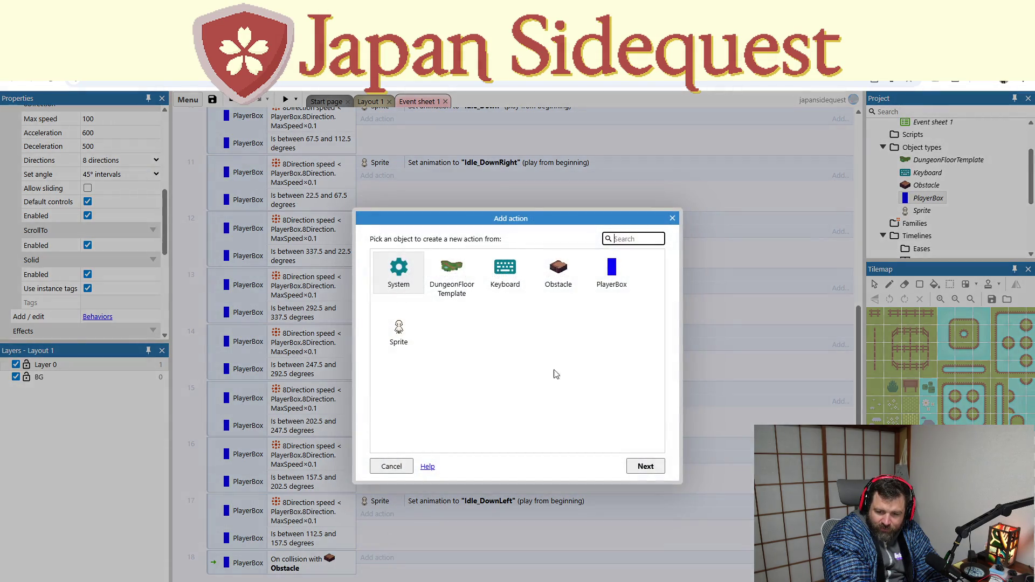
# Step: Choose PlayerBox as the action's object and browse its list of available actions
pyautogui.doubleClick(615, 272)
pyautogui.scroll(-10, 539, 334)
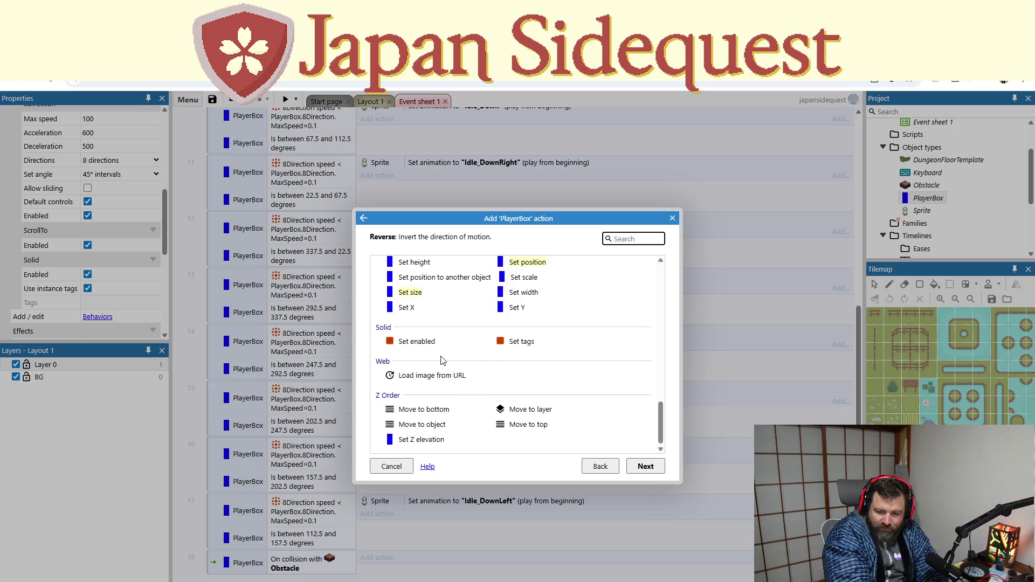
pyautogui.scroll(5, 434, 418)
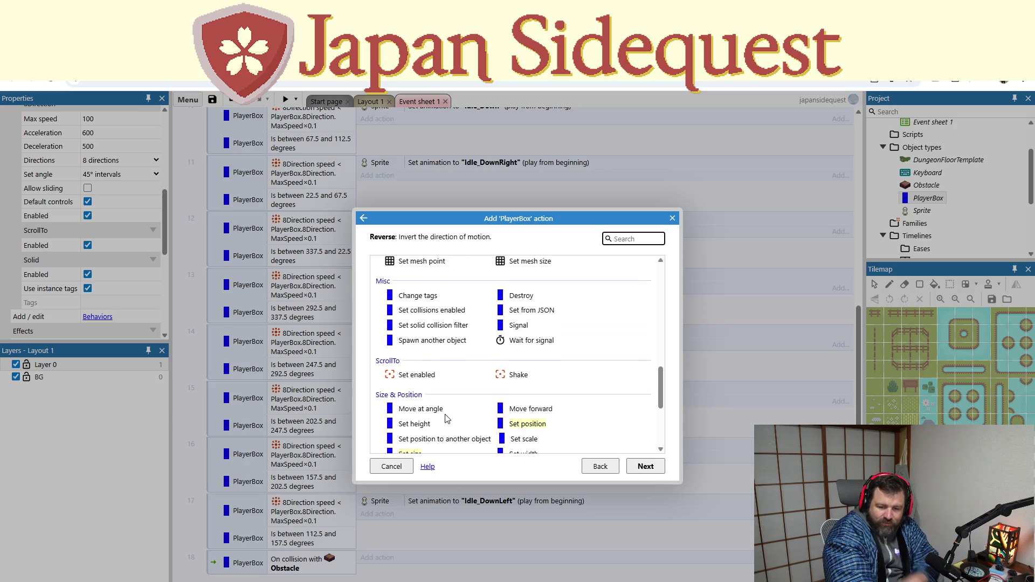
pyautogui.scroll(5, 485, 376)
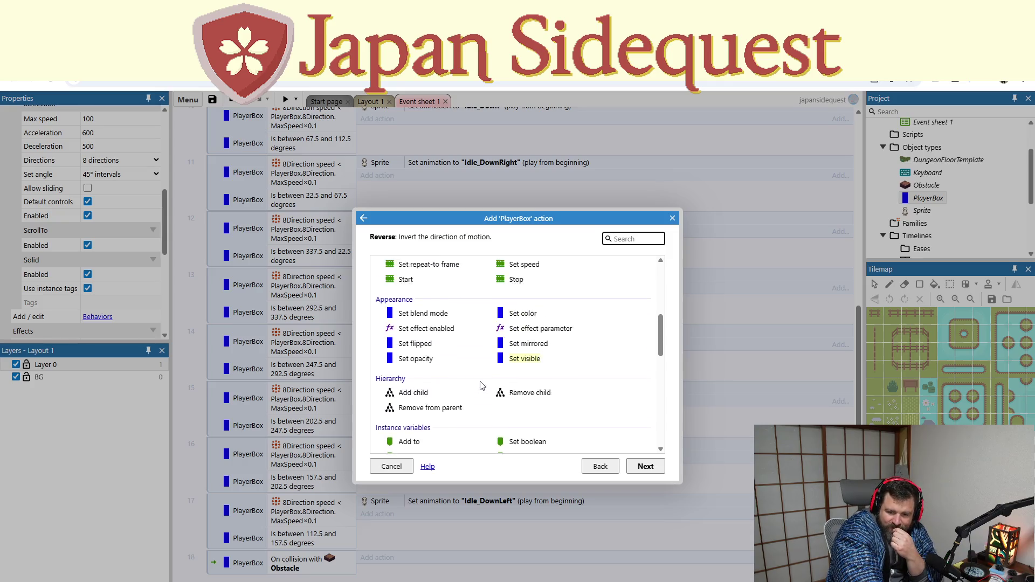
pyautogui.scroll(5, 481, 385)
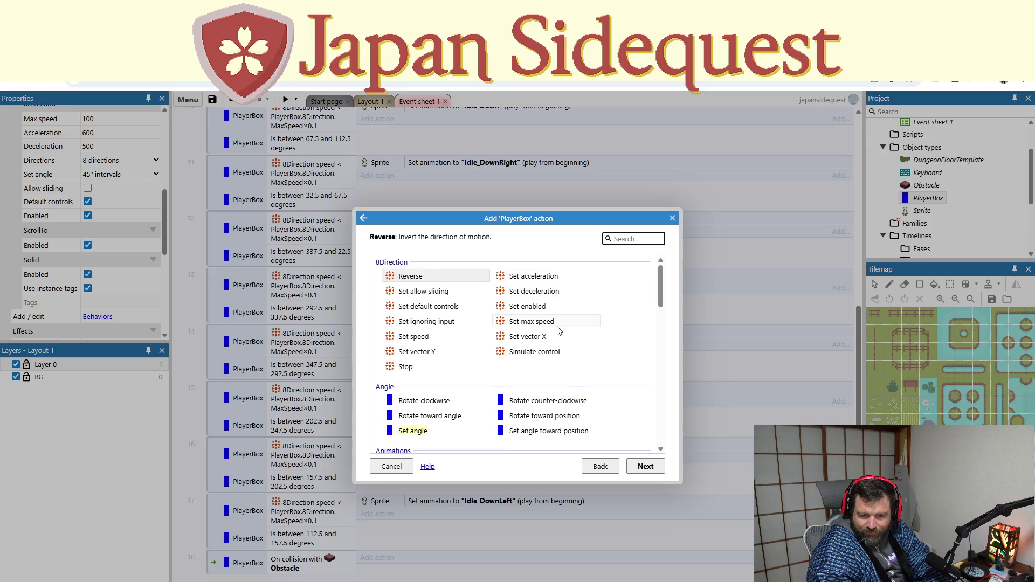
pyautogui.scroll(-2, 559, 332)
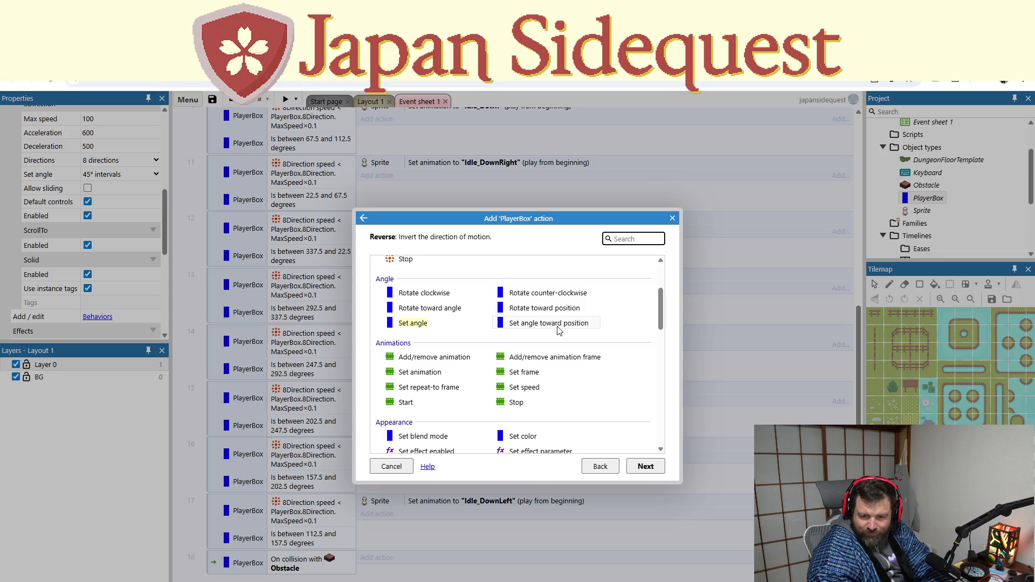
pyautogui.scroll(-1, 547, 332)
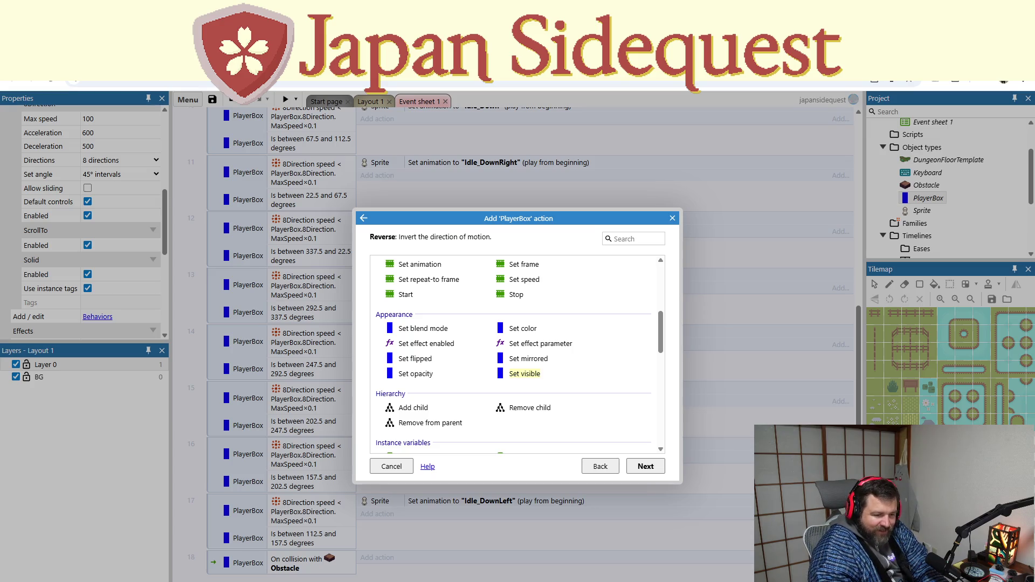
# Step: Cancel the new action and show PlayerBox's behaviours: 8Direction, ScrollTo and Solid
pyautogui.click(672, 218)
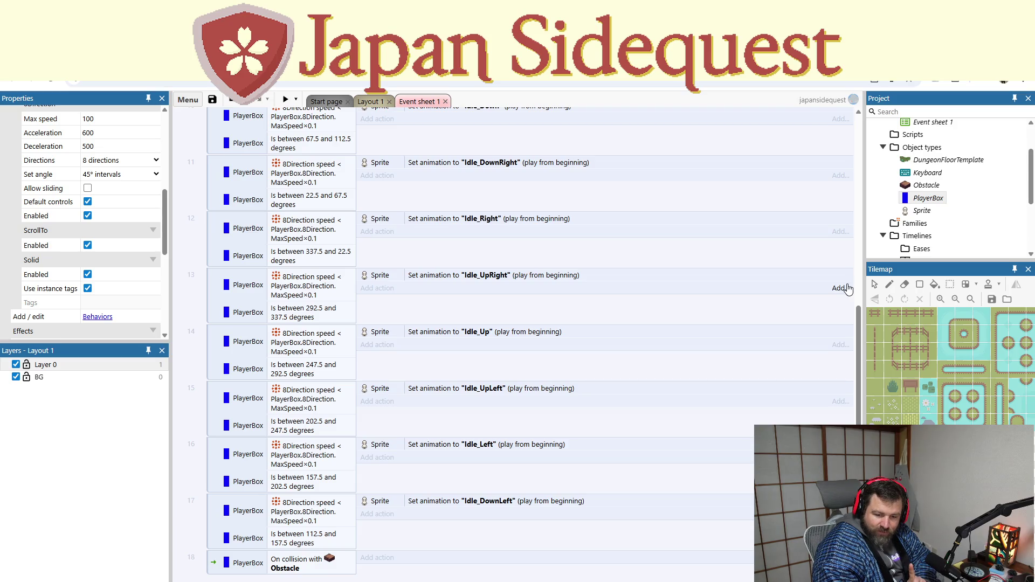
pyautogui.rightClick(938, 201)
pyautogui.click(889, 246)
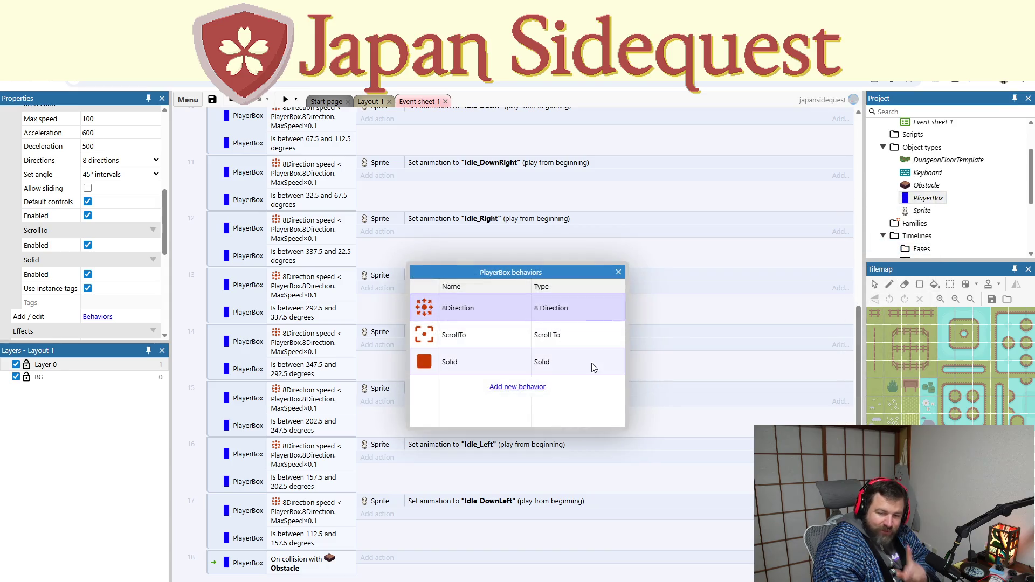
# Step: Delete the Solid behaviour from PlayerBox, leaving only 8Direction and ScrollTo
pyautogui.rightClick(521, 368)
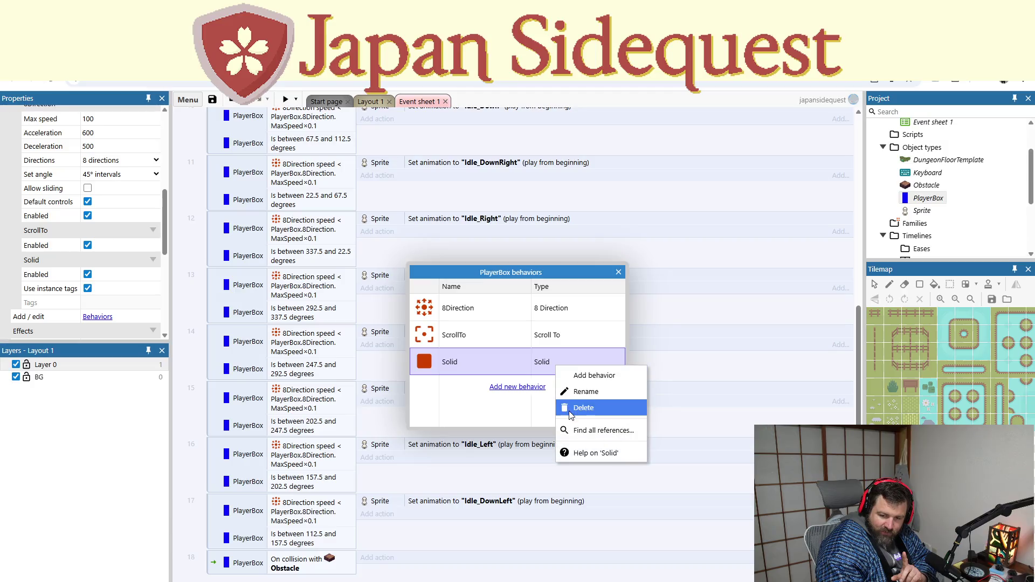
pyautogui.click(549, 406)
pyautogui.click(618, 272)
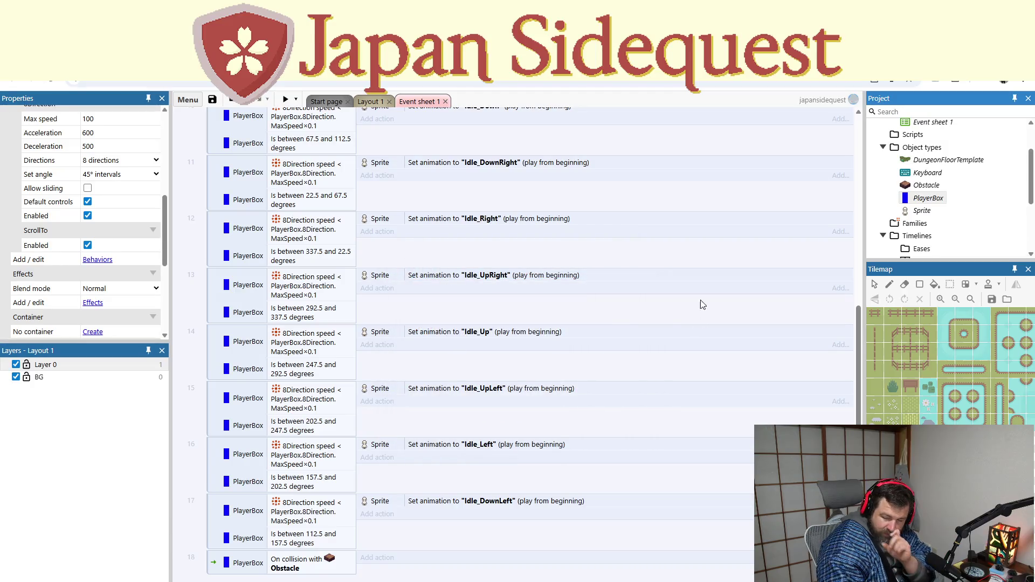
# Step: Preview the level twice, walking the player right, then close the preview
pyautogui.click(286, 100)
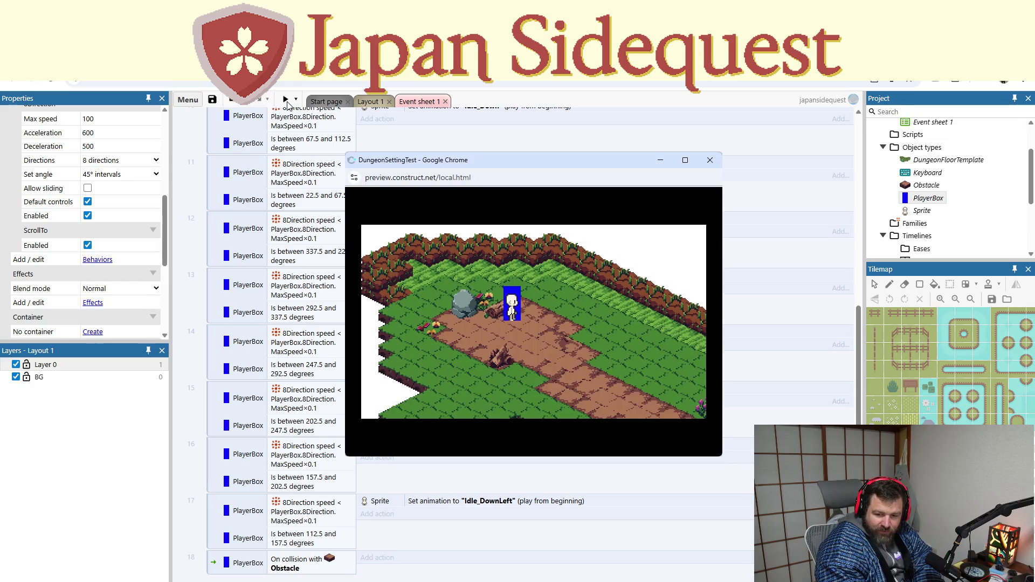
pyautogui.press('Right')
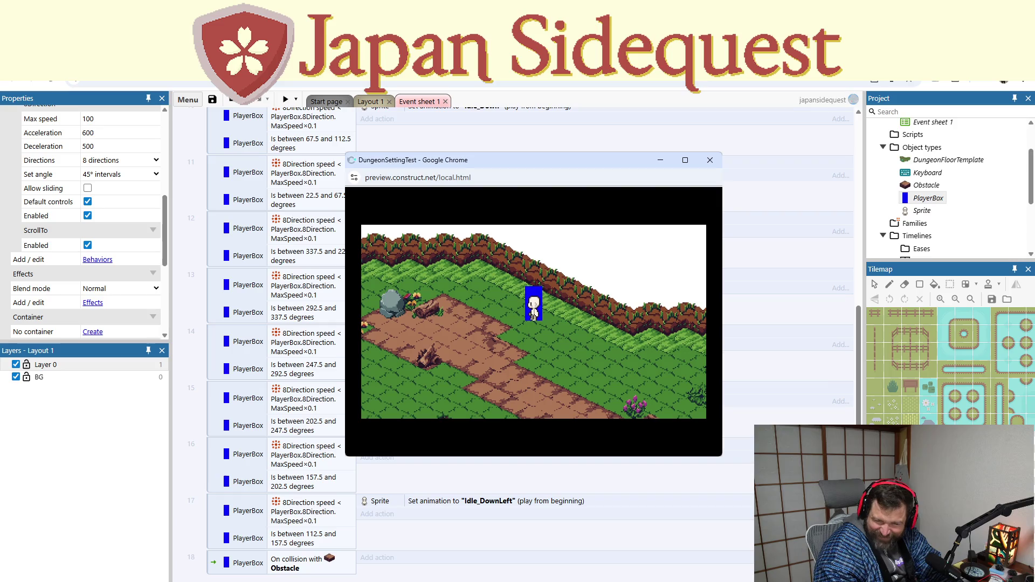
pyautogui.click(709, 160)
pyautogui.click(286, 100)
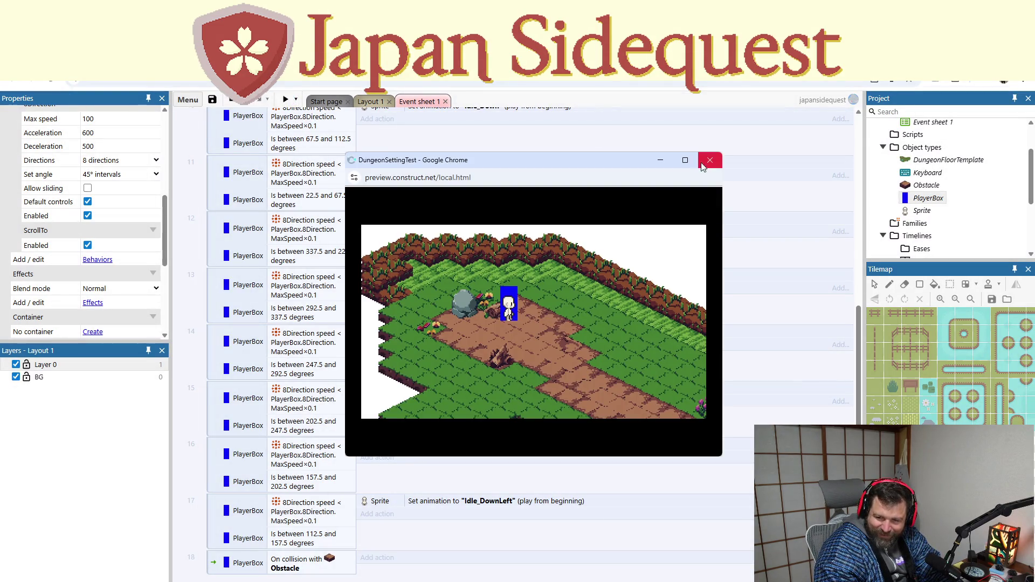
pyautogui.click(709, 160)
pyautogui.rightClick(909, 186)
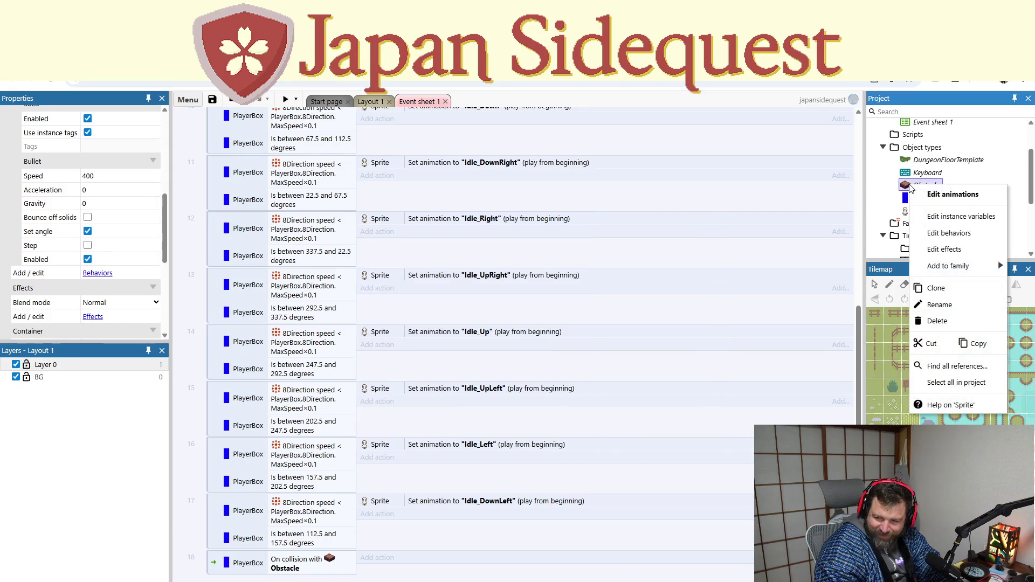
# Step: Delete the On collision with Obstacle condition and its empty event 18
pyautogui.click(339, 563)
pyautogui.press('Delete')
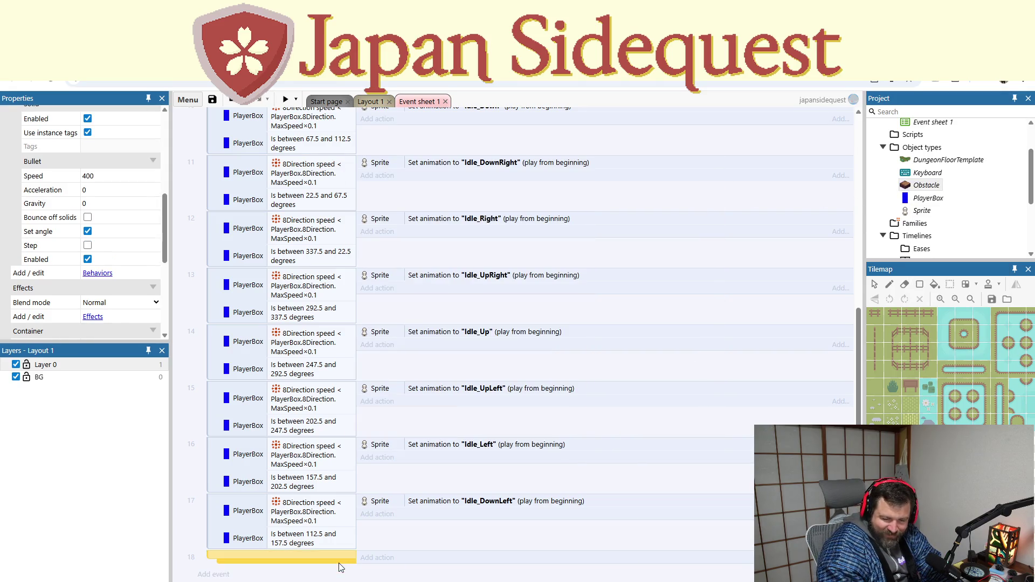
pyautogui.press('Delete')
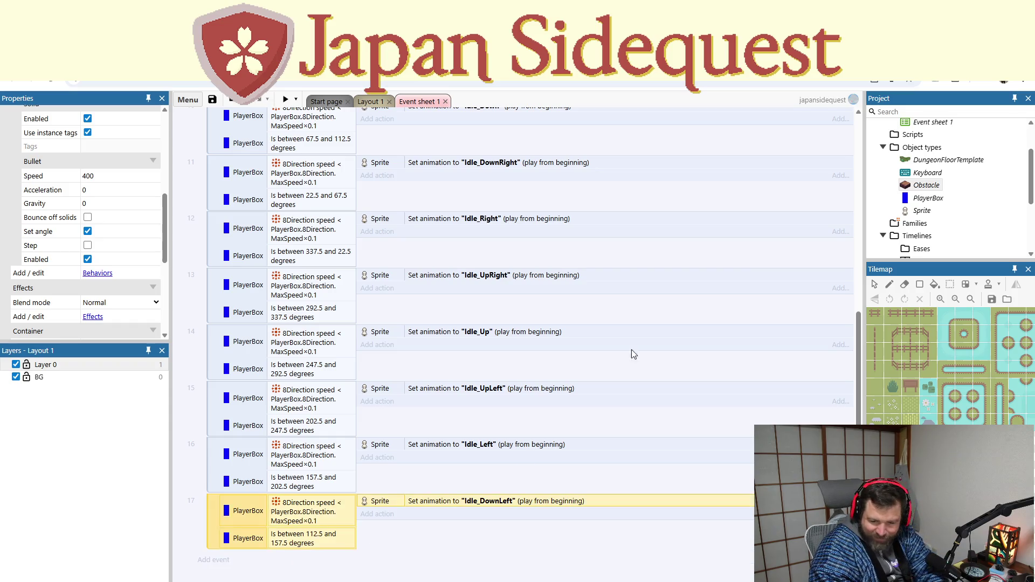
# Step: Remove the Bullet behaviour from Obstacle so only Solid remains
pyautogui.rightClick(908, 186)
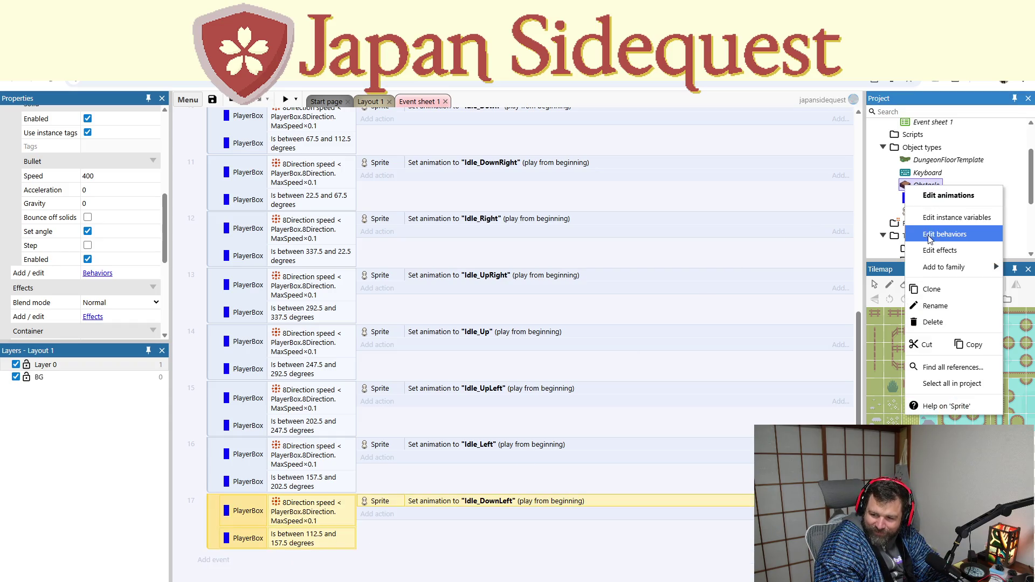
pyautogui.click(944, 234)
pyautogui.click(495, 344)
pyautogui.press('Delete')
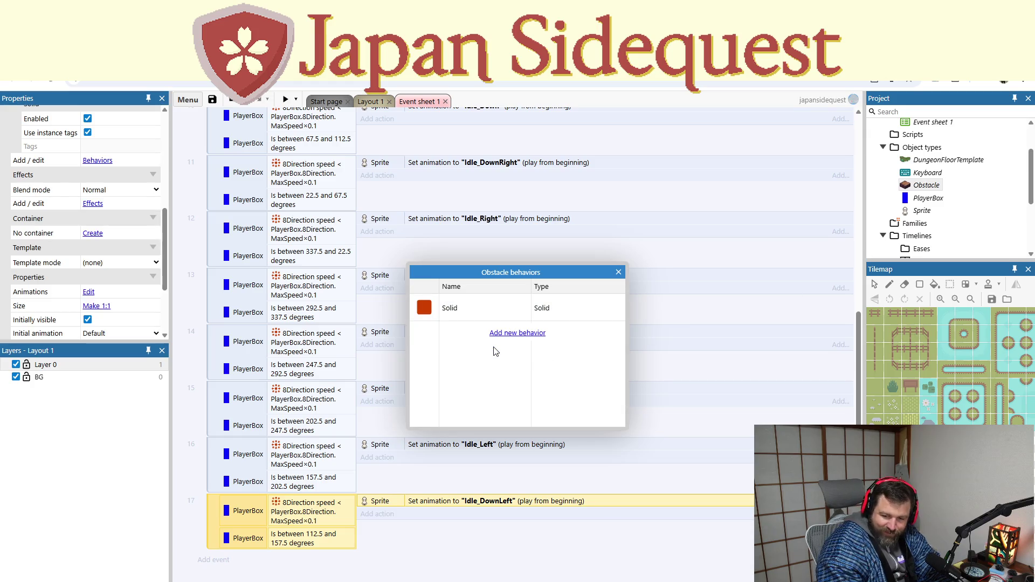
pyautogui.click(618, 272)
# Step: Preview the level, moving the player box around the rock with arrow keys, then close it
pyautogui.click(285, 99)
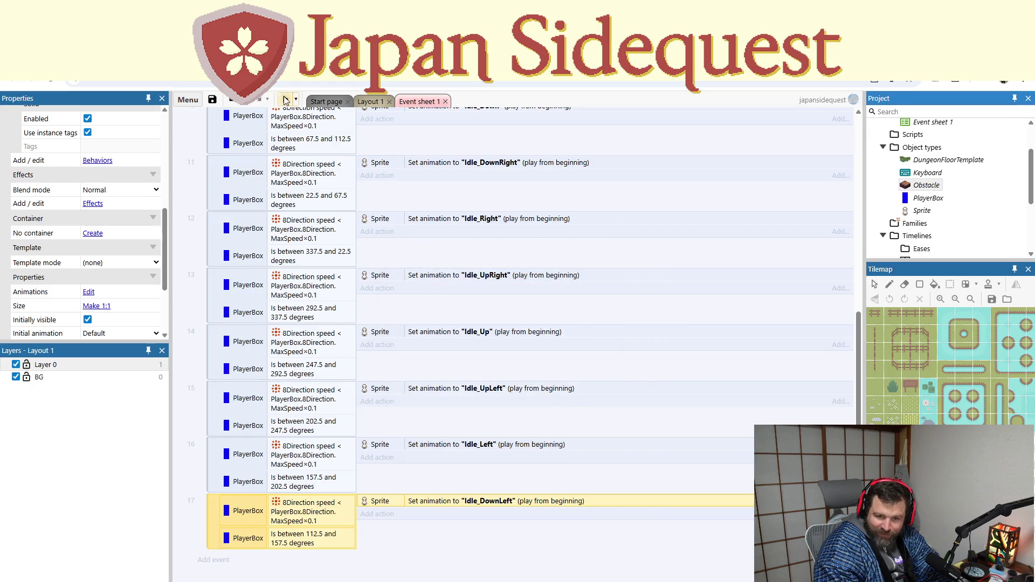
pyautogui.press('Left')
pyautogui.press('Down')
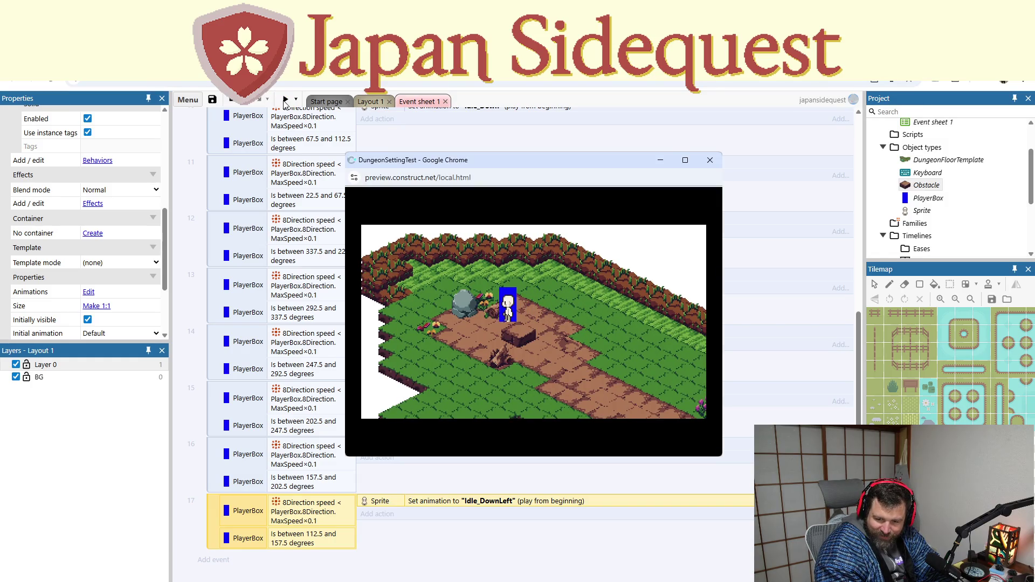
pyautogui.press('Down')
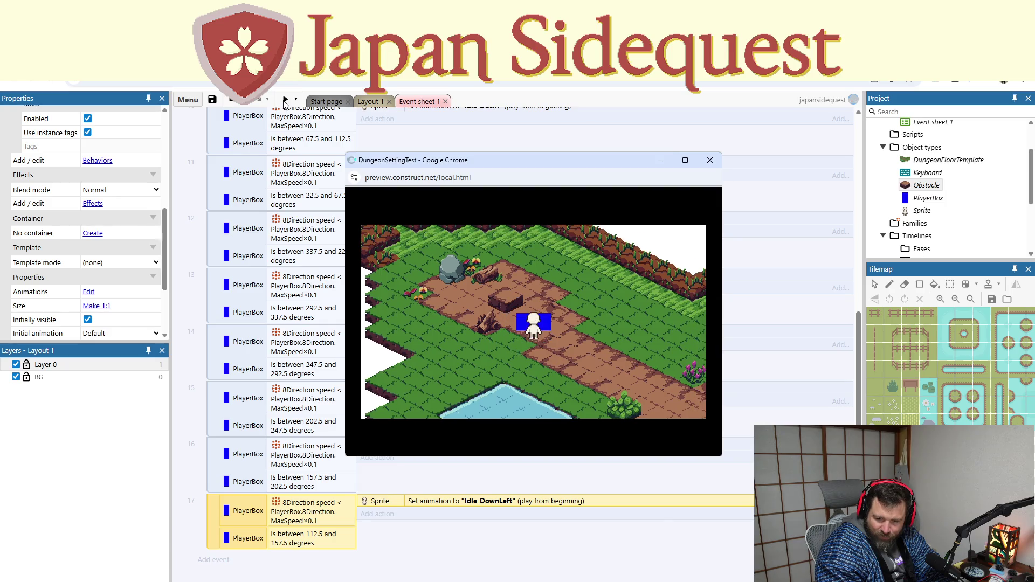
pyautogui.press('Up')
pyautogui.press('Left')
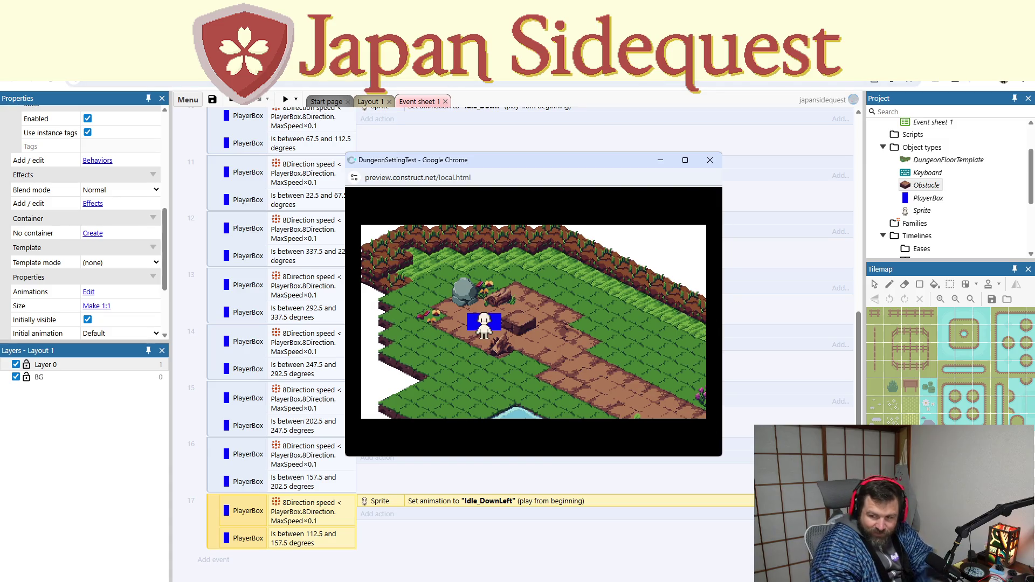
pyautogui.click(710, 160)
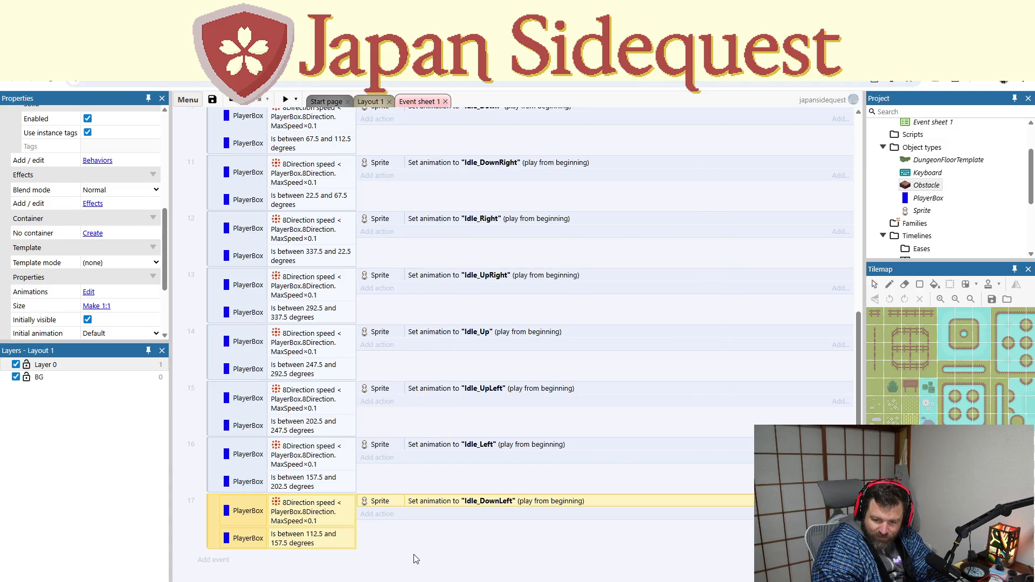
# Step: Add event 18: PlayerBox On collision with another object, with Obstacle as the target
pyautogui.click(326, 573)
pyautogui.click(212, 561)
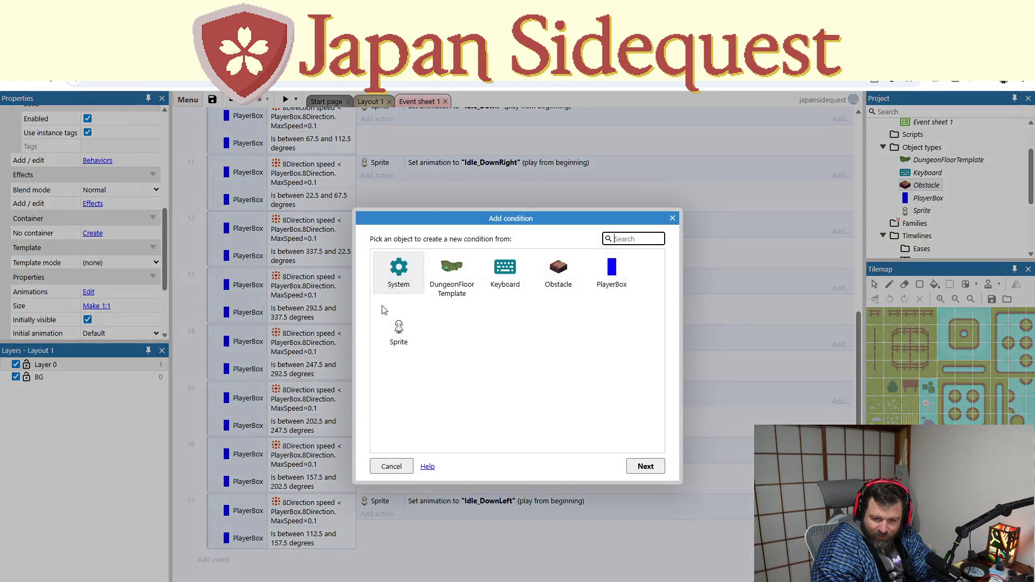
pyautogui.doubleClick(612, 272)
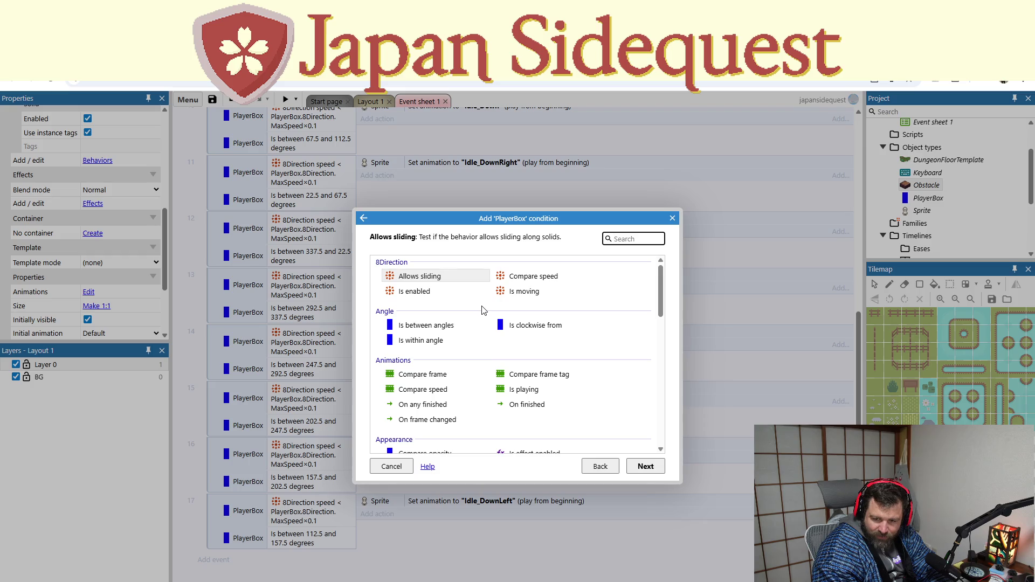
pyautogui.scroll(-5, 483, 315)
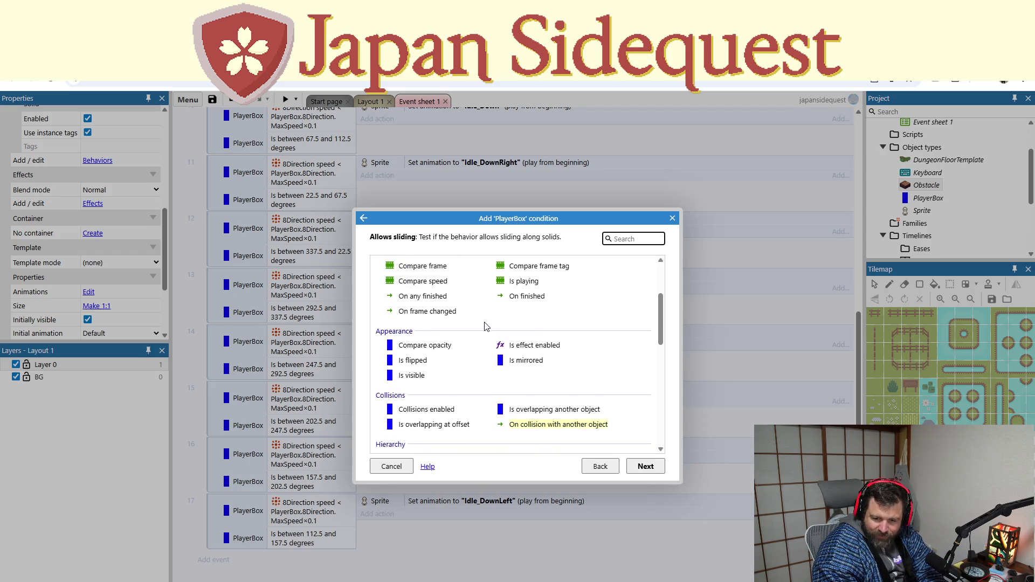
pyautogui.scroll(-2, 484, 327)
pyautogui.doubleClick(516, 316)
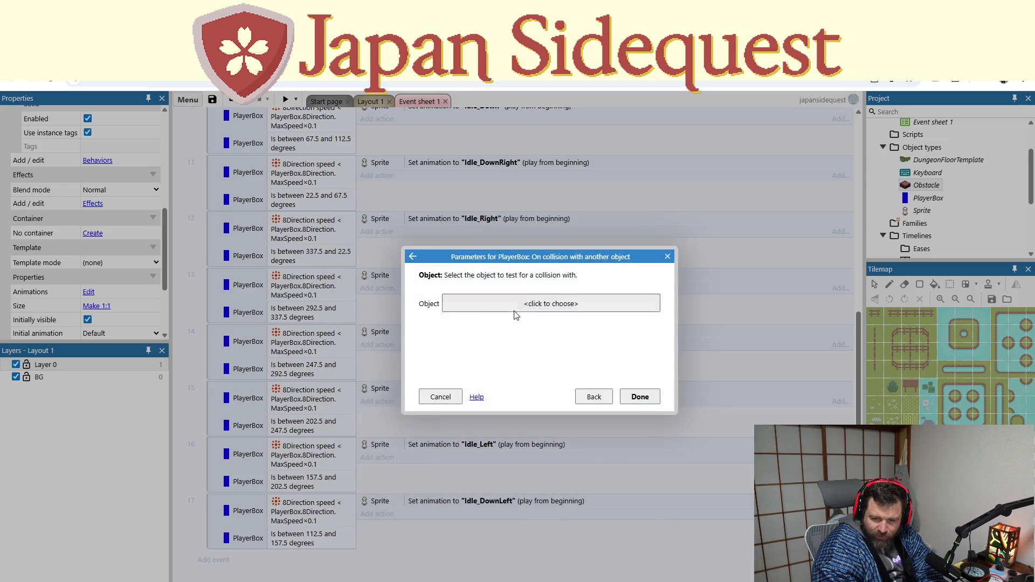
pyautogui.doubleClick(542, 295)
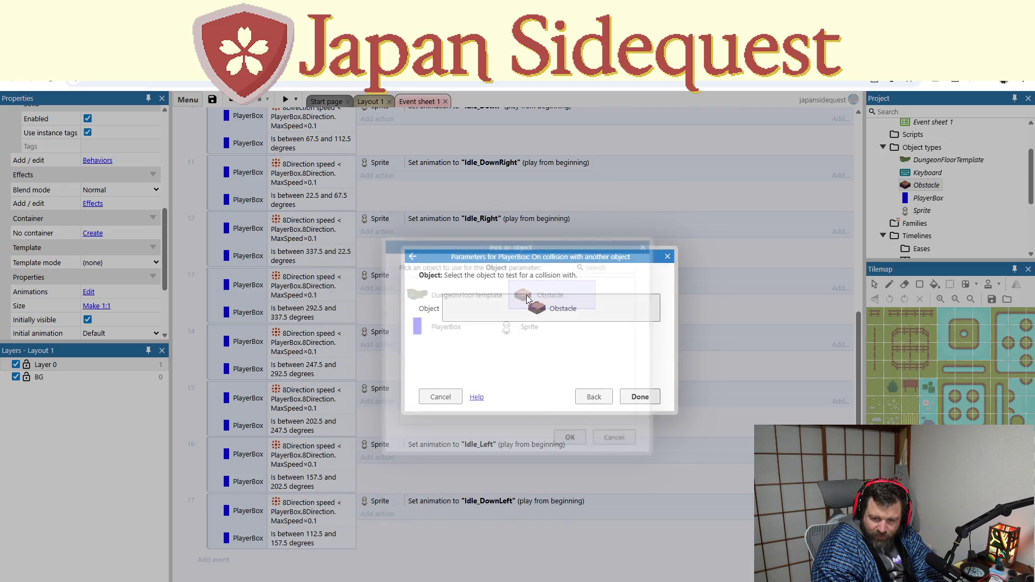
pyautogui.click(622, 397)
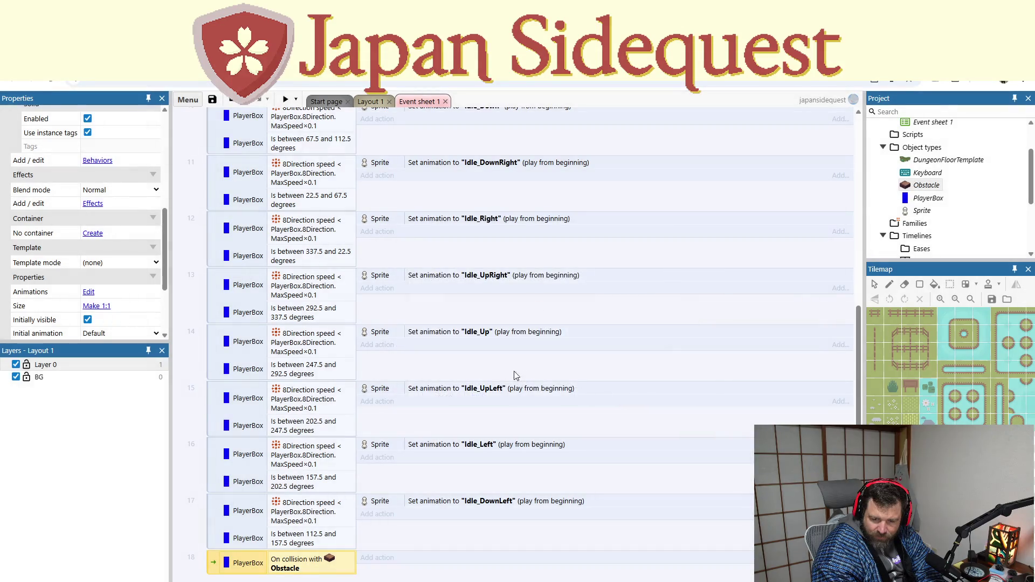
# Step: Browse PlayerBox's actions for event 18, searching 'pass', then cancel without adding one
pyautogui.click(386, 557)
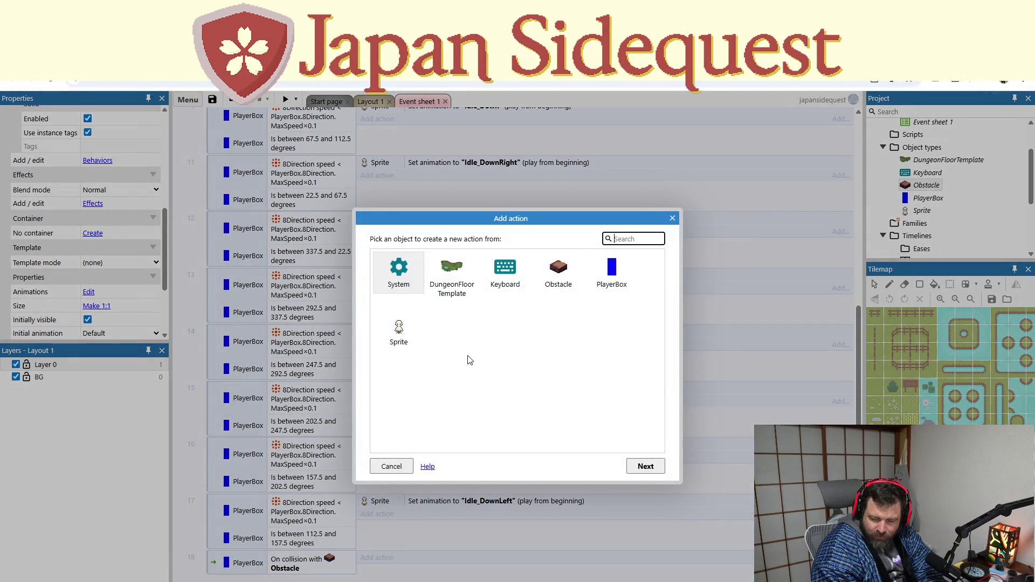
pyautogui.doubleClick(612, 272)
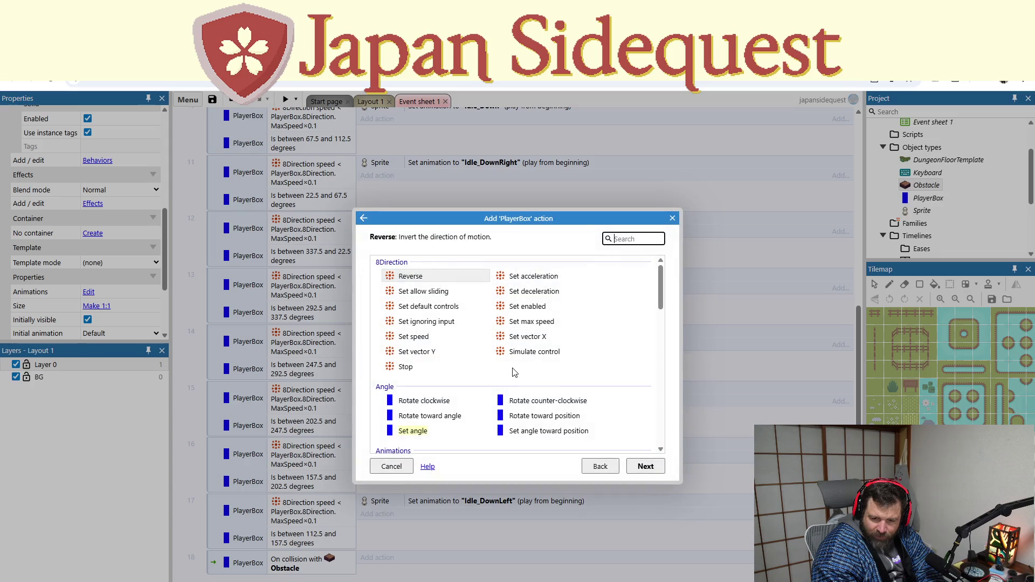
pyautogui.scroll(-1, 465, 383)
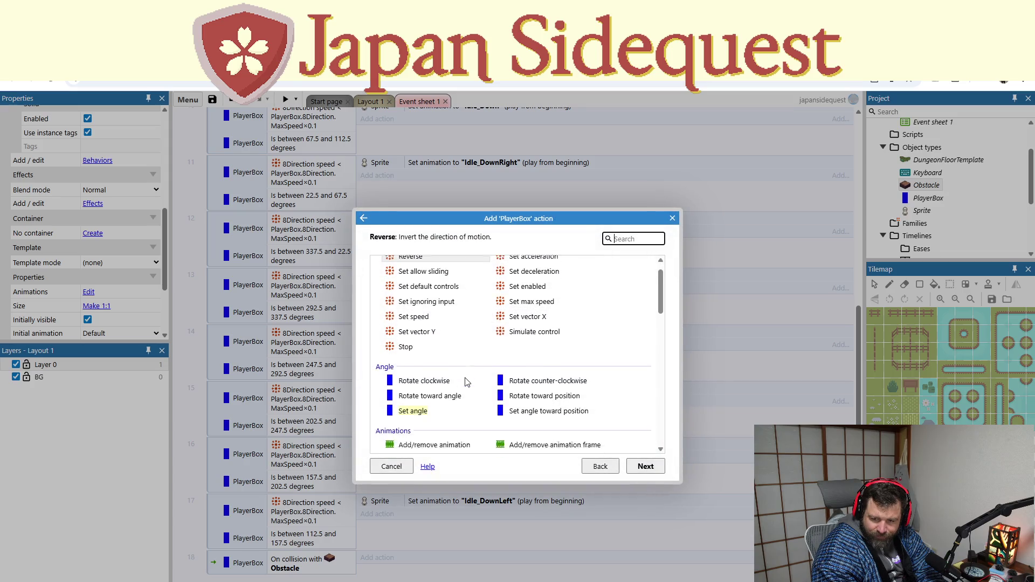
pyautogui.write('pass')
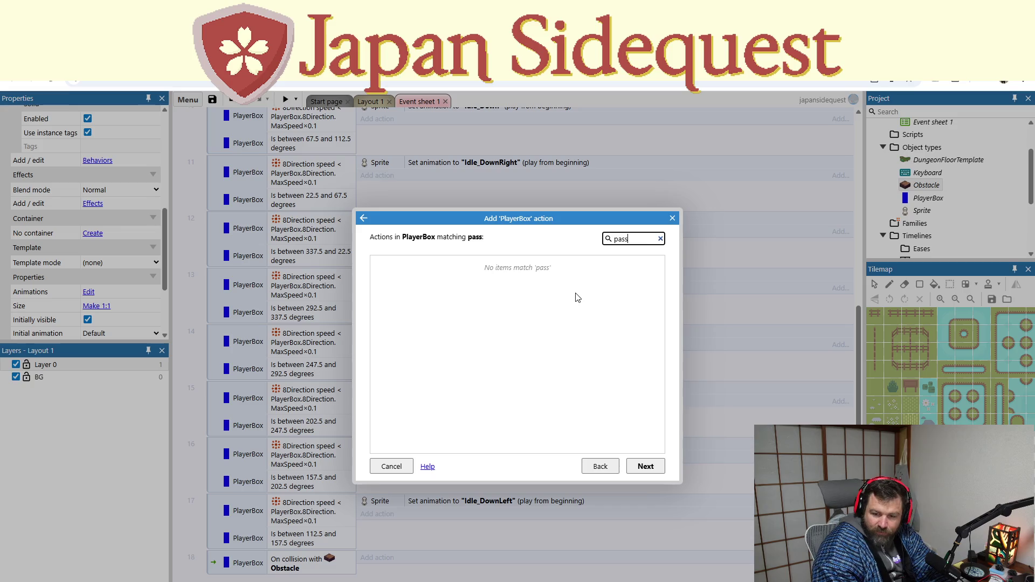
pyautogui.click(661, 238)
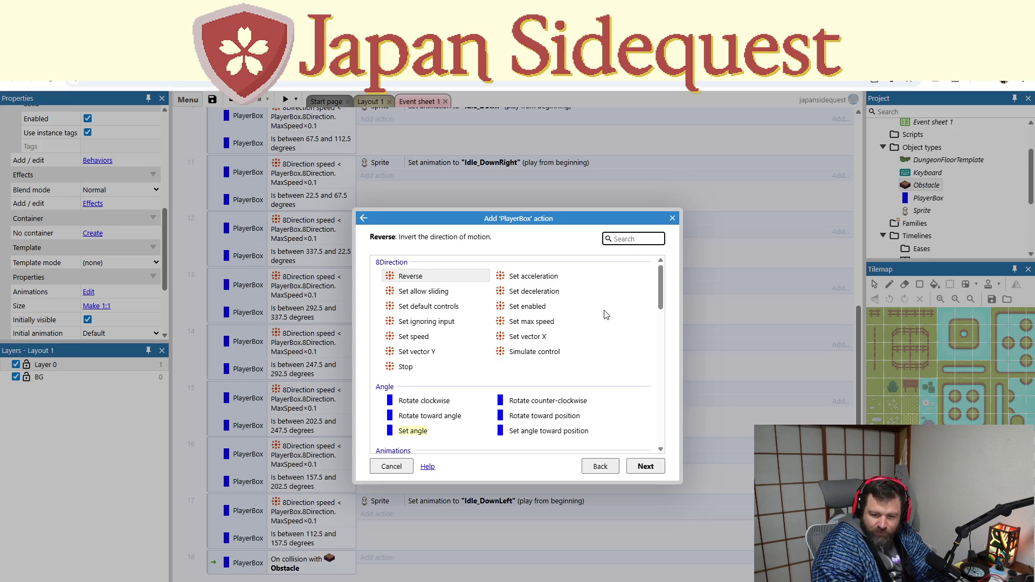
pyautogui.scroll(-1, 606, 313)
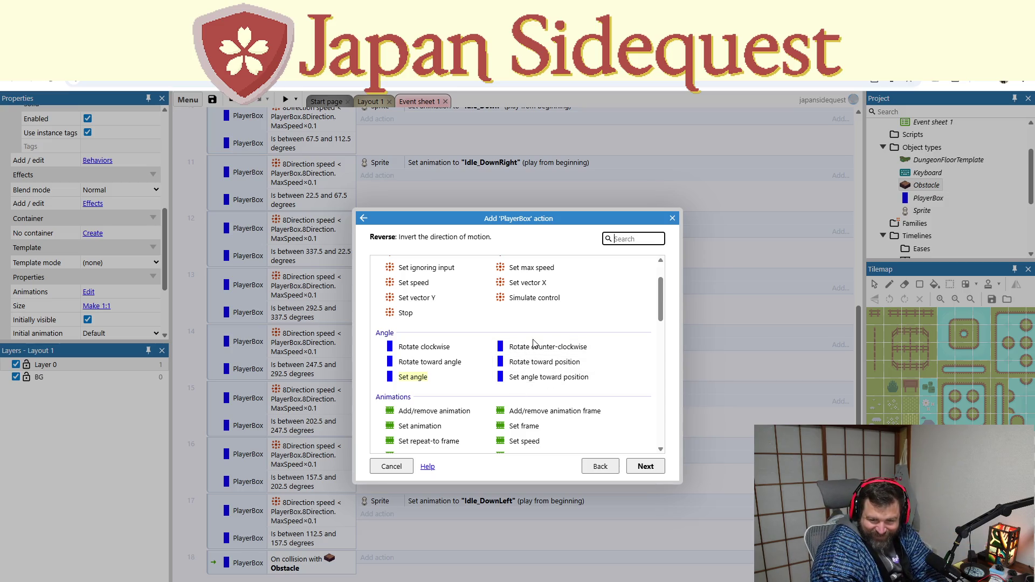
pyautogui.scroll(-2, 534, 337)
pyautogui.scroll(-1, 533, 337)
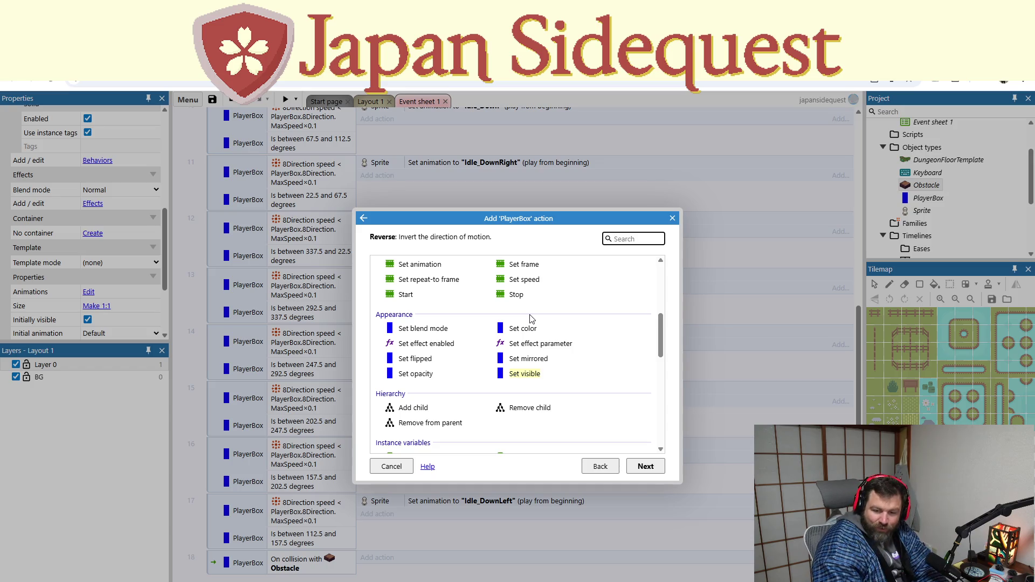
pyautogui.doubleClick(427, 343)
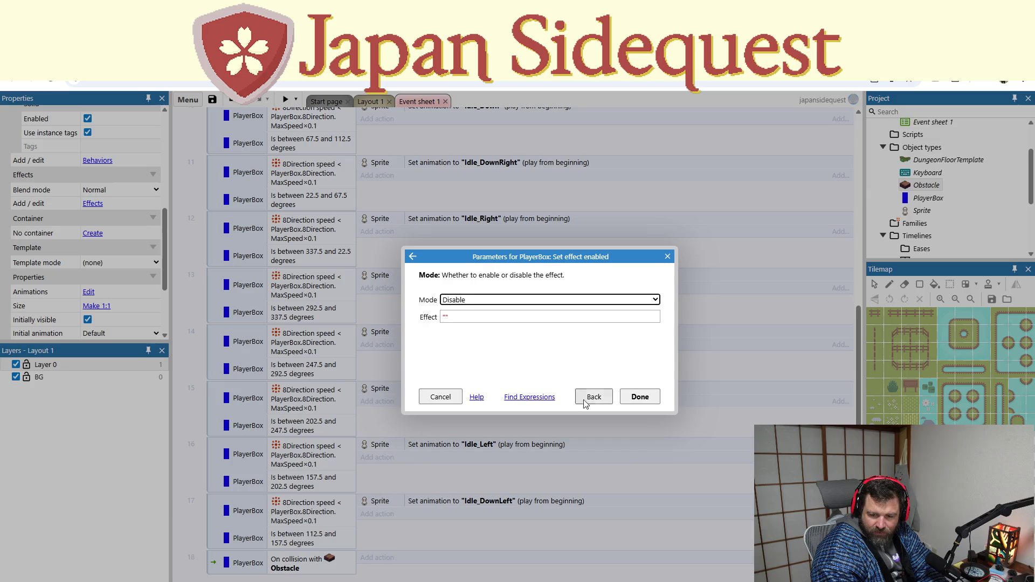
pyautogui.click(667, 257)
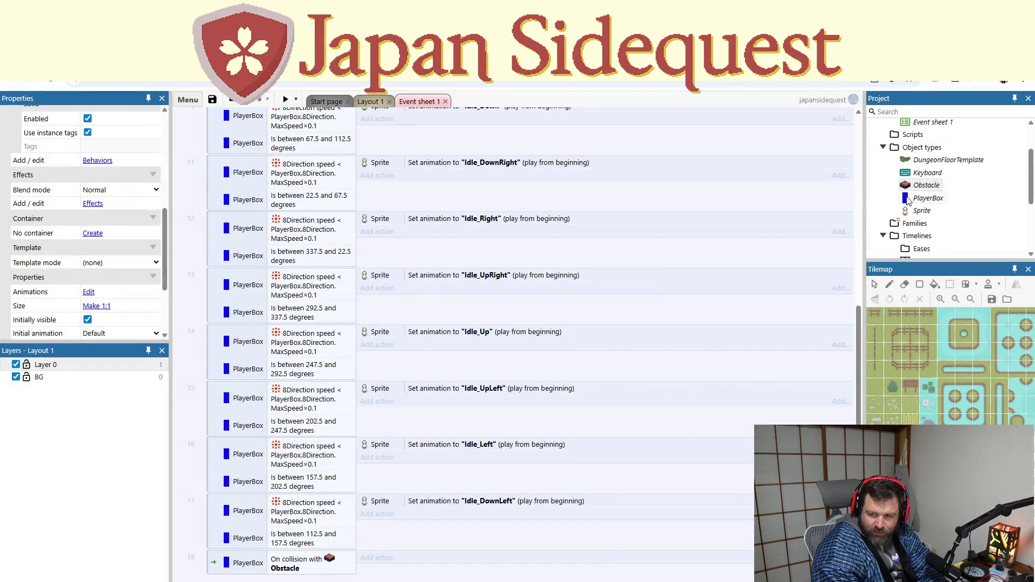
pyautogui.rightClick(923, 198)
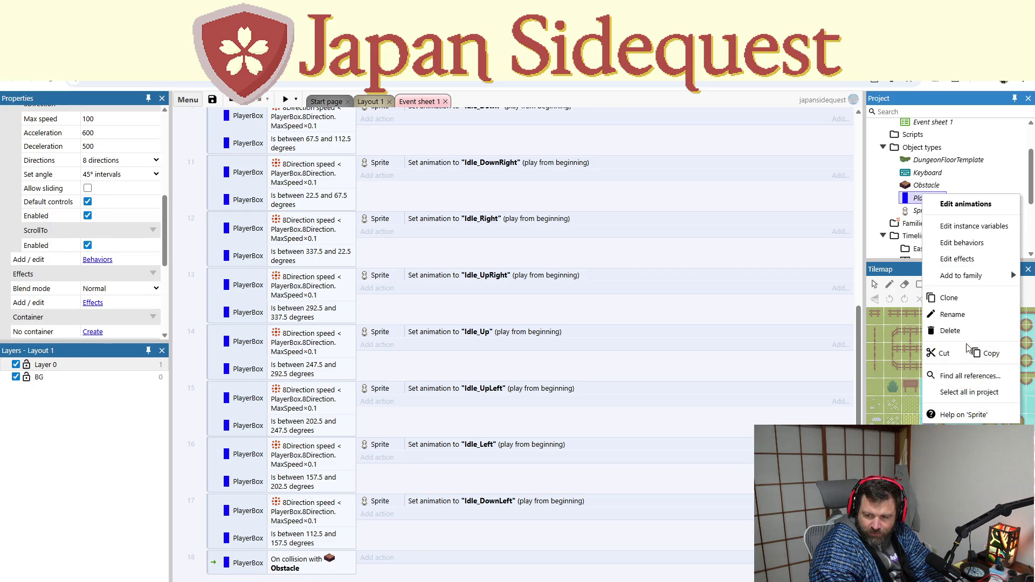
pyautogui.click(975, 261)
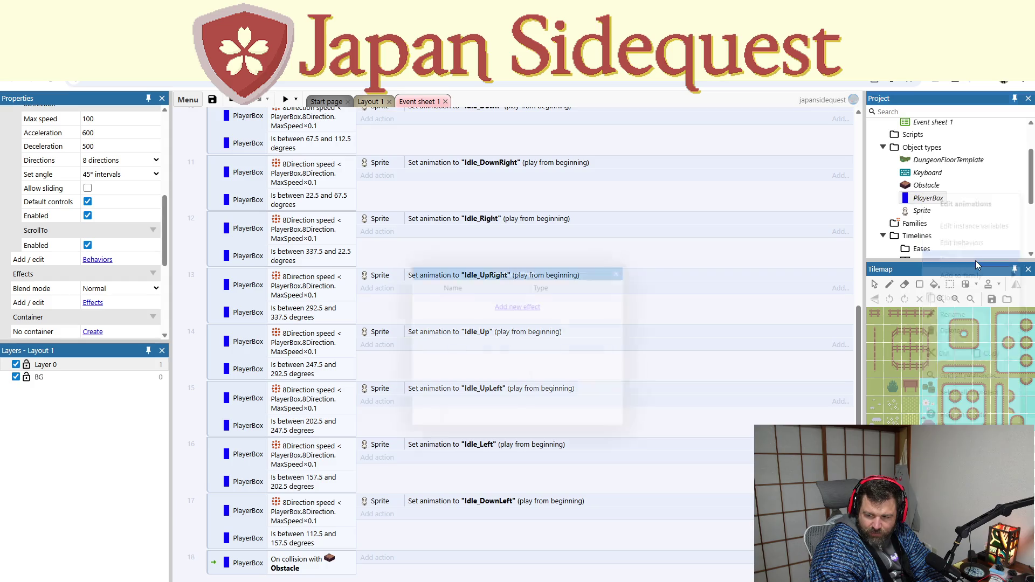
pyautogui.click(519, 306)
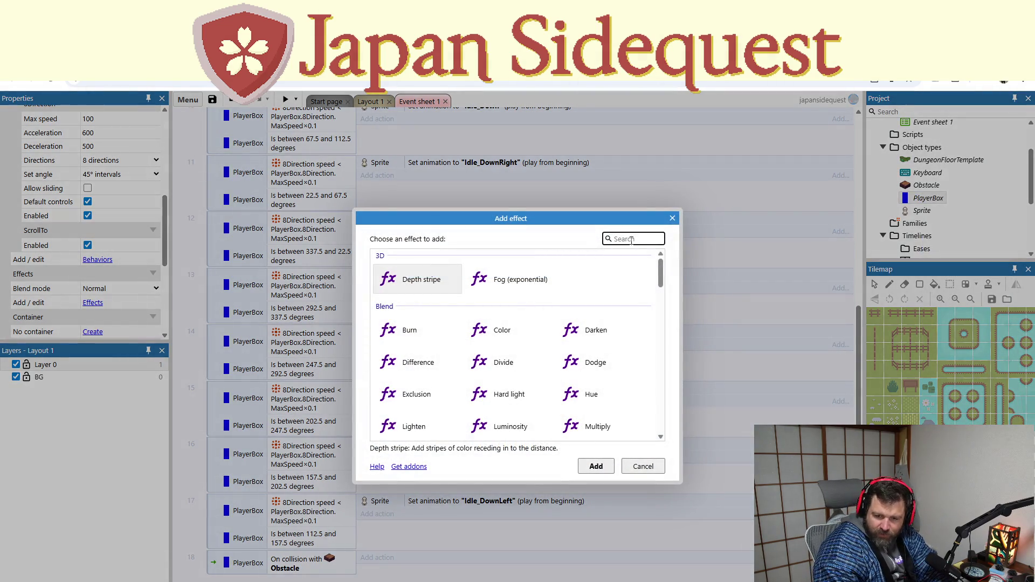
pyautogui.write('pai')
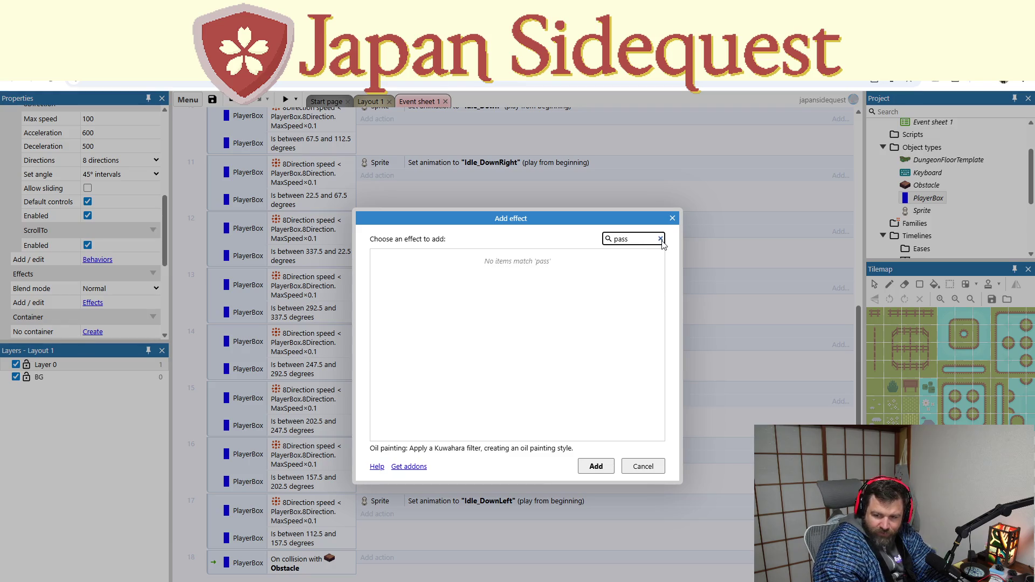
pyautogui.click(663, 239)
pyautogui.scroll(-1, 491, 372)
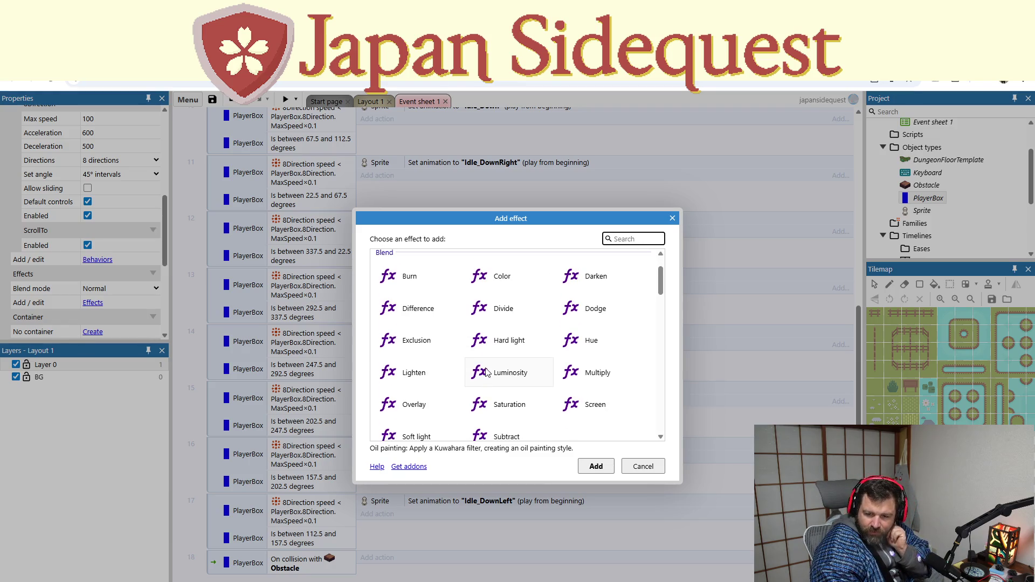
pyautogui.click(430, 342)
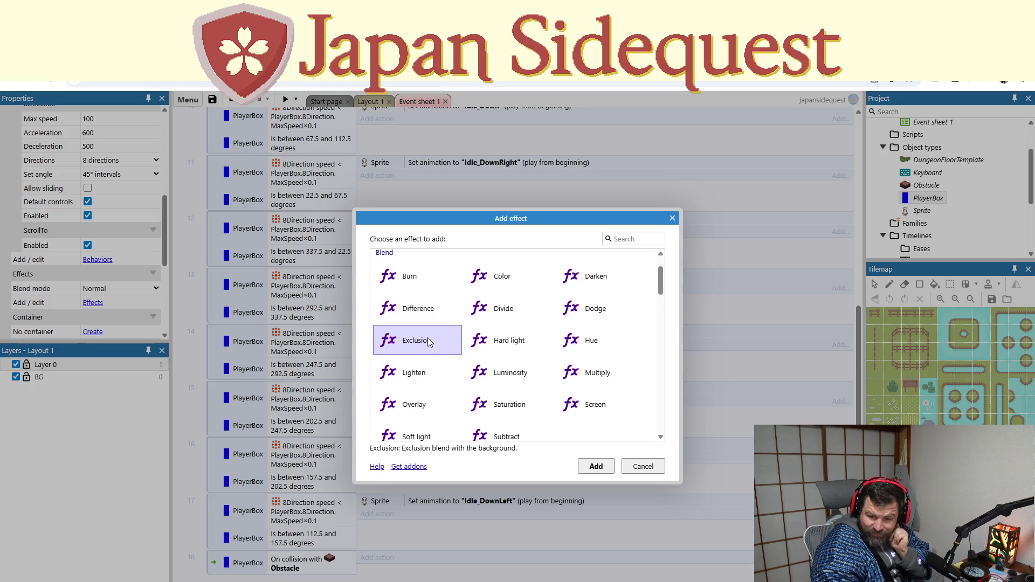
pyautogui.scroll(-1, 427, 345)
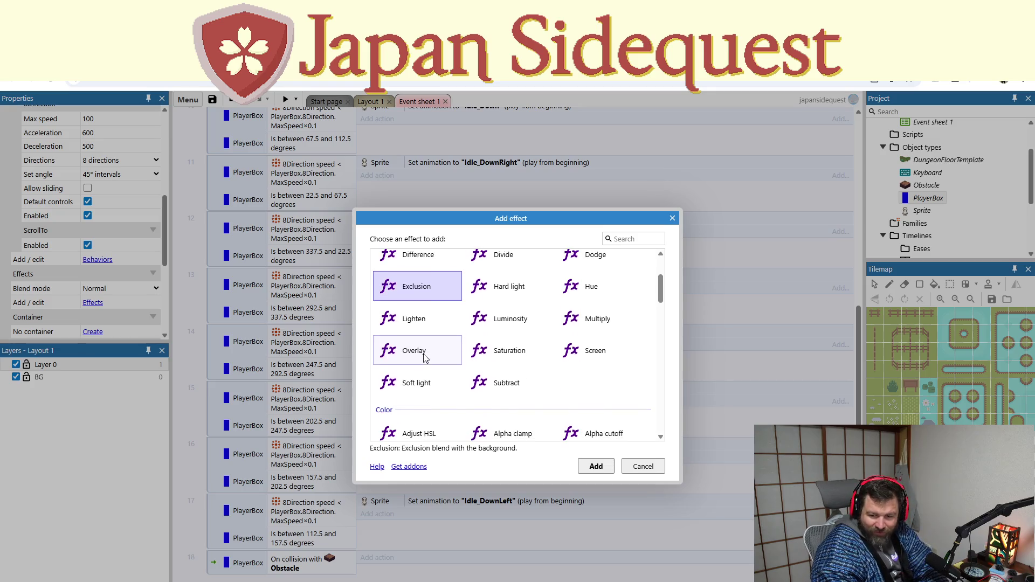
pyautogui.scroll(-1, 420, 364)
pyautogui.scroll(-8, 420, 363)
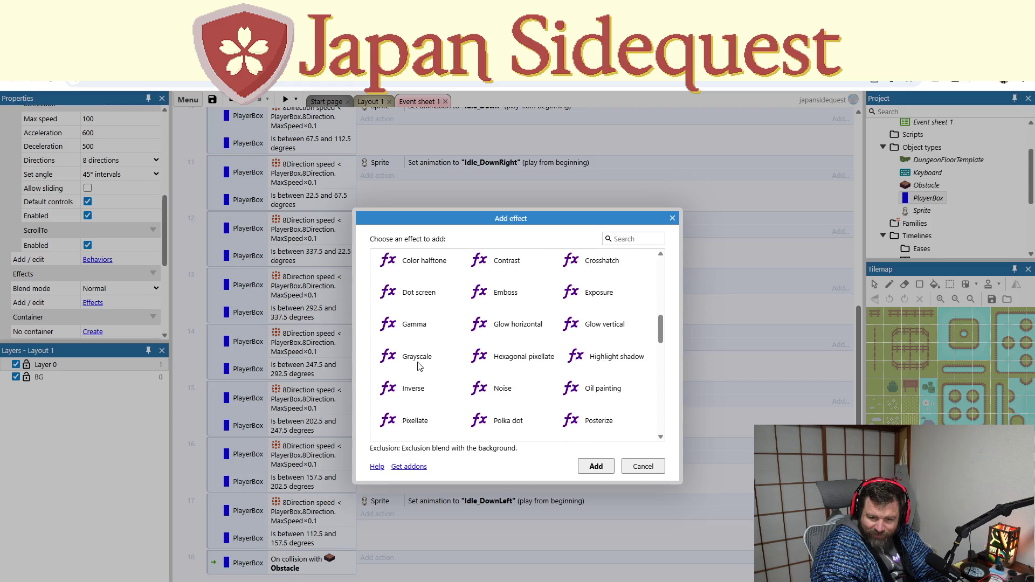
pyautogui.scroll(-4, 419, 367)
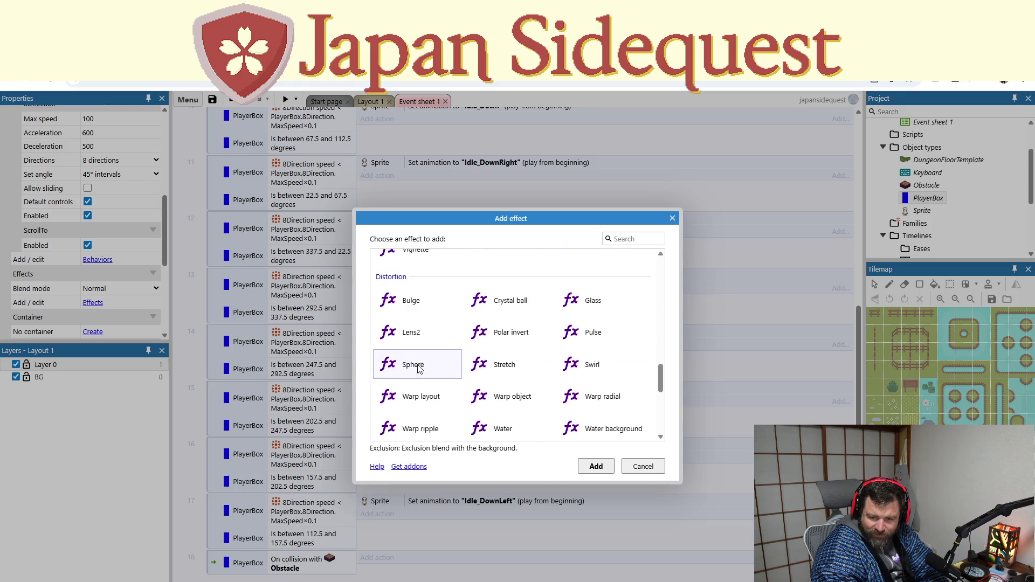
pyautogui.scroll(1, 419, 370)
pyautogui.scroll(-2, 420, 372)
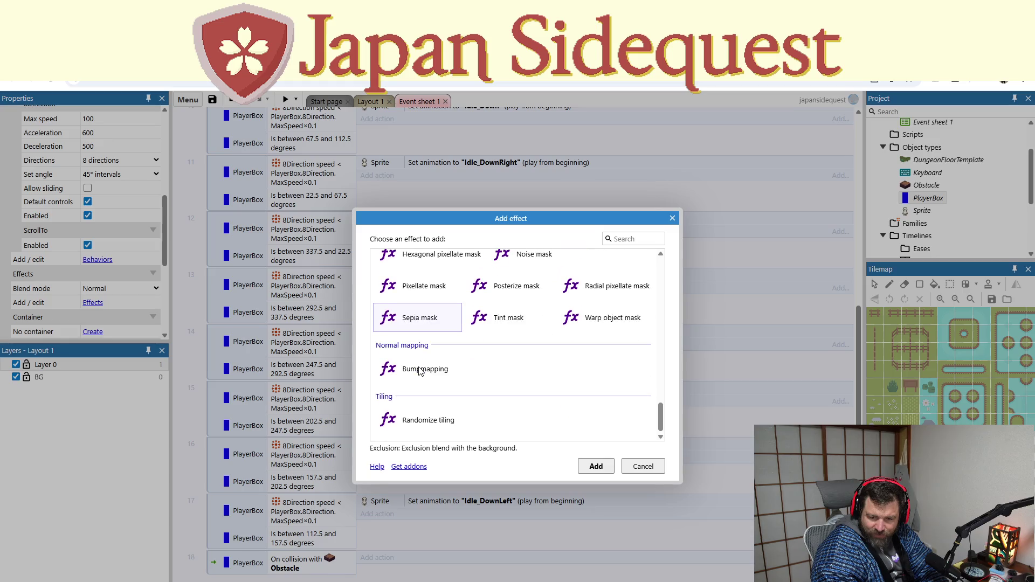
pyautogui.click(672, 218)
pyautogui.click(618, 272)
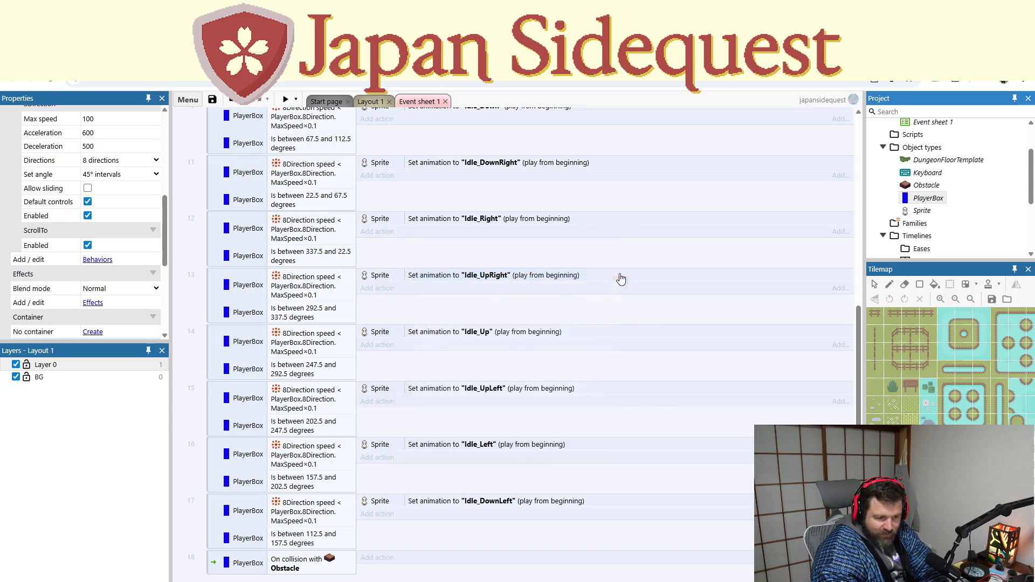
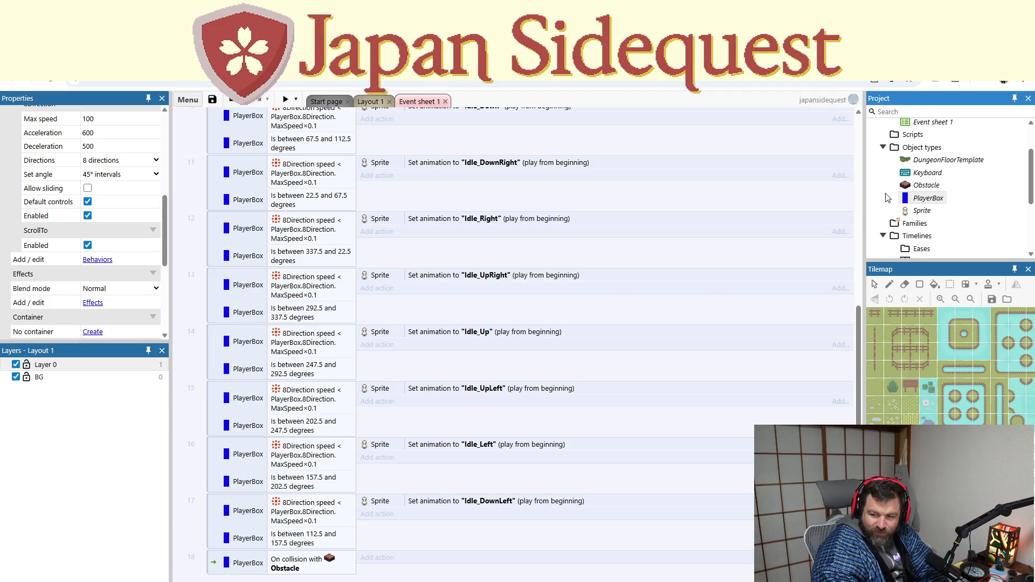
# Step: Remove the Solid behavior from the Obstacle object
pyautogui.click(920, 188)
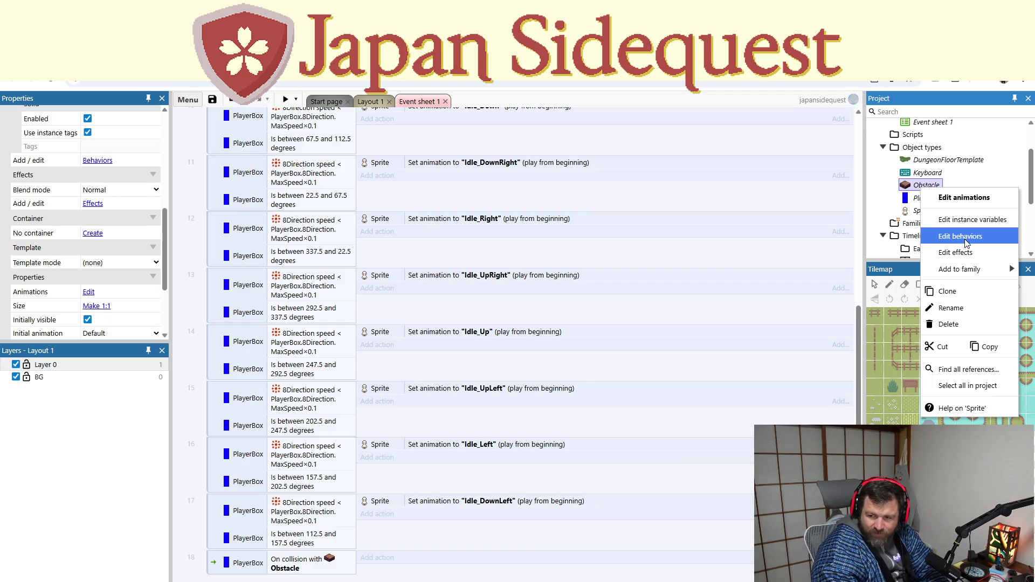
pyautogui.click(965, 241)
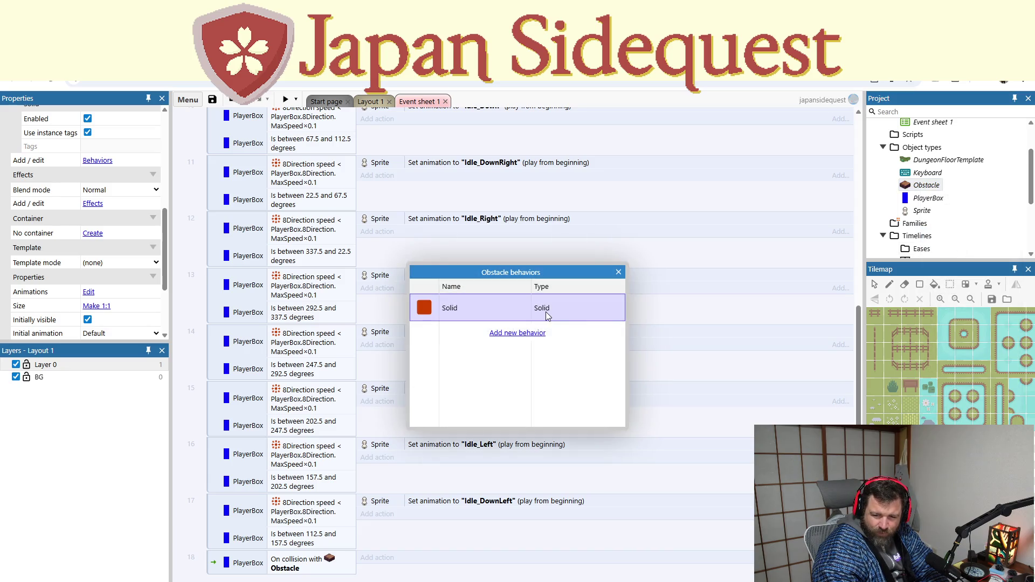
pyautogui.rightClick(547, 316)
pyautogui.click(572, 353)
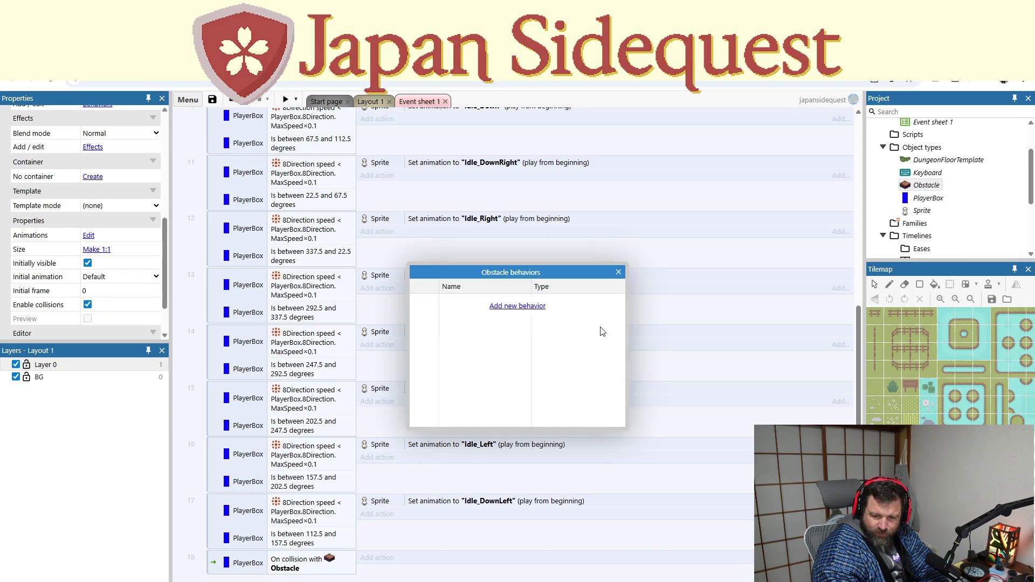
pyautogui.click(618, 272)
# Step: Add the Solid behavior to the Sprite object
pyautogui.click(919, 210)
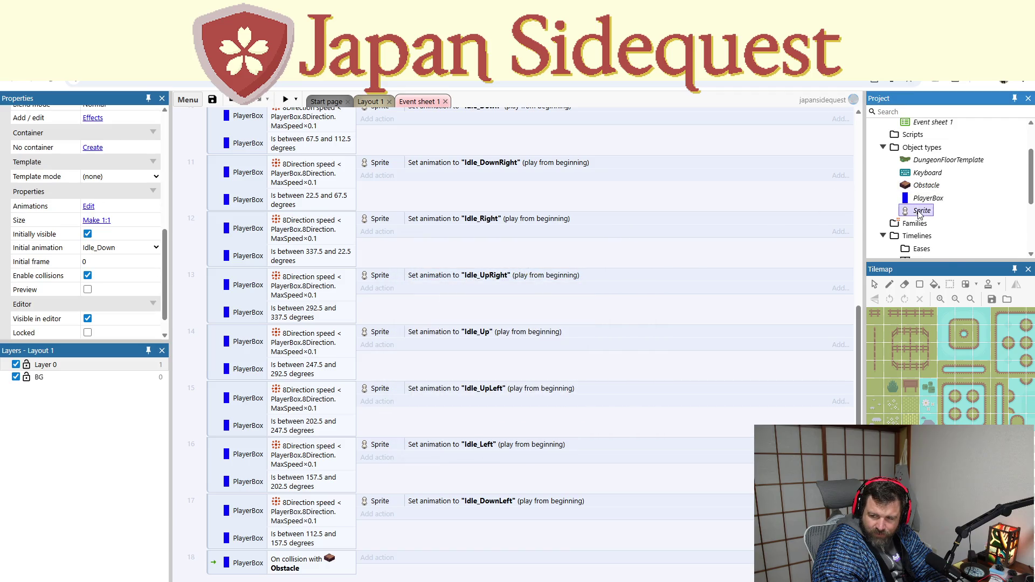
pyautogui.rightClick(919, 211)
pyautogui.click(949, 259)
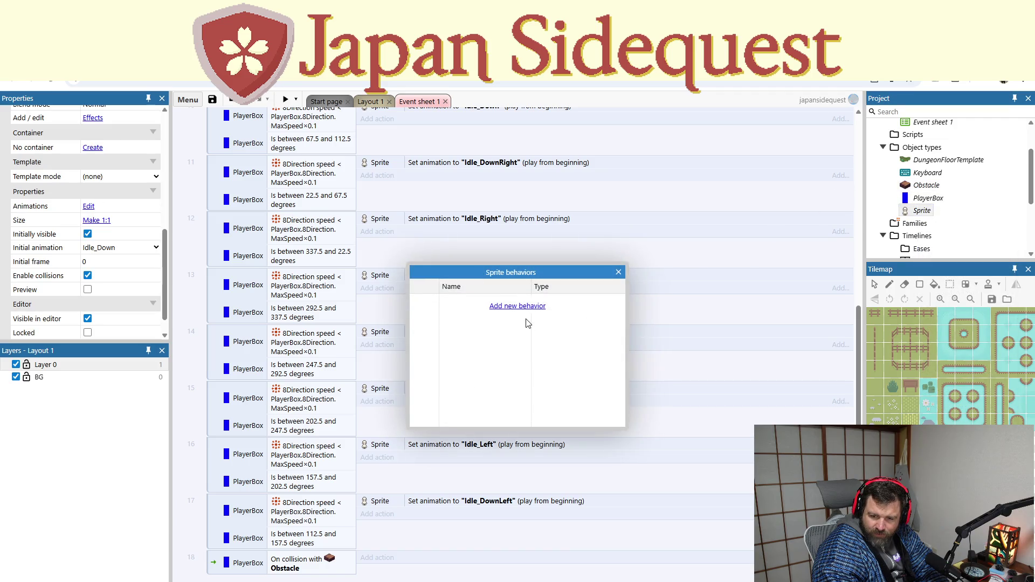
pyautogui.click(527, 312)
pyautogui.doubleClick(611, 286)
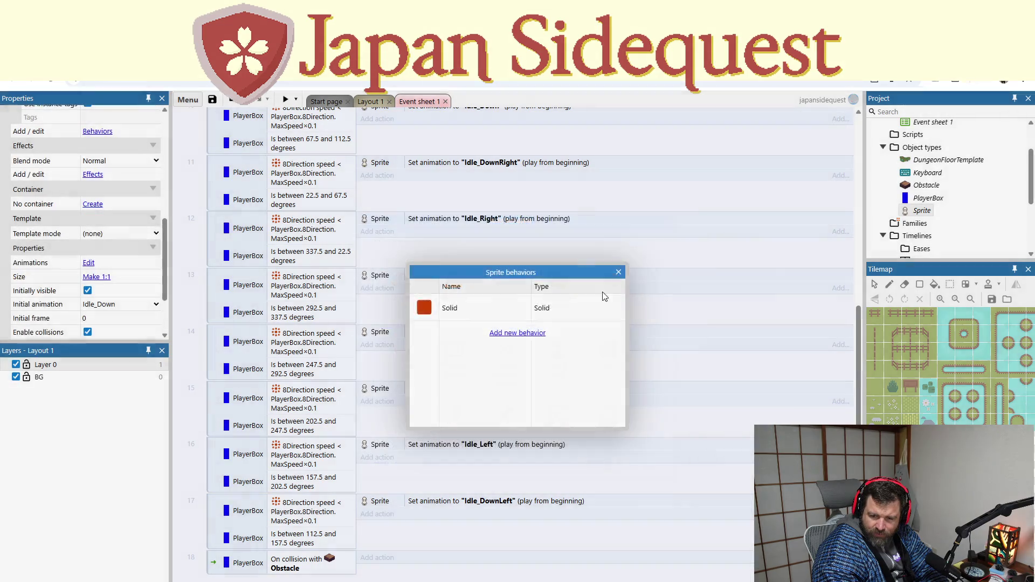
pyautogui.click(618, 271)
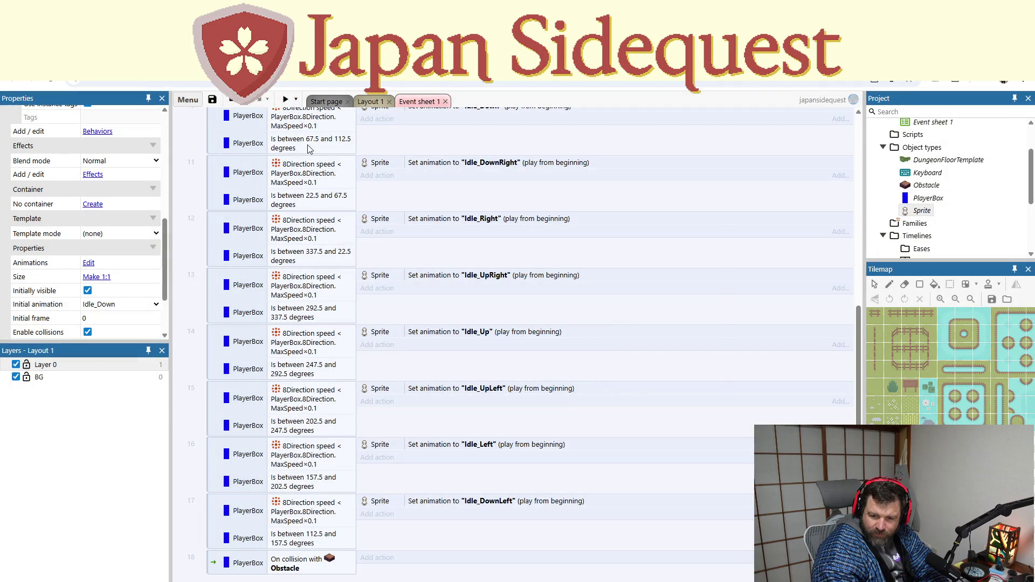
# Step: Open the PlayerBox image in the Animations Editor
pyautogui.click(710, 160)
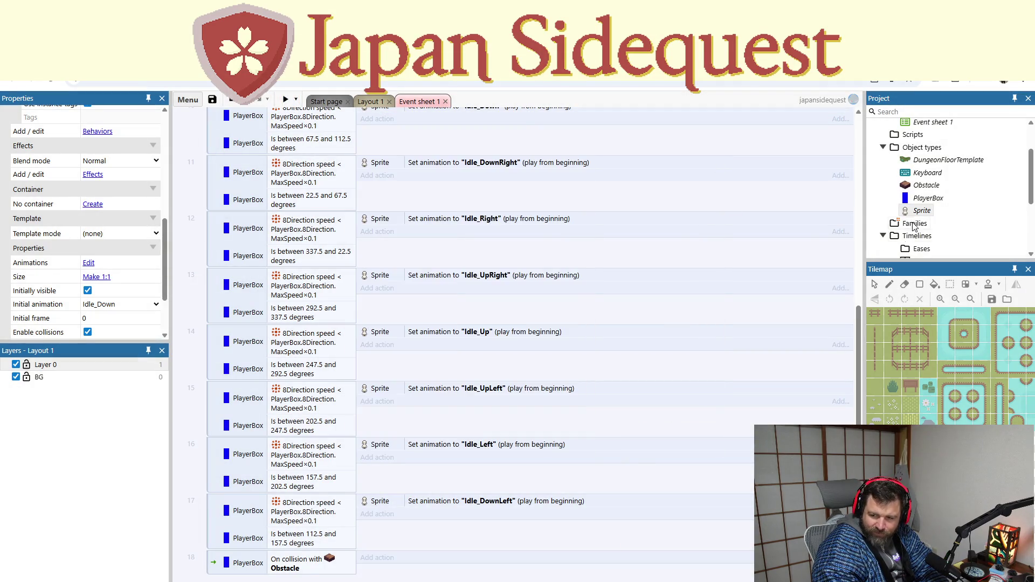
pyautogui.rightClick(922, 199)
pyautogui.click(920, 213)
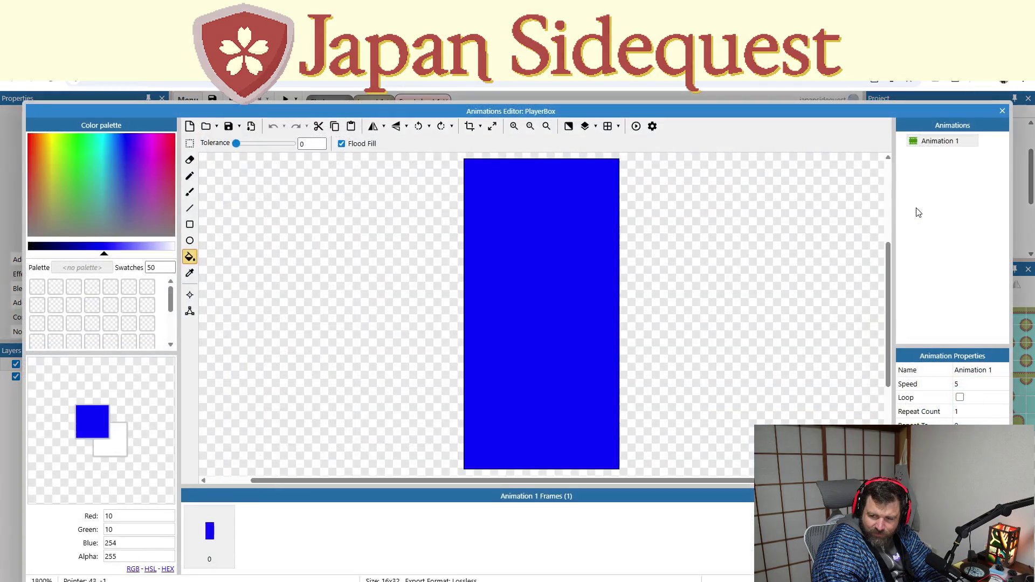
# Step: Resize the PlayerBox canvas from 16×32 to 1×2 pixels, keeping aspect ratio, and close the editor
pyautogui.click(1002, 110)
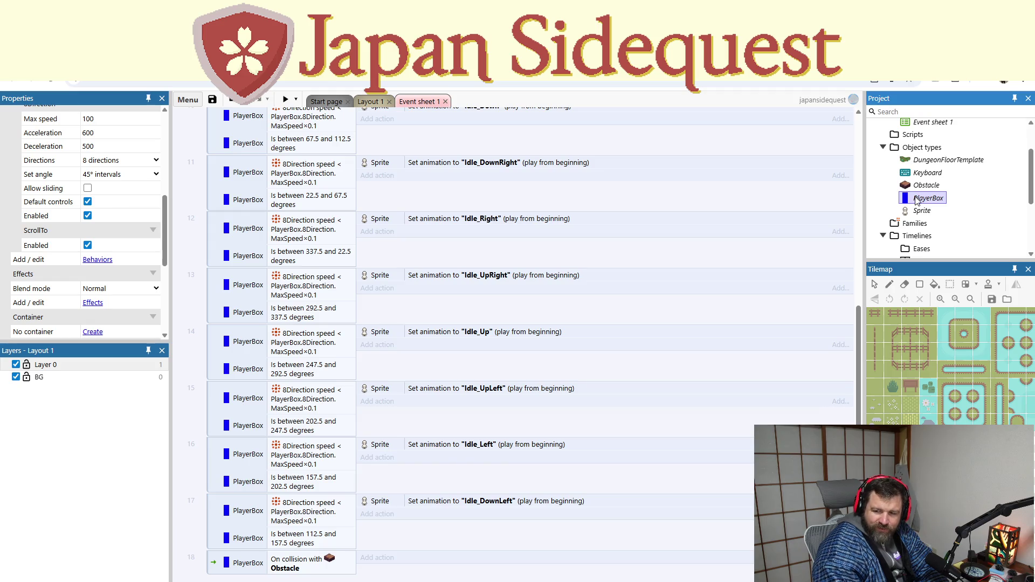
pyautogui.doubleClick(916, 200)
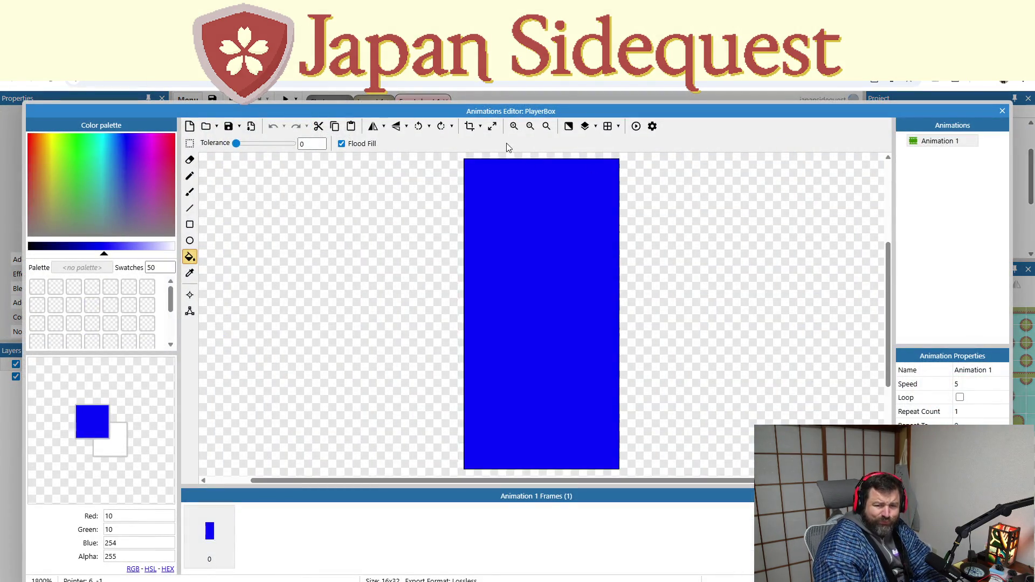
pyautogui.click(492, 126)
pyautogui.write('1')
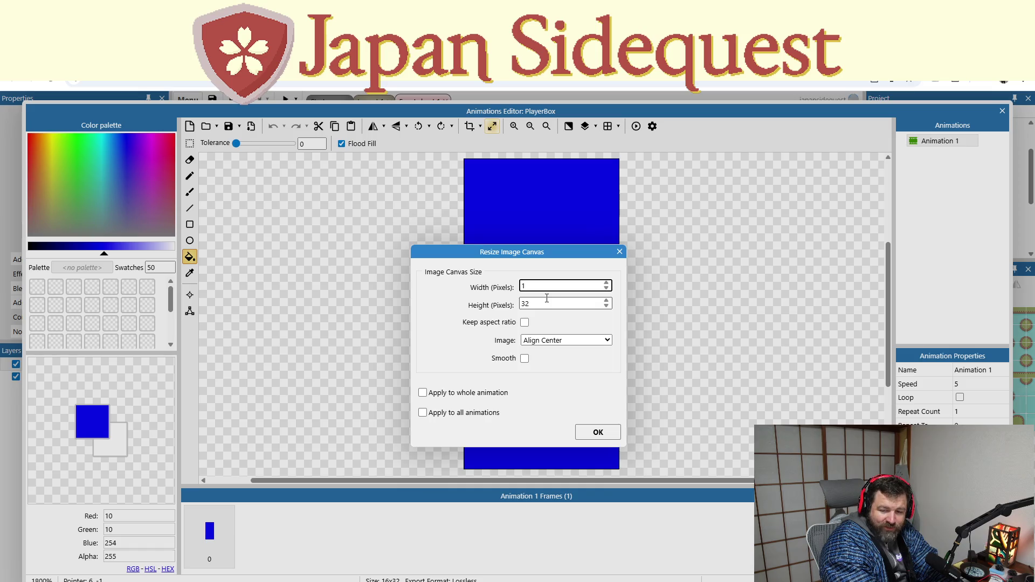
pyautogui.write('6')
pyautogui.click(524, 322)
pyautogui.doubleClick(535, 282)
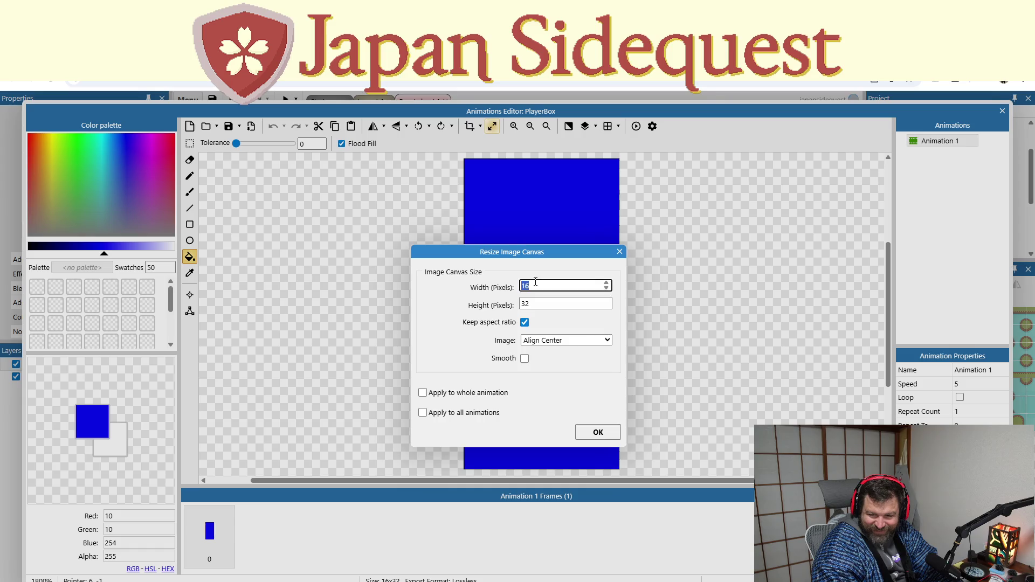
pyautogui.press('Tab')
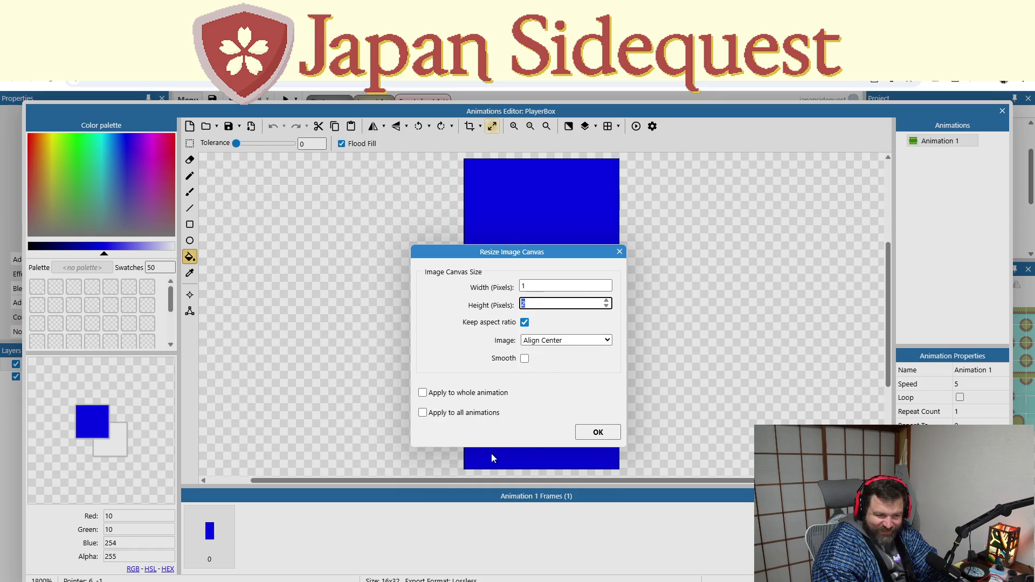
pyautogui.click(577, 431)
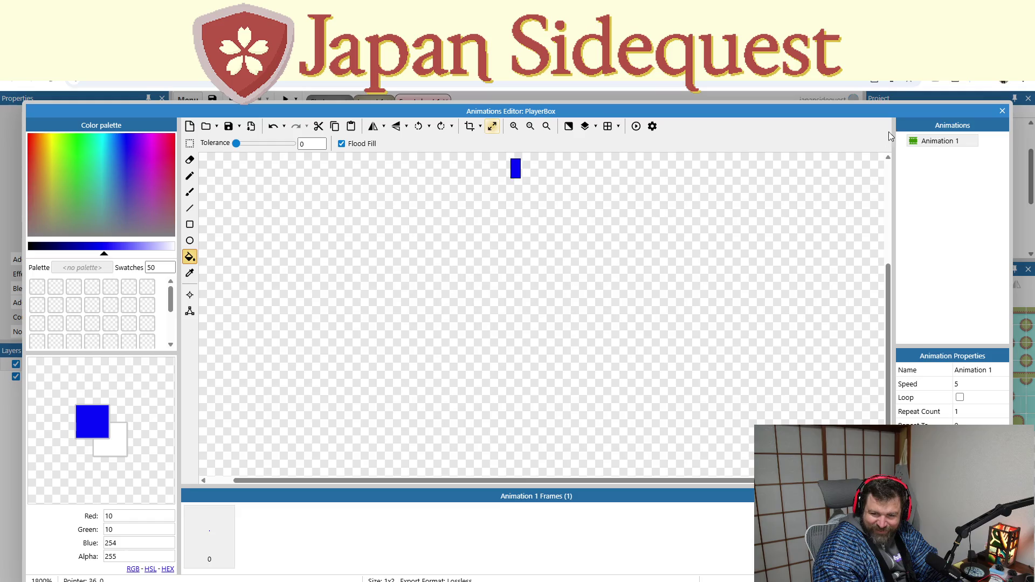
pyautogui.click(1002, 111)
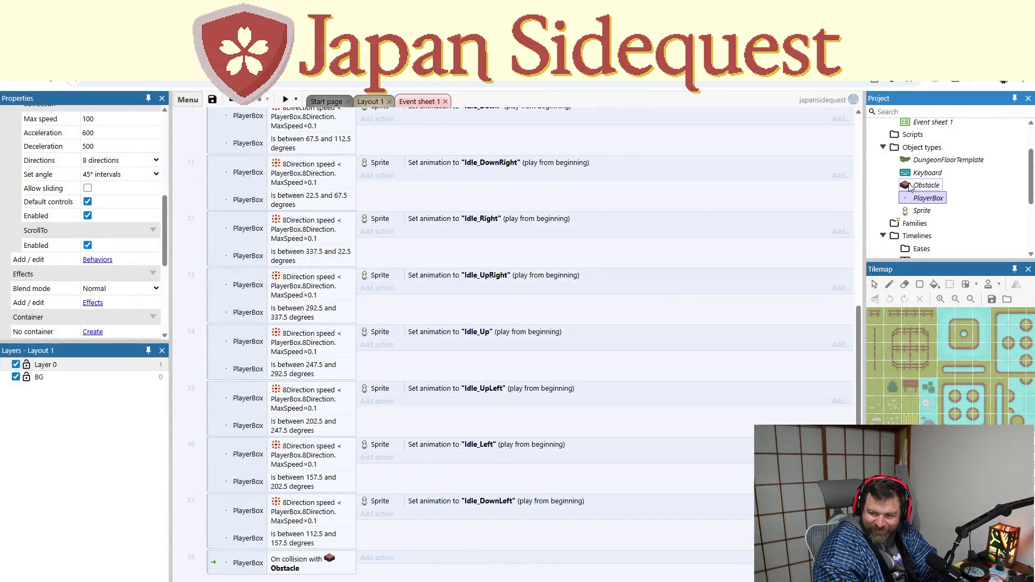
# Step: Delete the Solid behavior from the Sprite object
pyautogui.click(928, 212)
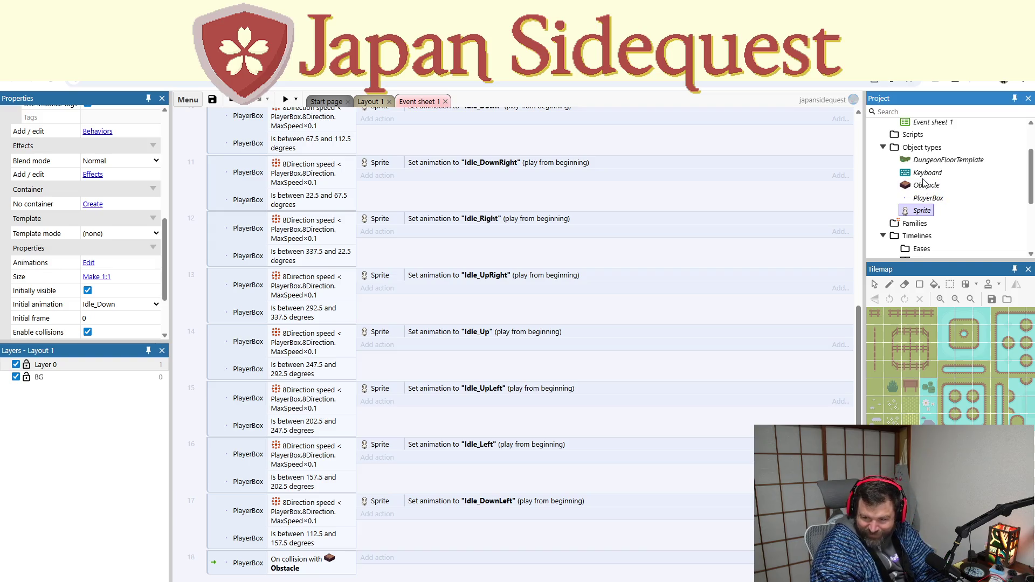
pyautogui.doubleClick(926, 185)
pyautogui.rightClick(925, 183)
pyautogui.click(1002, 111)
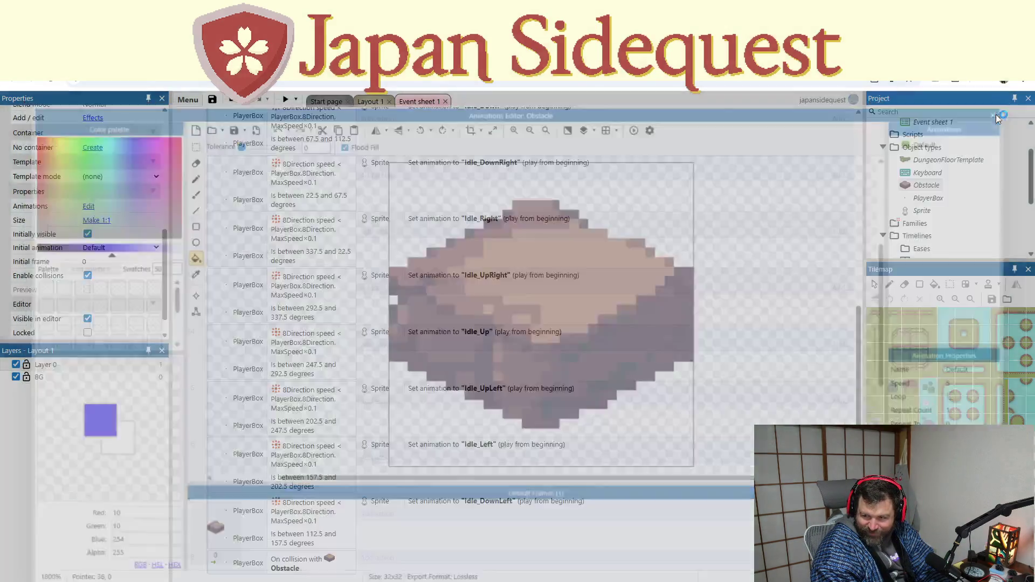
pyautogui.rightClick(920, 209)
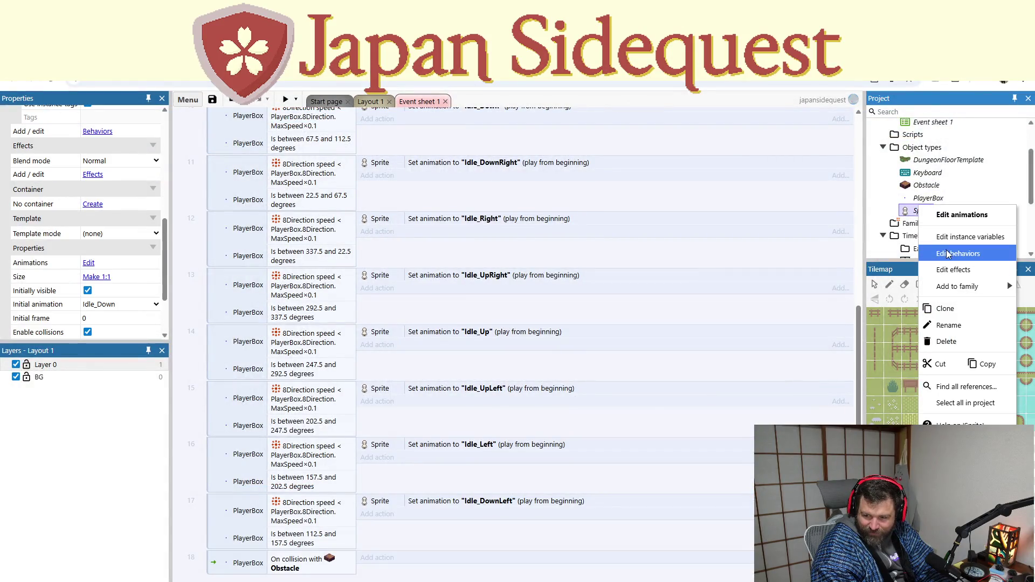
pyautogui.click(948, 251)
pyautogui.rightClick(568, 308)
pyautogui.click(597, 350)
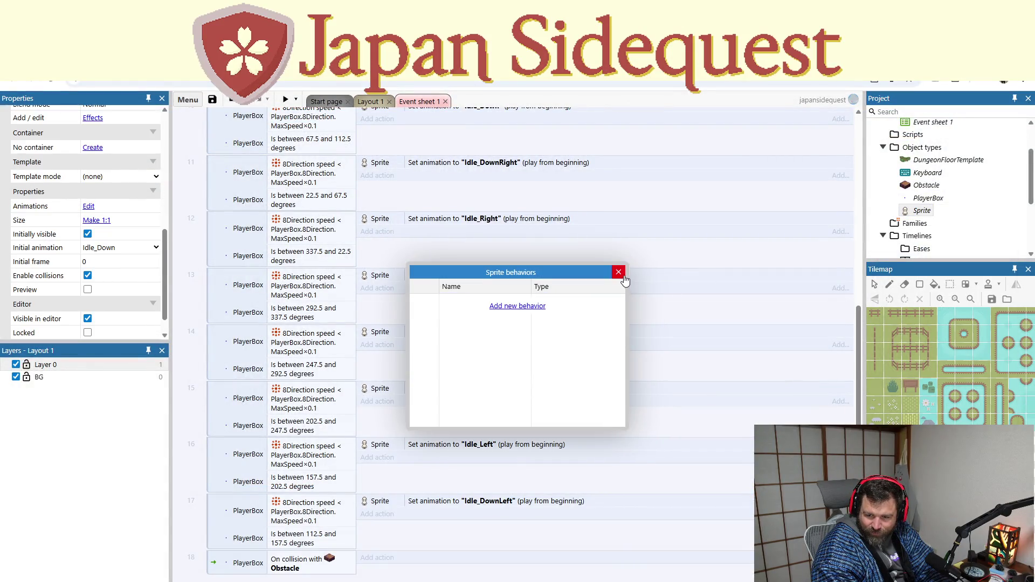
pyautogui.click(618, 272)
# Step: Add the Solid behavior back to Obstacle and launch a preview
pyautogui.rightClick(911, 189)
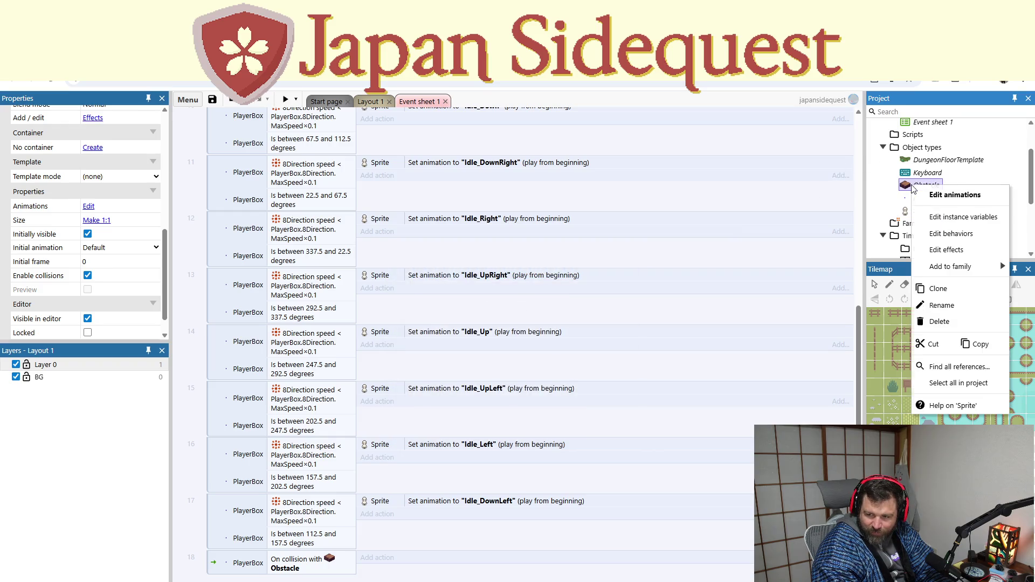
pyautogui.click(948, 230)
pyautogui.click(540, 306)
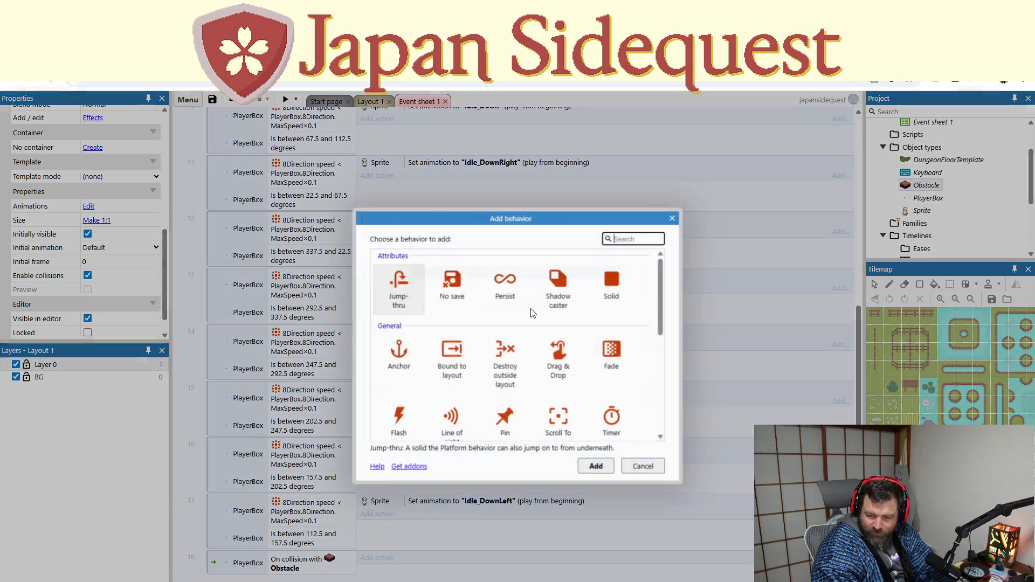
pyautogui.click(611, 284)
pyautogui.click(596, 467)
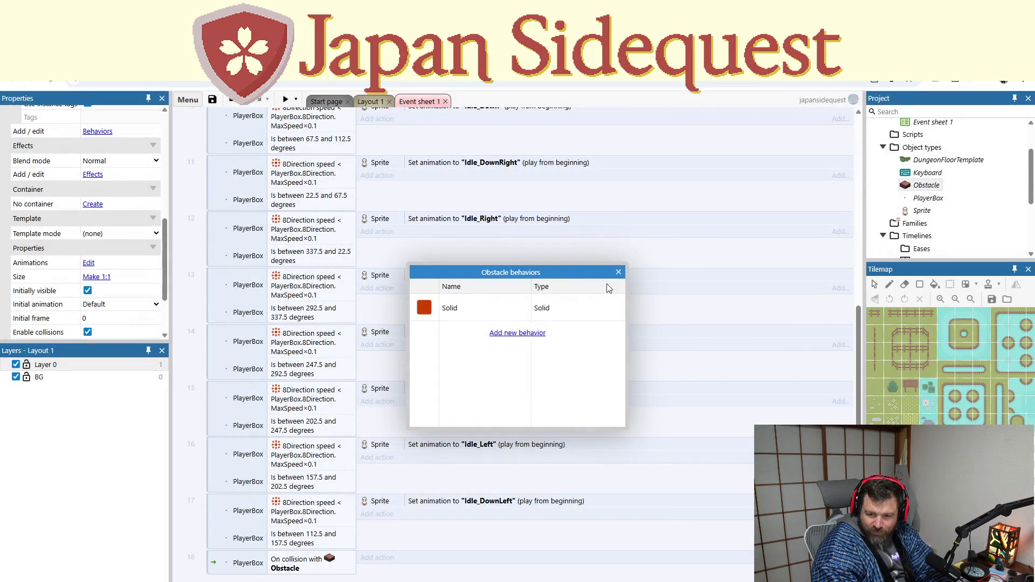
pyautogui.click(618, 271)
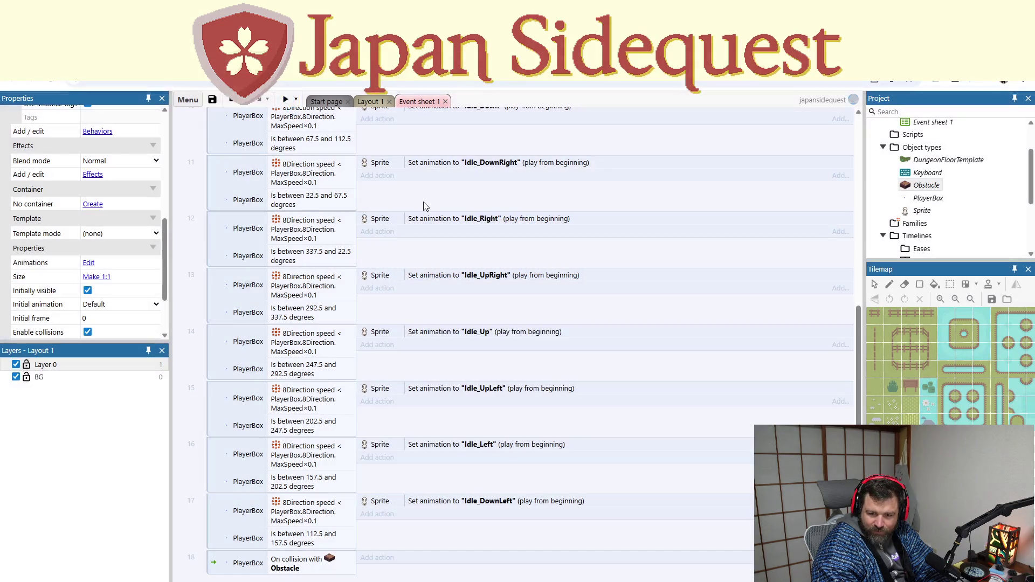
pyautogui.press('F5')
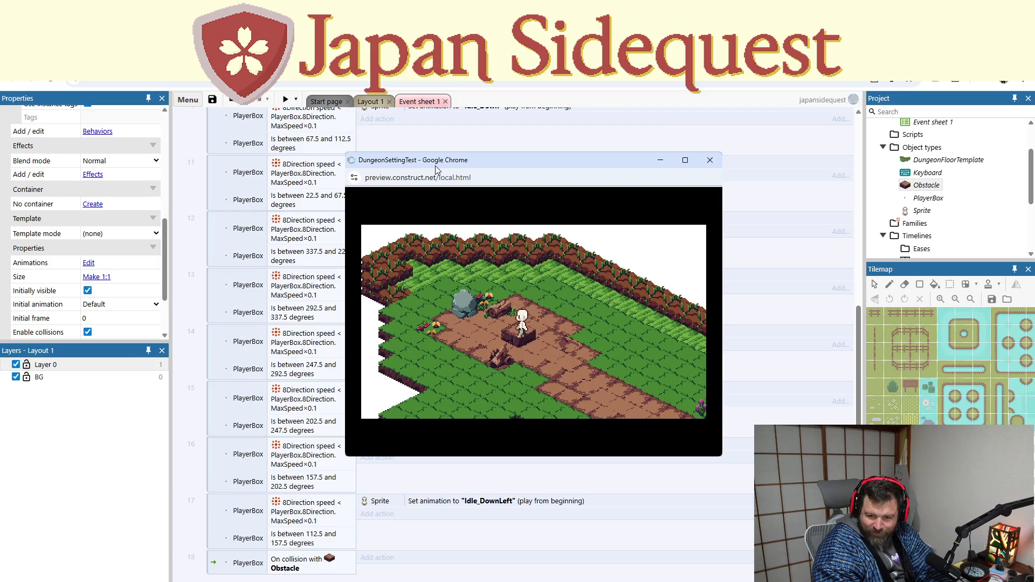
# Step: Walk the character along the paths by the stump and pond, then close the preview
pyautogui.press('Right')
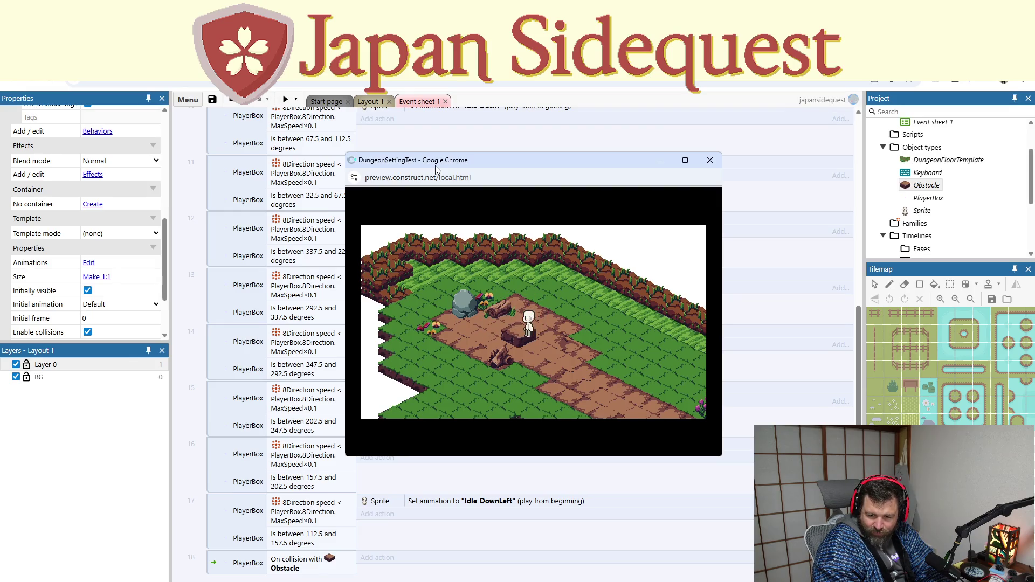
pyautogui.press('Down')
pyautogui.press('Left')
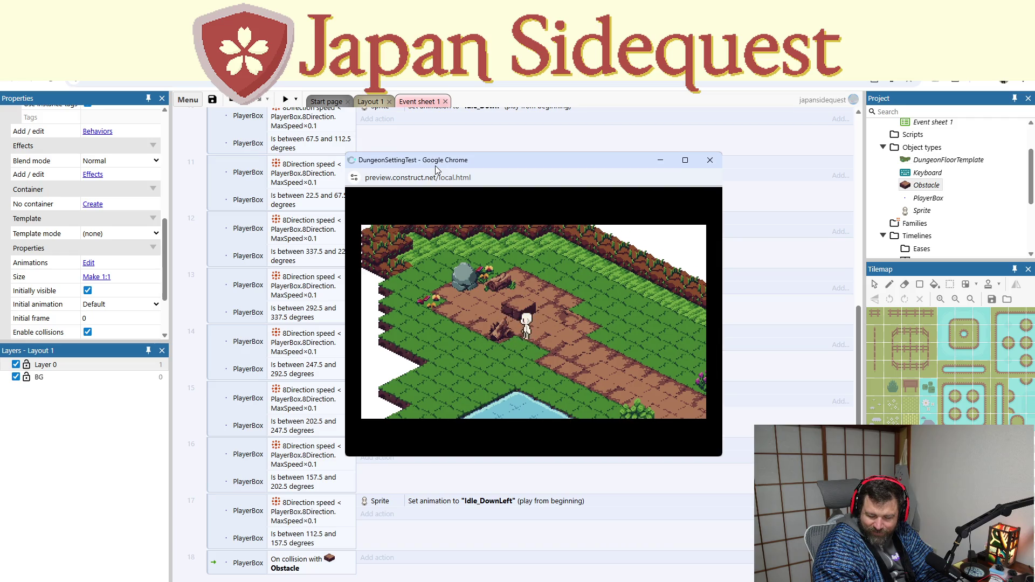
pyautogui.press('Up')
pyautogui.press('Right')
pyautogui.press('Left')
pyautogui.press('Right')
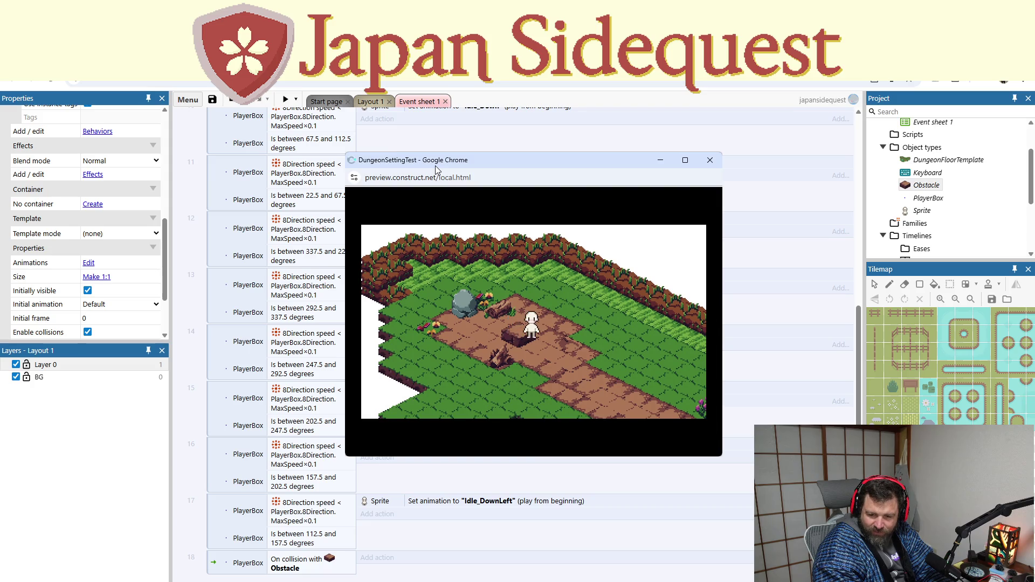
pyautogui.press('Left')
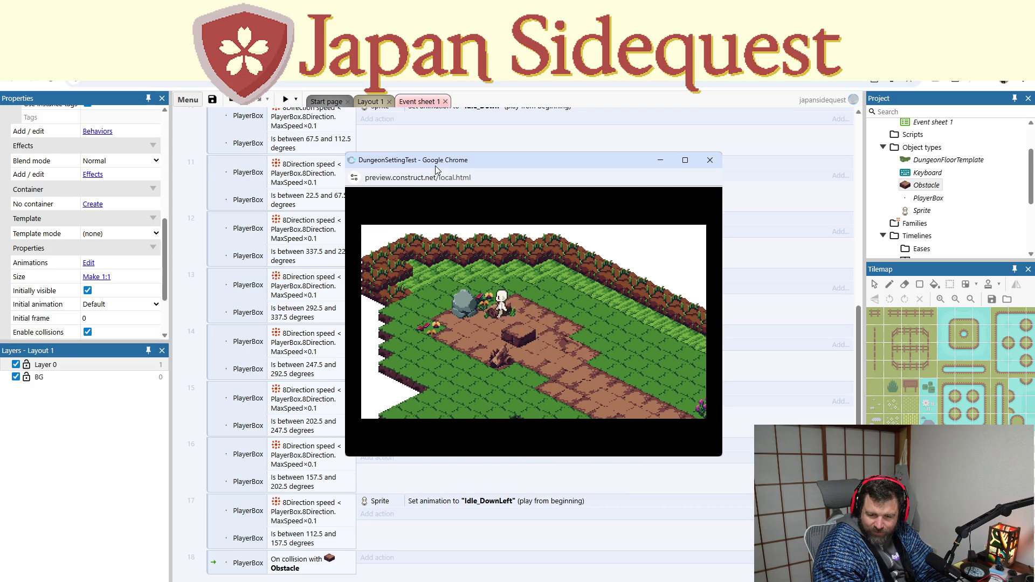
pyautogui.press('Down')
pyautogui.press('Right')
pyautogui.press('Down')
pyautogui.press('Up')
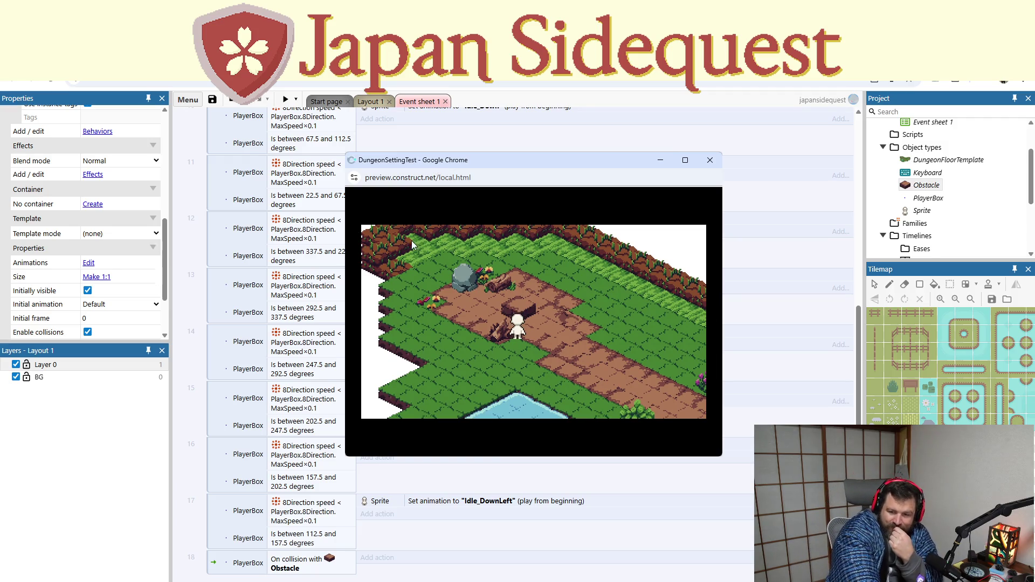
pyautogui.click(708, 162)
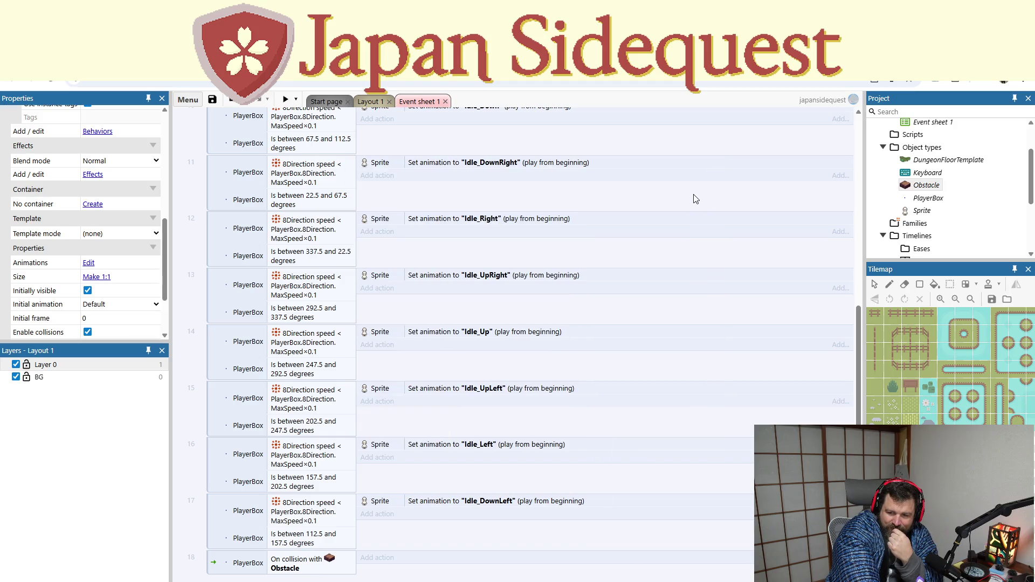
# Step: Preview the game, walk the character around to the crate's front-right, then close the preview
pyautogui.doubleClick(916, 199)
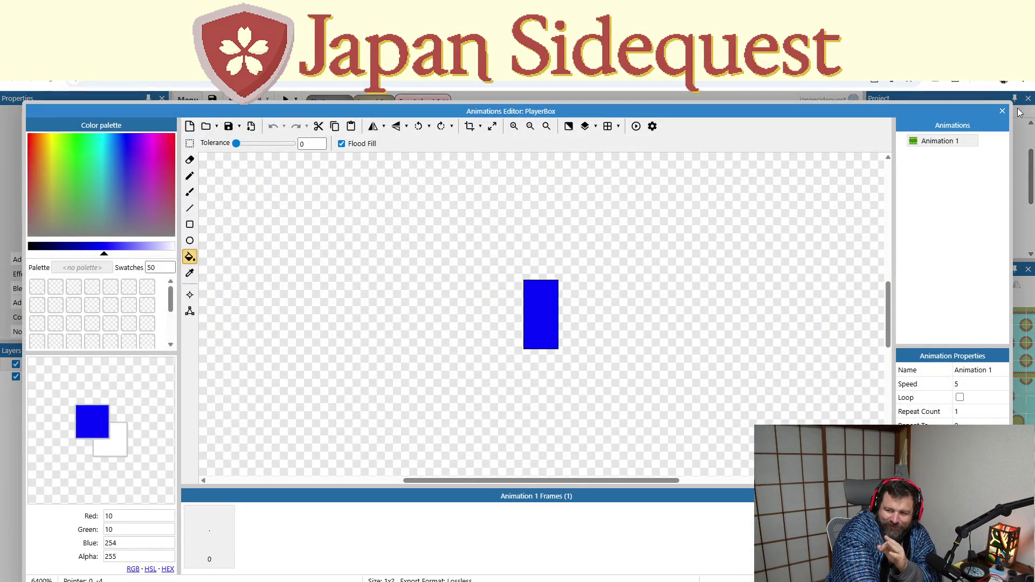
pyautogui.click(1002, 111)
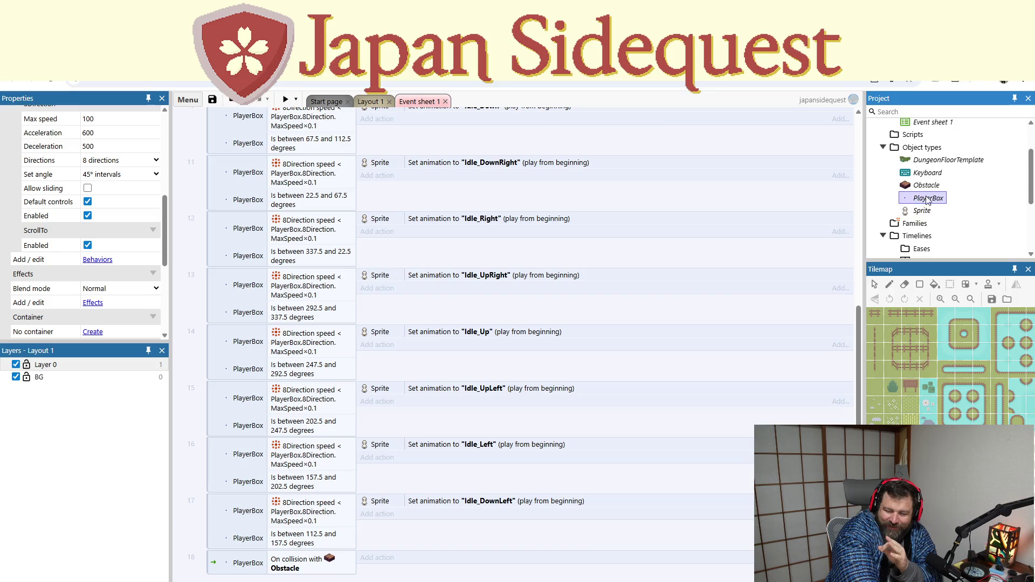
pyautogui.press('F5')
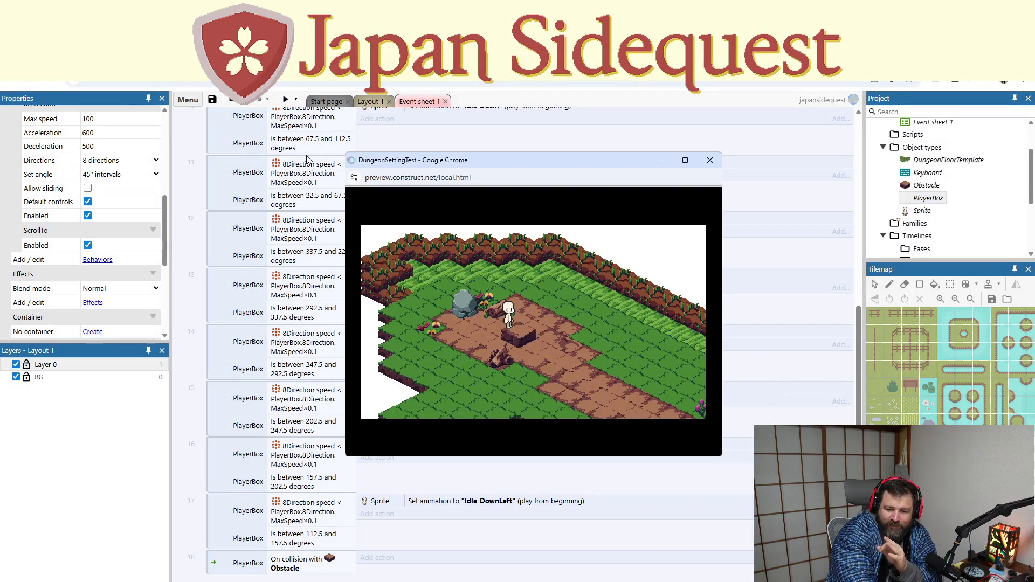
pyautogui.press('Left')
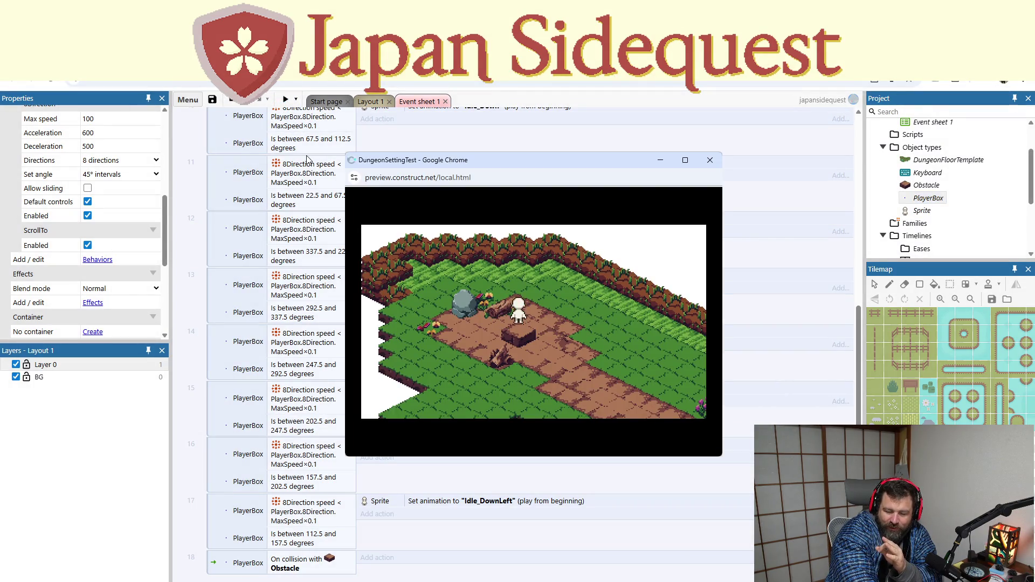
pyautogui.press('Down')
pyautogui.press('Up')
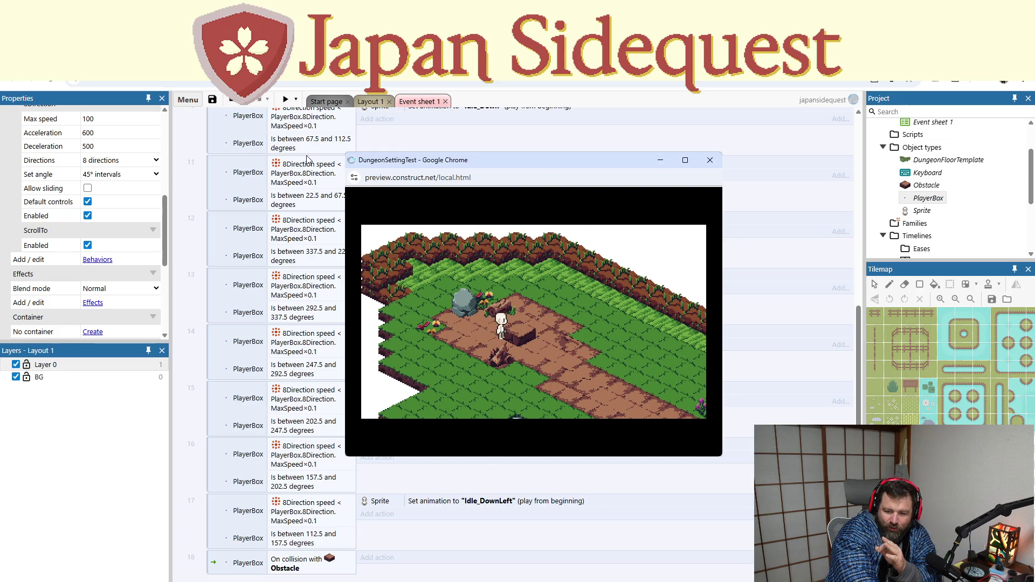
pyautogui.press('Down')
pyautogui.press('Right')
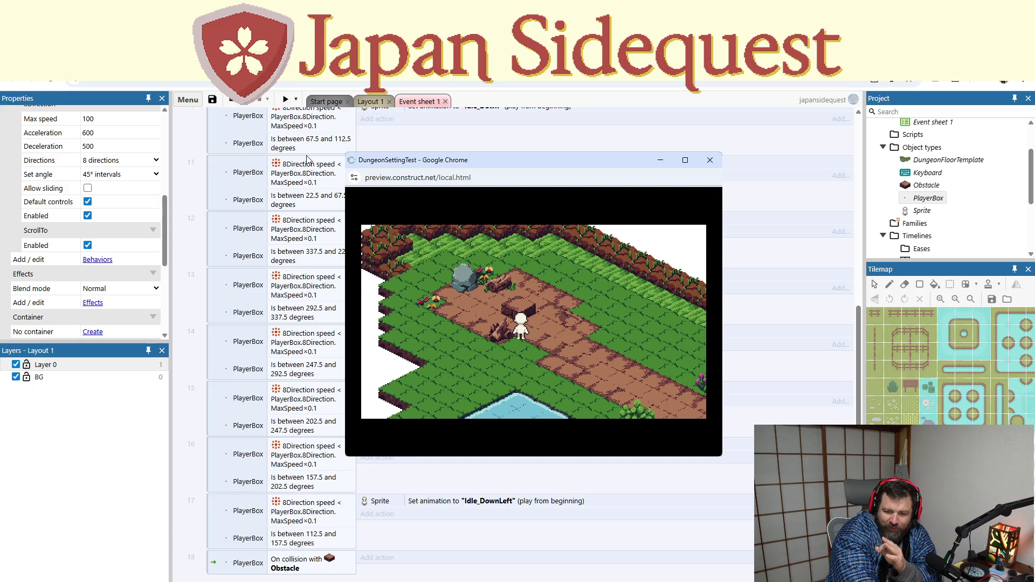
pyautogui.press('Left')
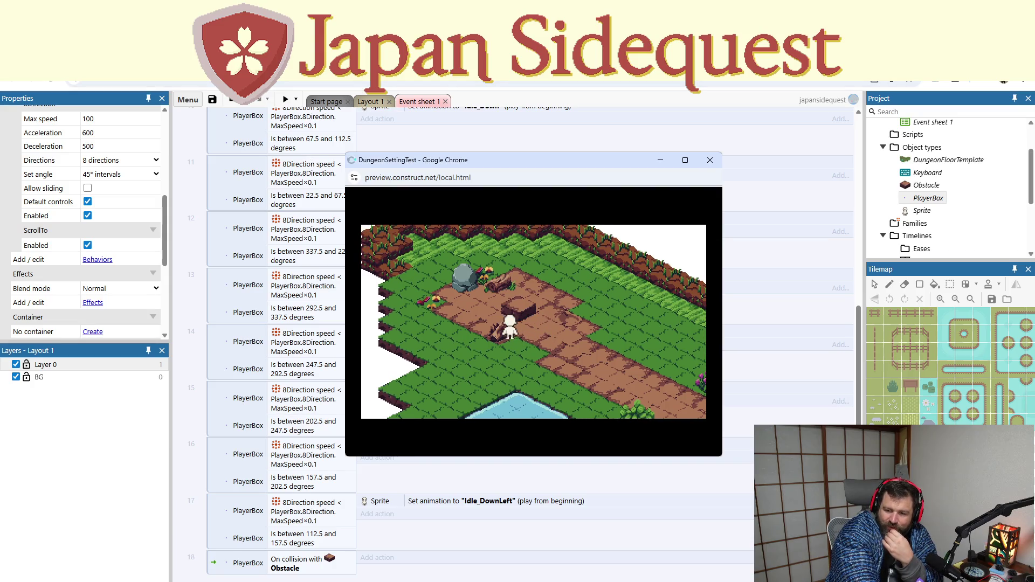
pyautogui.click(710, 160)
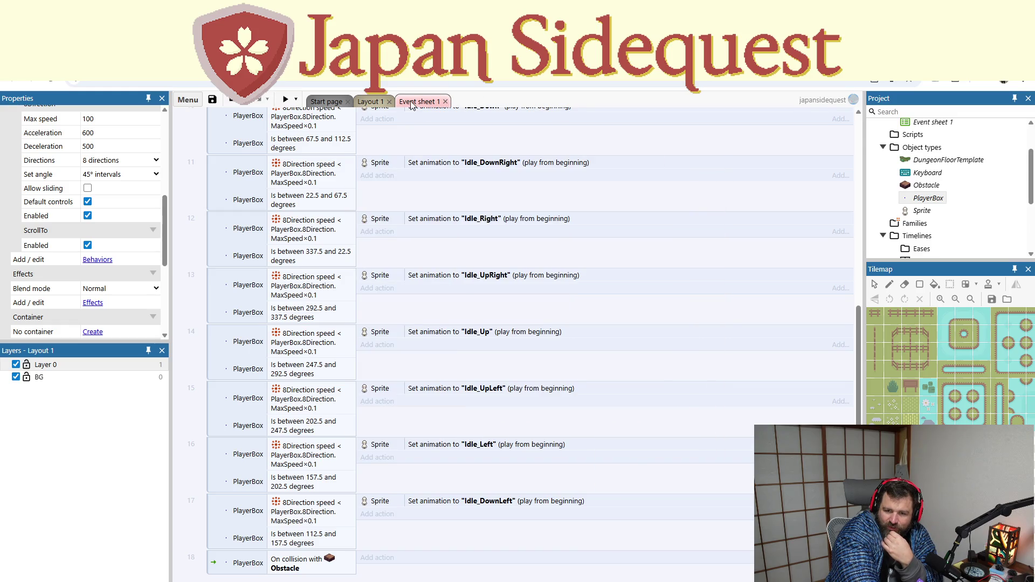
# Step: Change event 1's Set position Y to PlayerBox.Y+32
pyautogui.scroll(6, 387, 162)
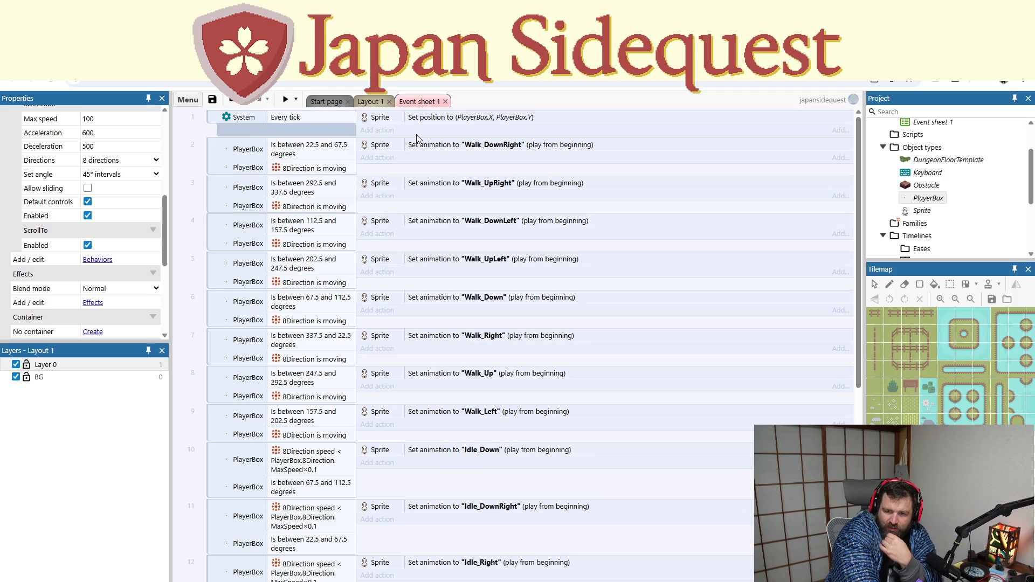
pyautogui.click(298, 117)
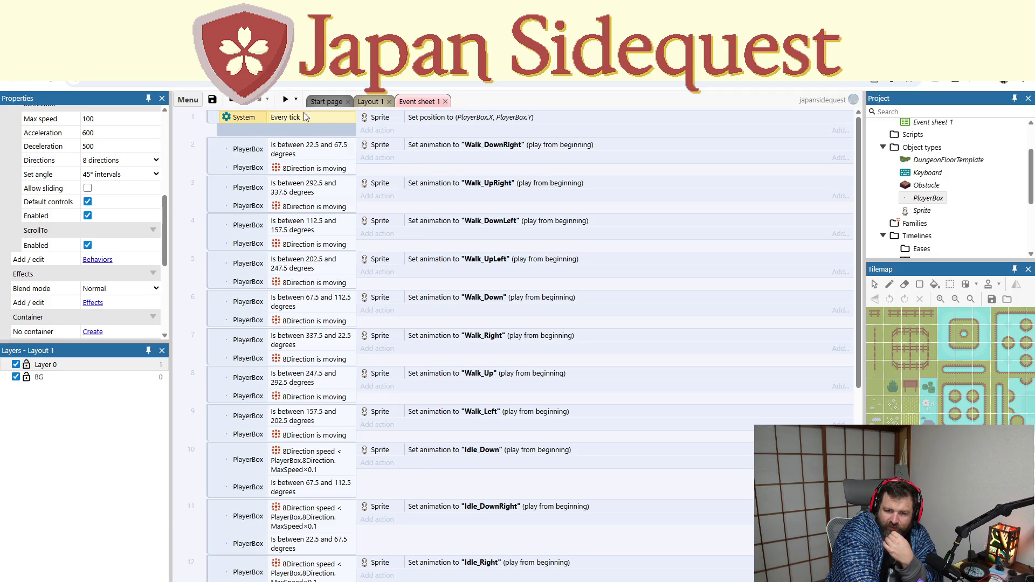
pyautogui.click(432, 119)
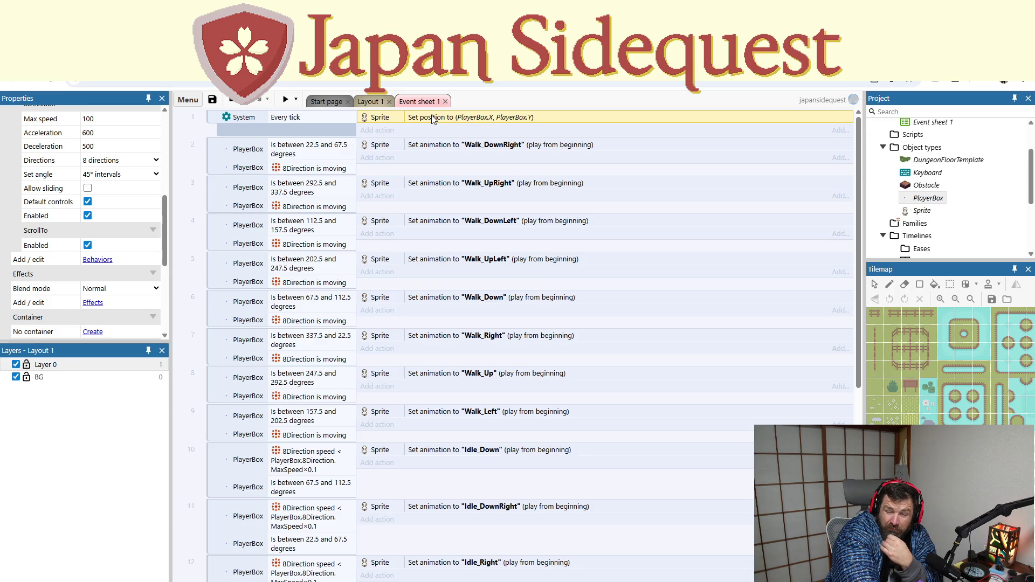
pyautogui.doubleClick(487, 117)
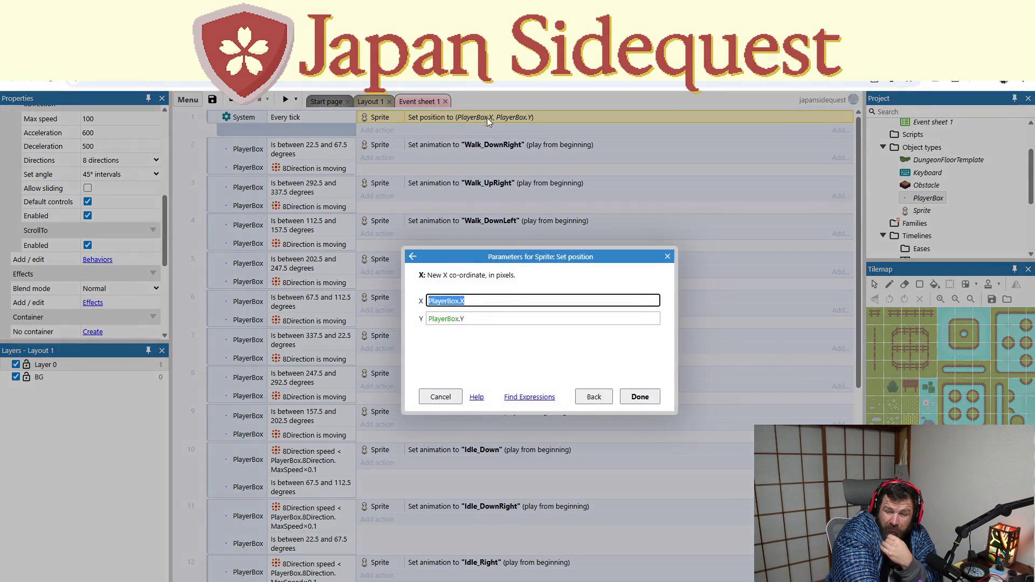
pyautogui.click(480, 319)
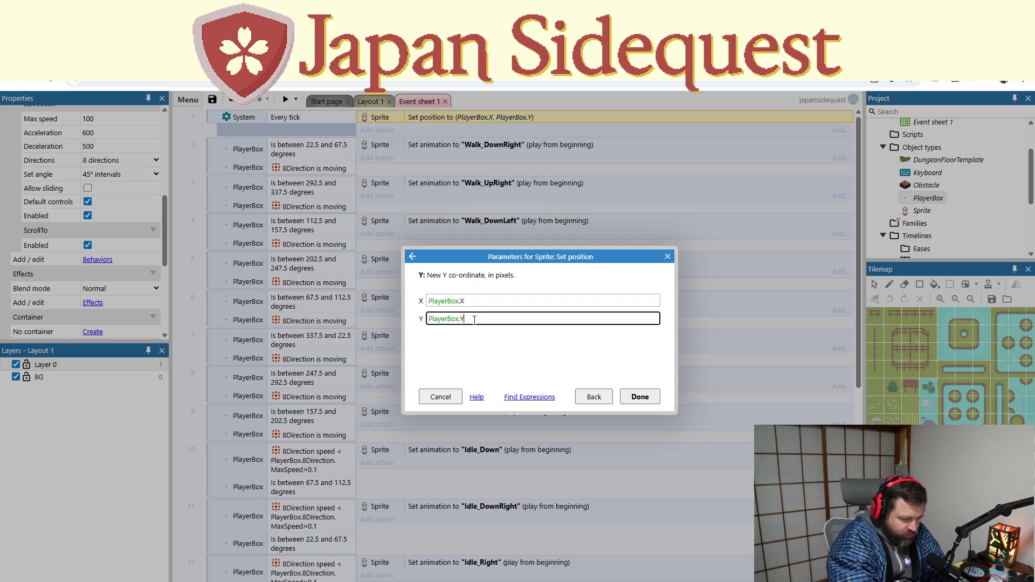
pyautogui.write('+32')
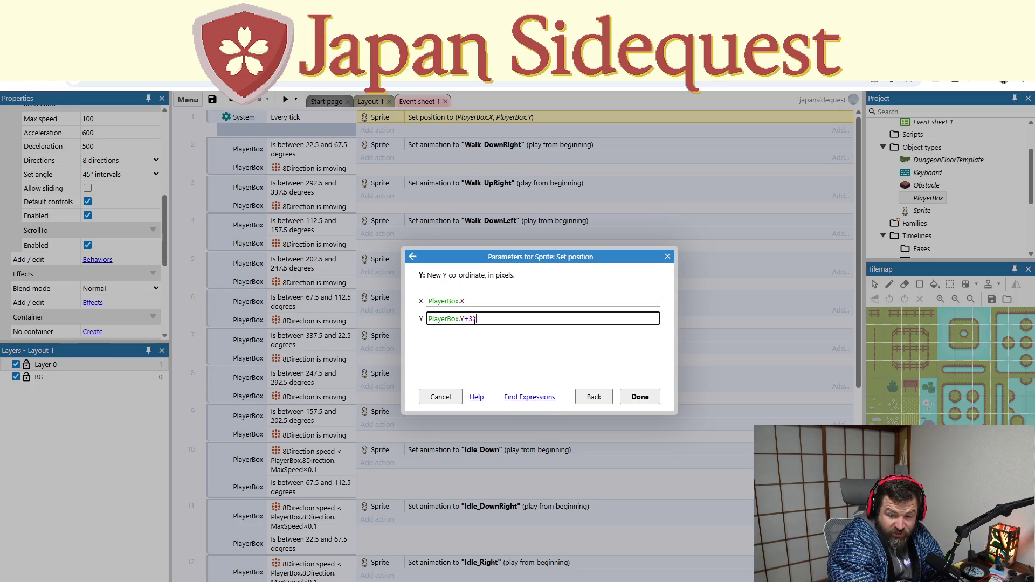
pyautogui.click(639, 404)
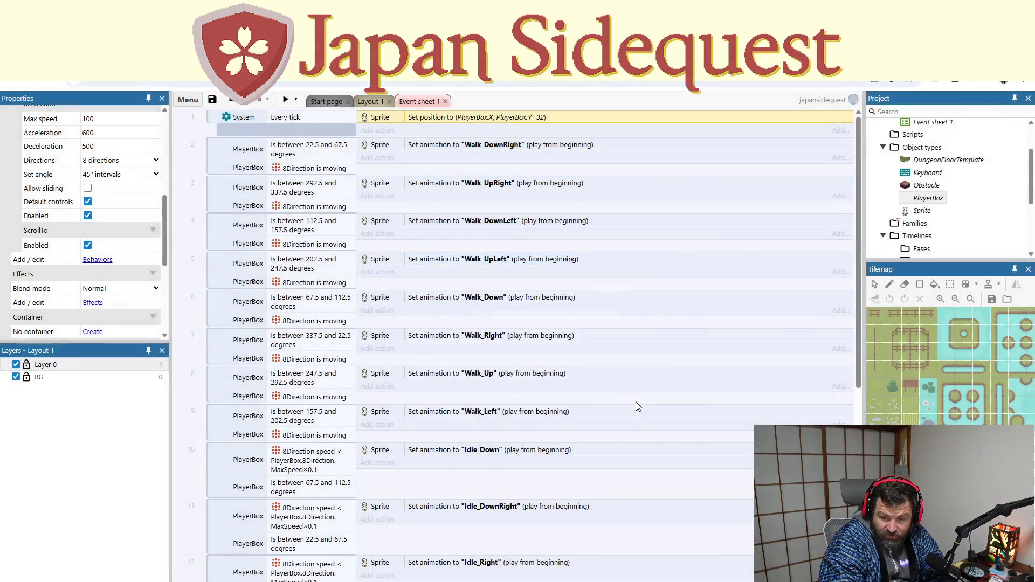
# Step: Preview the +32 offset by walking the character around the stump and log, then close it
pyautogui.press('F5')
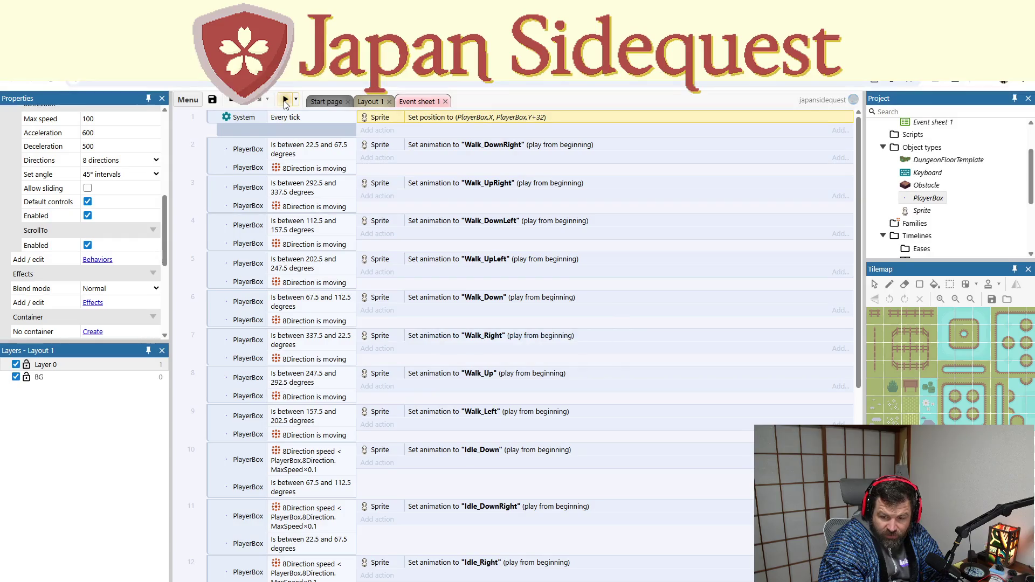
pyautogui.press('Right')
pyautogui.press('Down')
pyautogui.press('Left')
pyautogui.press('Up')
pyautogui.press('Up')
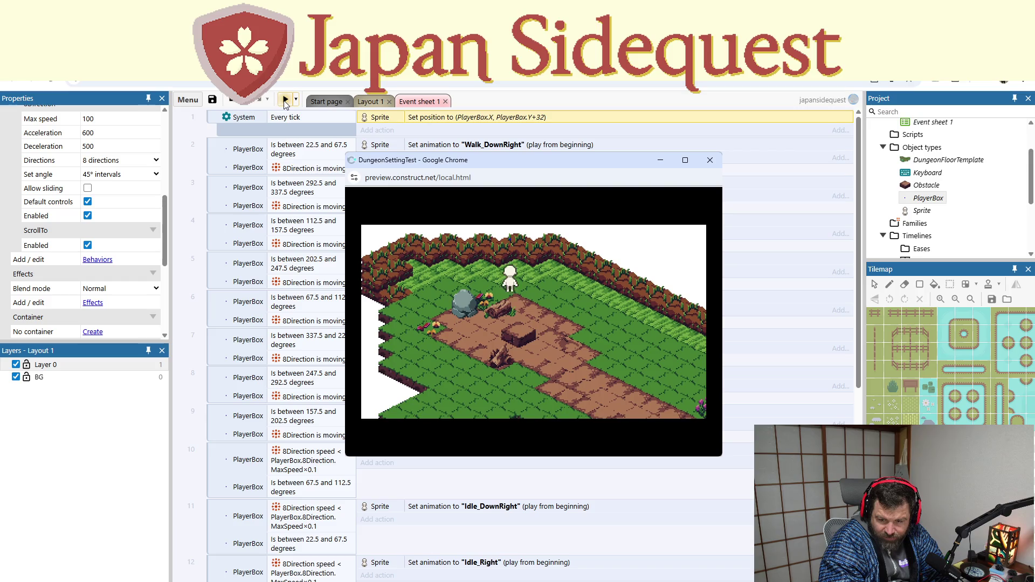
pyautogui.press('Down')
pyautogui.press('Right')
pyautogui.press('Left')
pyautogui.press('Right')
pyautogui.press('Down')
pyautogui.press('Left')
pyautogui.press('Down')
pyautogui.press('Right')
pyautogui.press('Up')
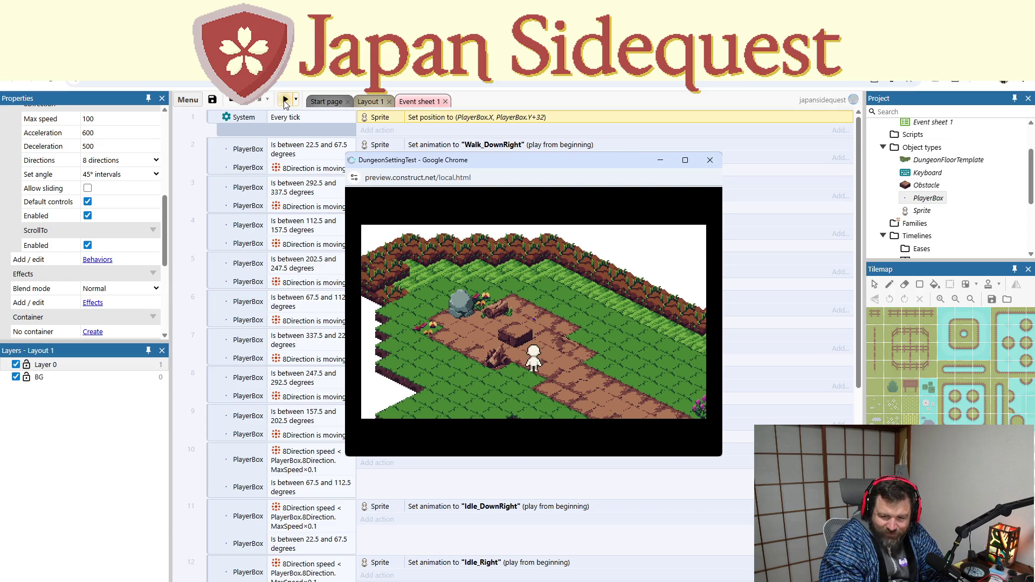
pyautogui.click(710, 160)
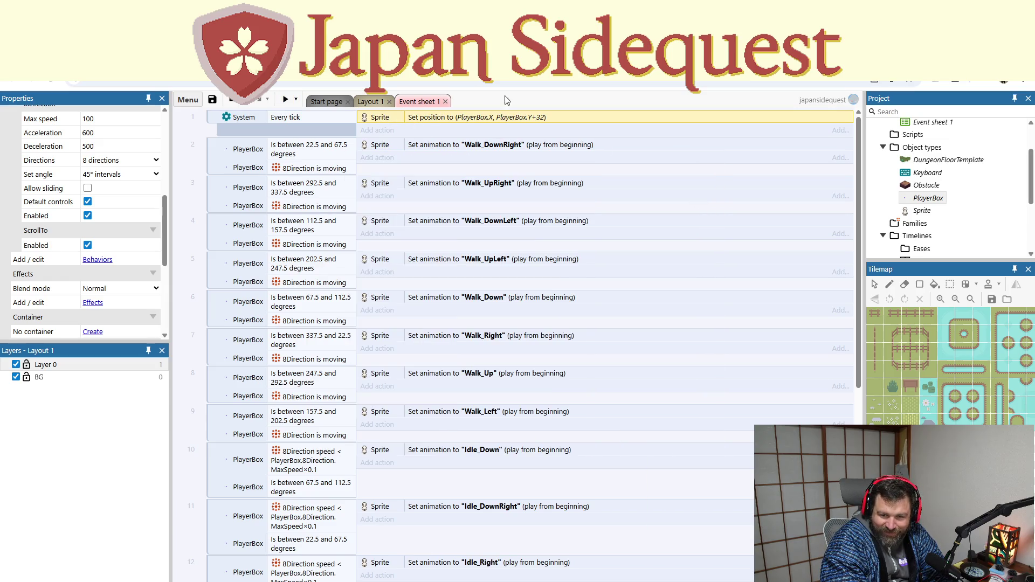
# Step: Change the Y to PlayerBox.Y-32 and check it in another preview
pyautogui.doubleClick(524, 120)
pyautogui.write('PlayerBox.Y-32')
pyautogui.click(468, 318)
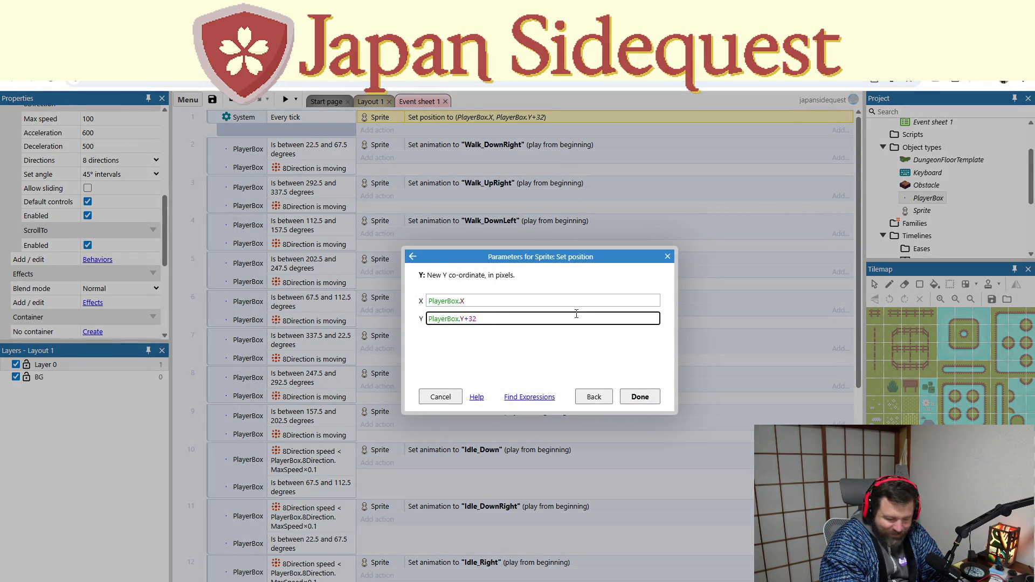
pyautogui.click(633, 399)
pyautogui.click(283, 104)
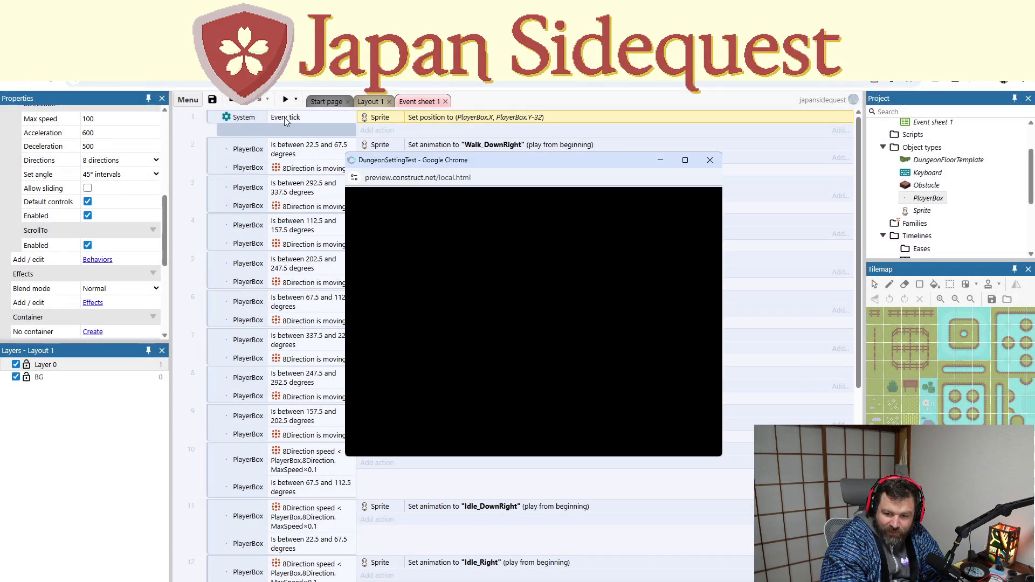
pyautogui.press('Left')
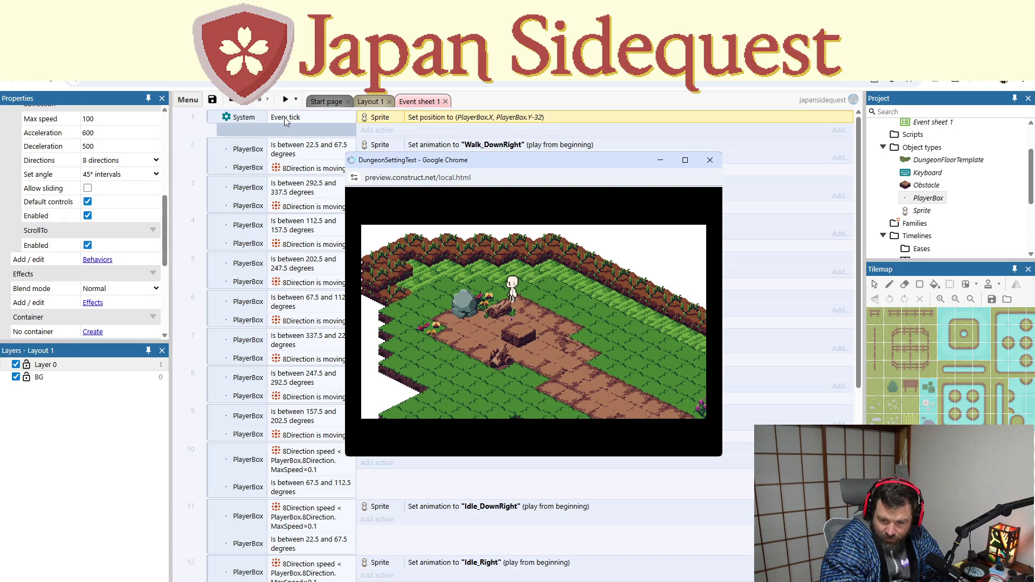
pyautogui.press('Down')
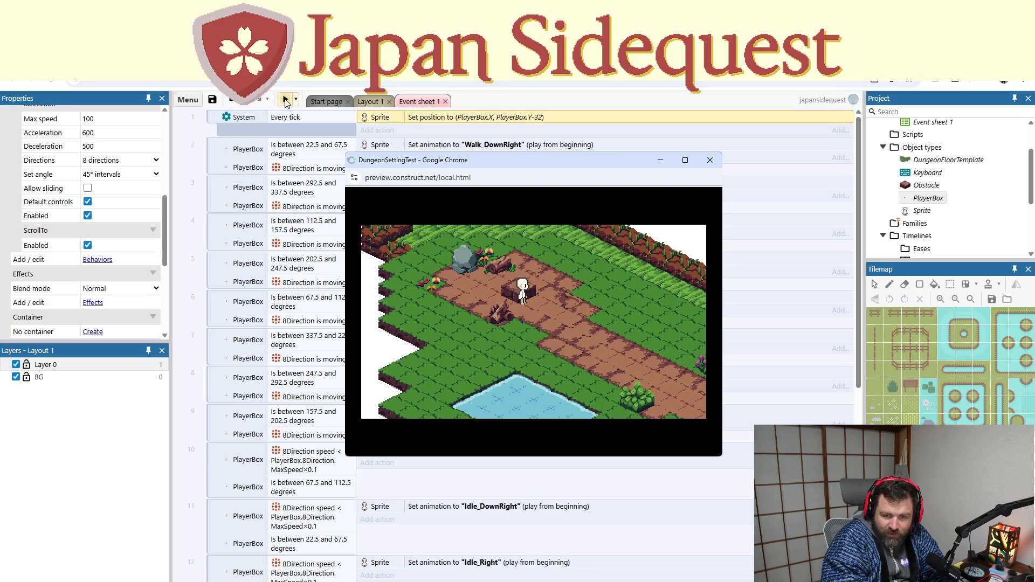
pyautogui.click(719, 161)
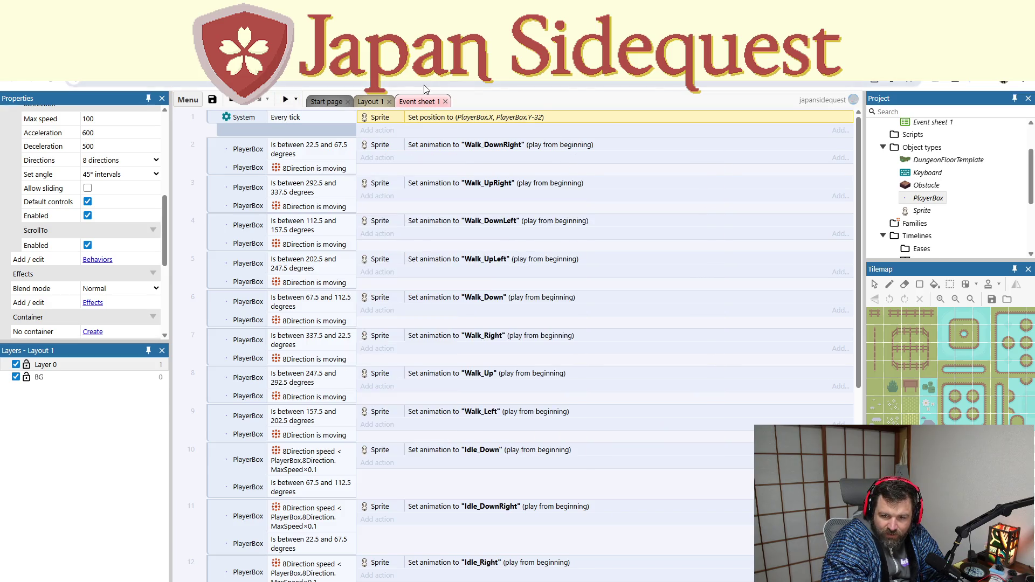
# Step: Set the sprite's Y to PlayerBox.Y-8 and test walking past the stump and log
pyautogui.doubleClick(497, 120)
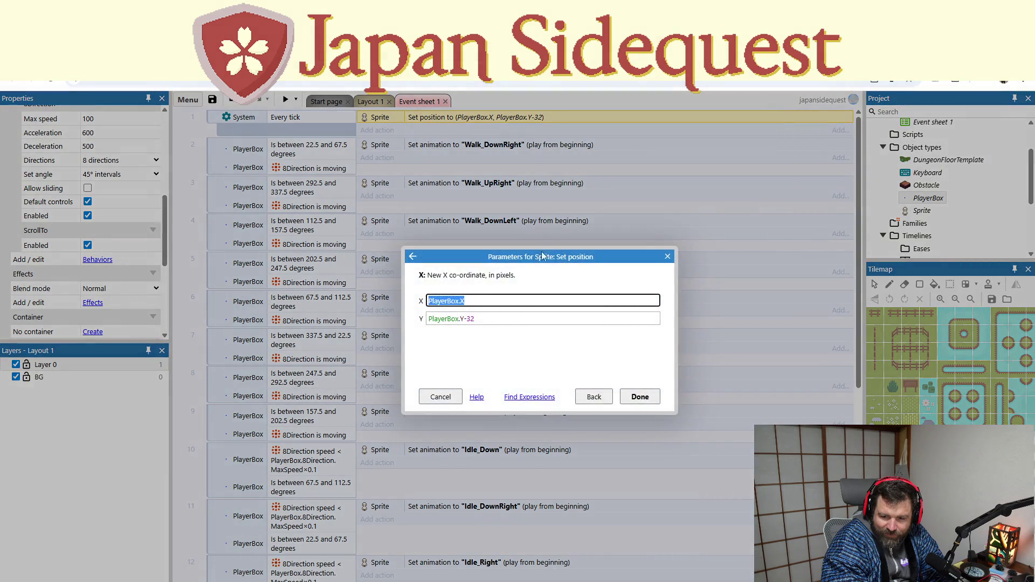
pyautogui.click(466, 318)
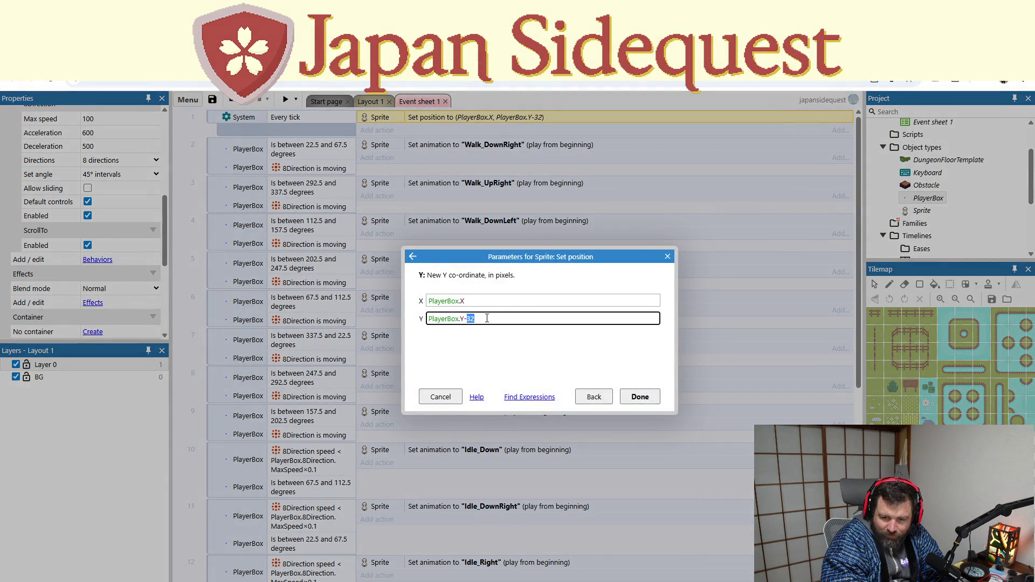
pyautogui.write('8')
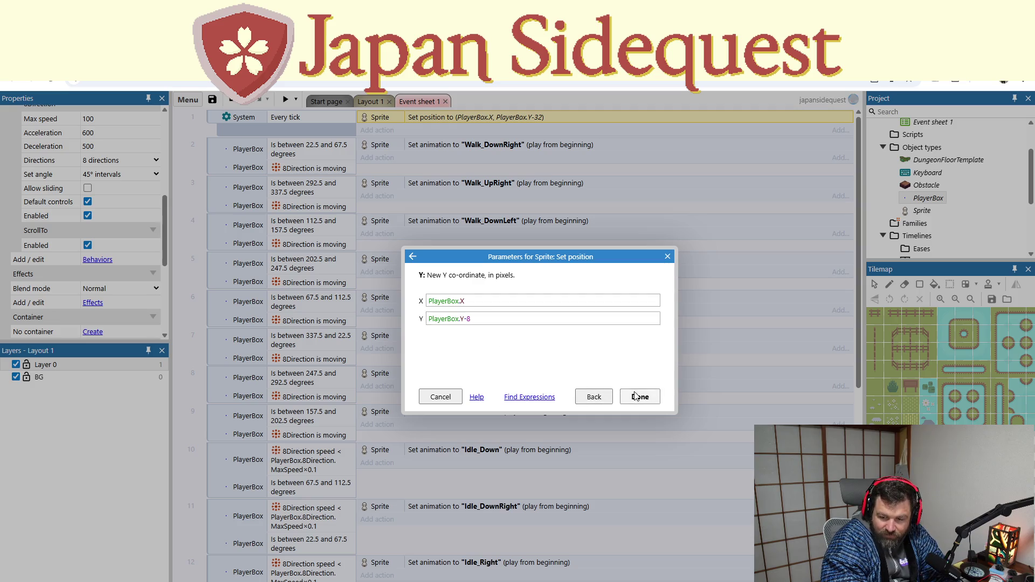
pyautogui.click(640, 396)
pyautogui.click(285, 100)
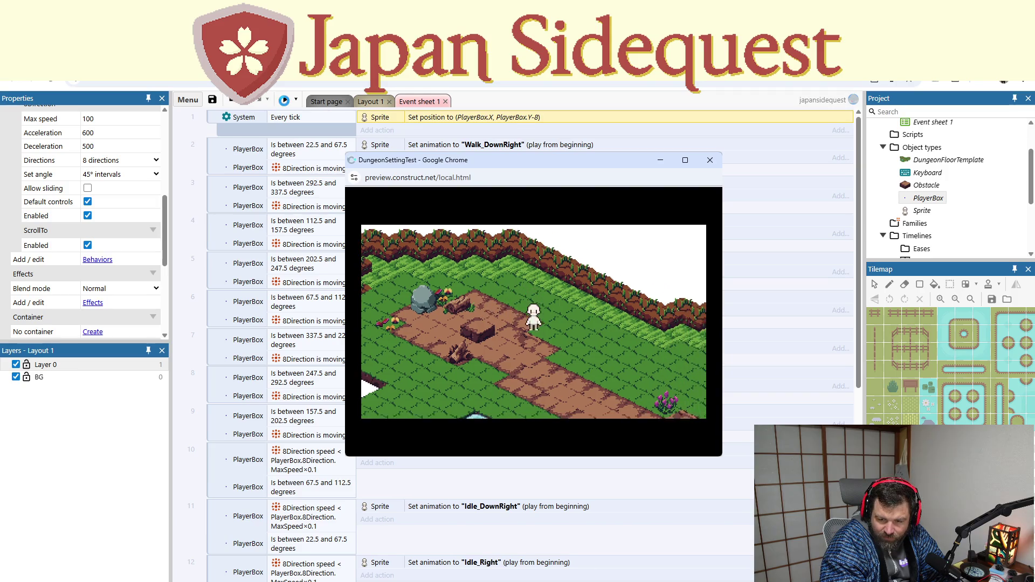
pyautogui.press('Left')
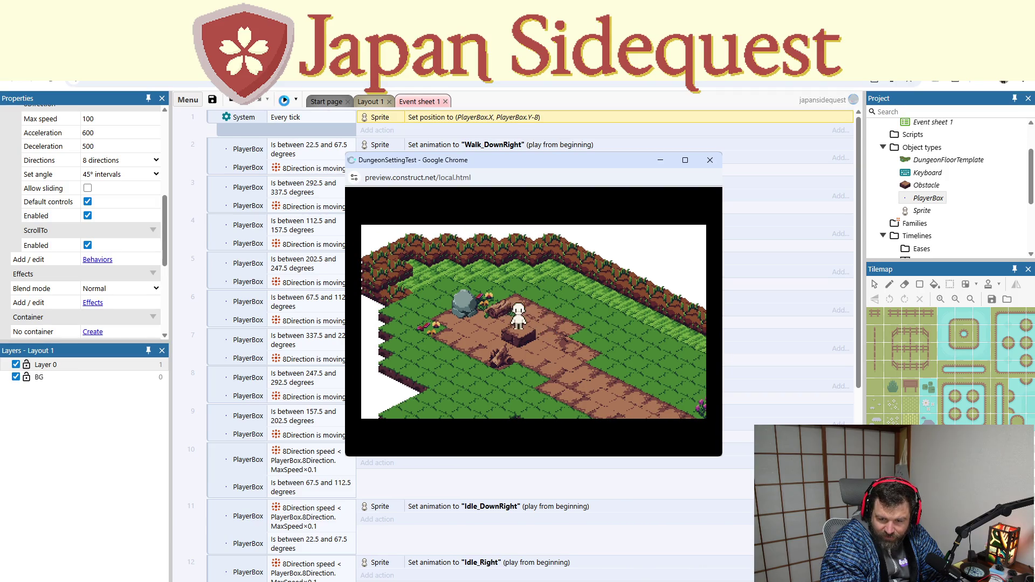
pyautogui.press('Down')
pyautogui.press('Down')
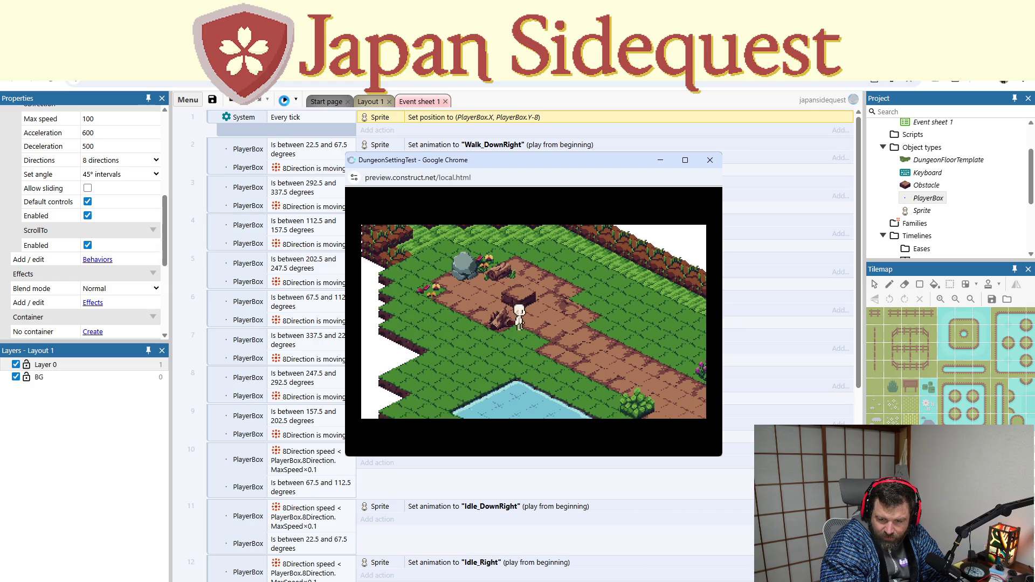
pyautogui.press('Right')
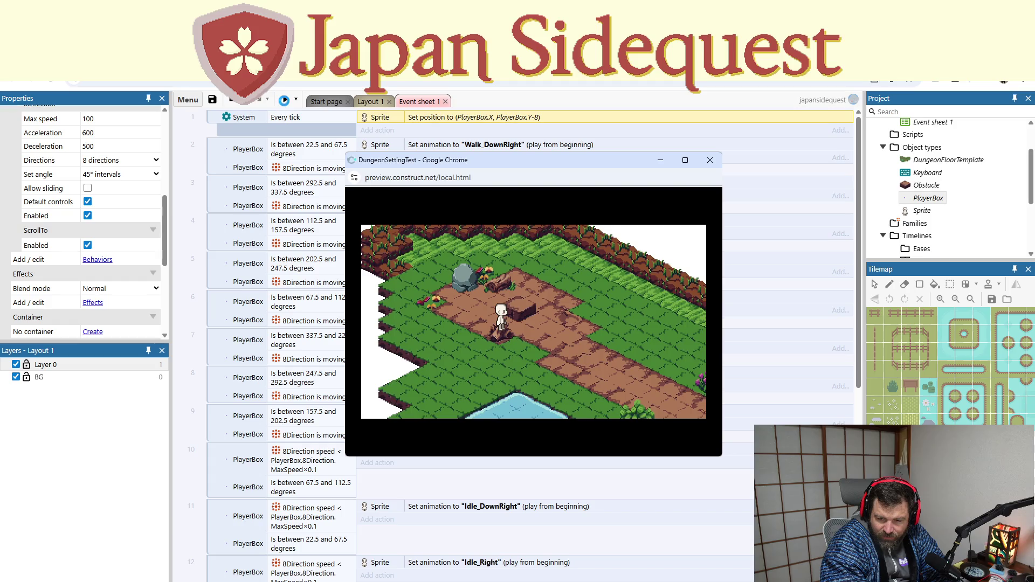
pyautogui.press('Up')
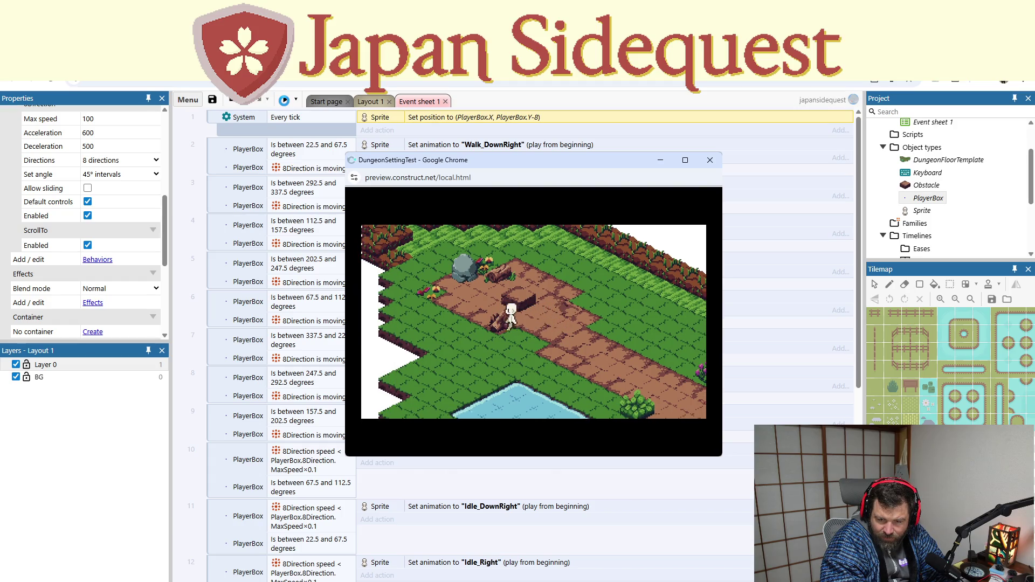
pyautogui.press('Right')
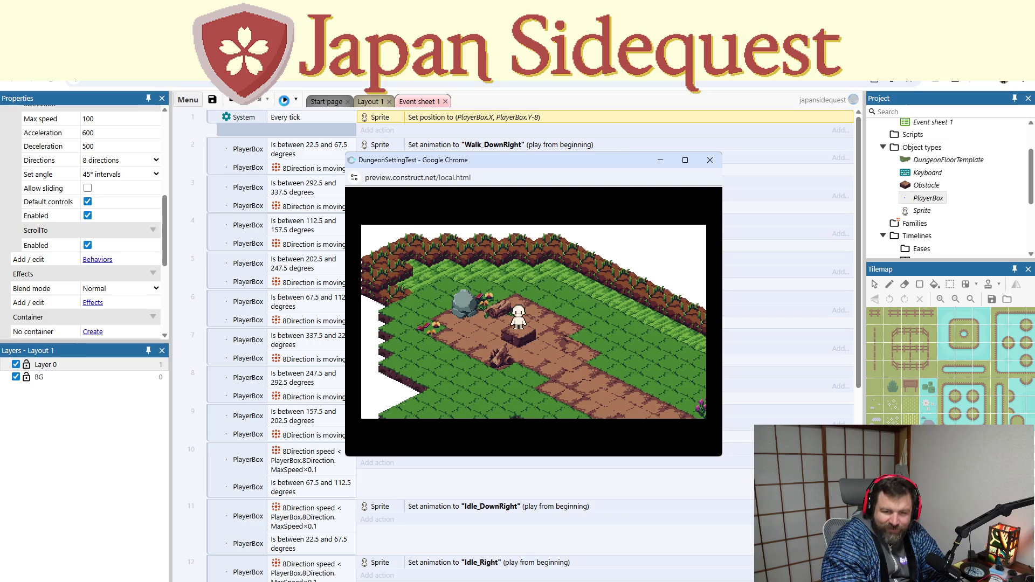
pyautogui.click(710, 160)
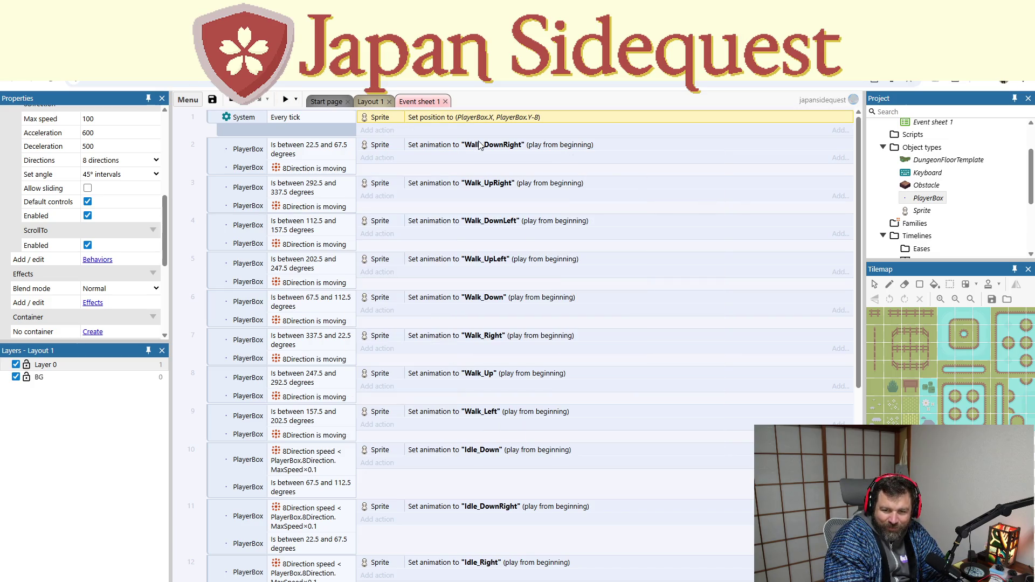
# Step: Change the offset to PlayerBox.Y-12 and test walking along the path
pyautogui.doubleClick(516, 117)
pyautogui.moveTo(467, 319); pyautogui.dragTo(479, 320)
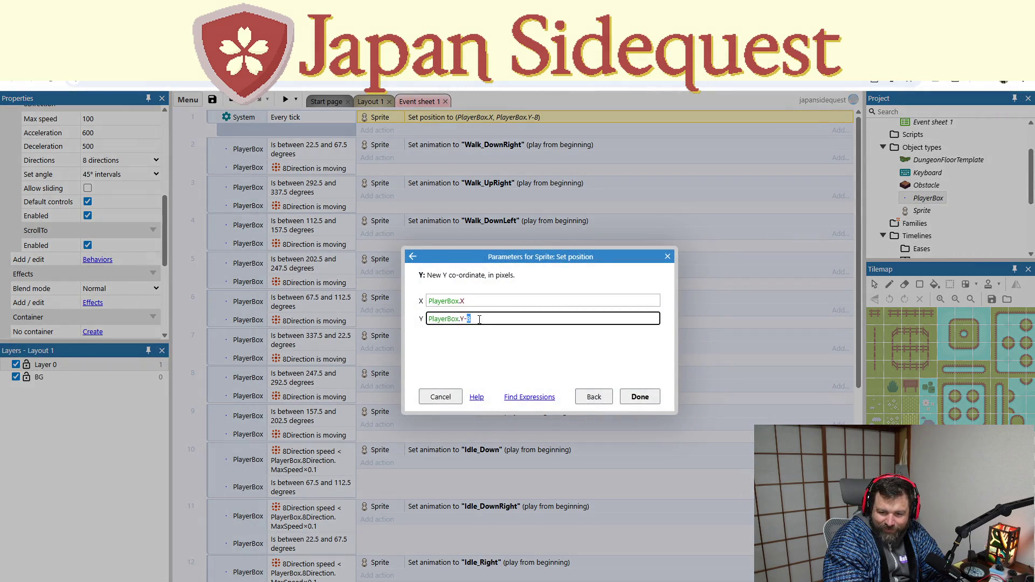
pyautogui.write('12')
pyautogui.click(640, 397)
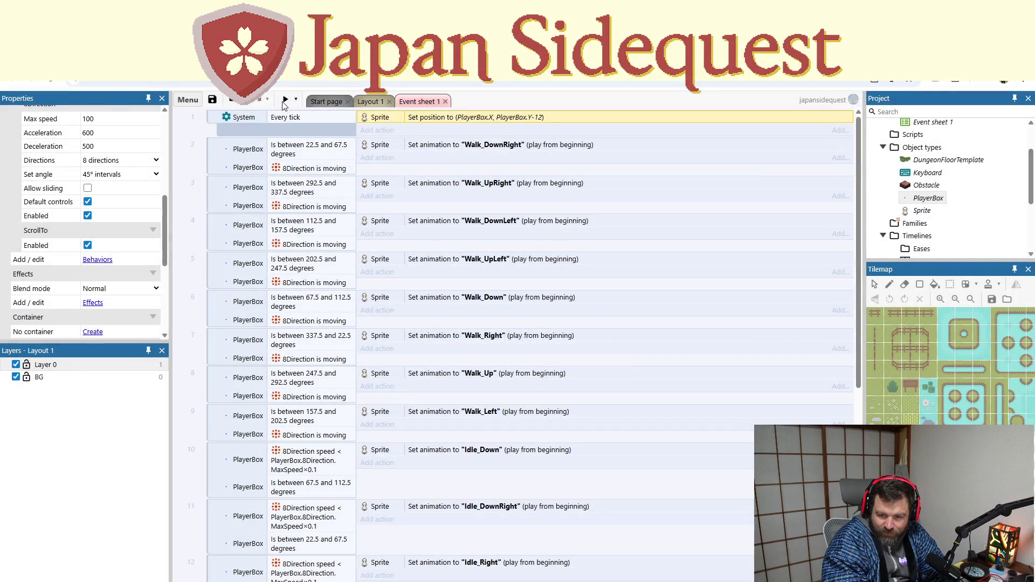
pyautogui.click(285, 104)
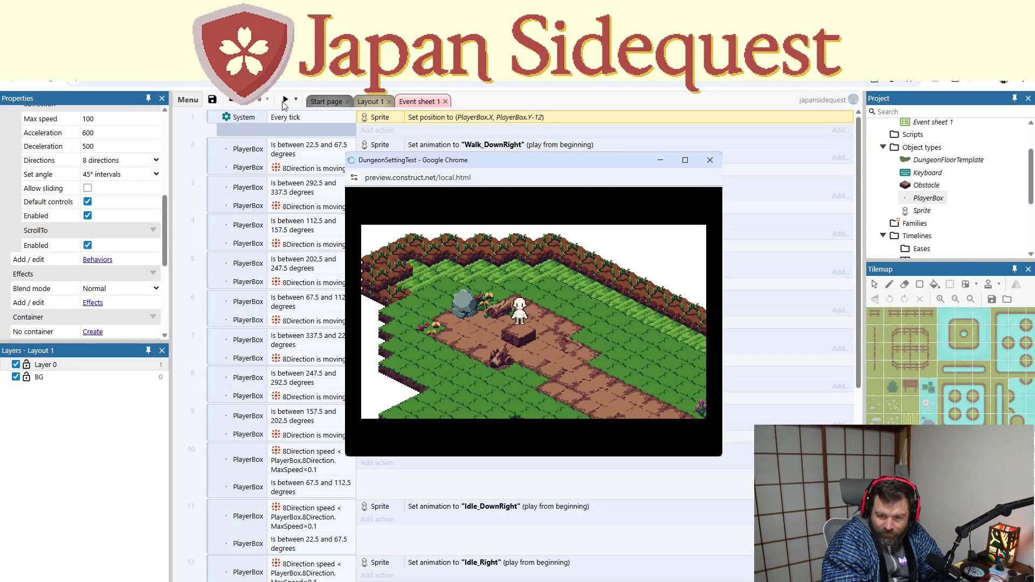
pyautogui.press('Up')
pyautogui.press('Right')
pyautogui.press('Left')
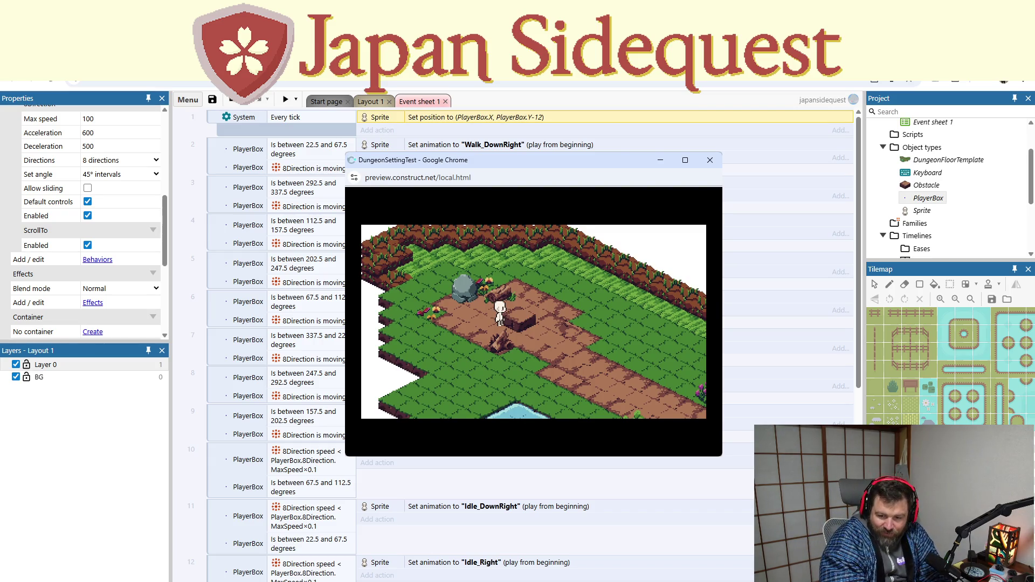
pyautogui.press('Up')
pyautogui.press('Right')
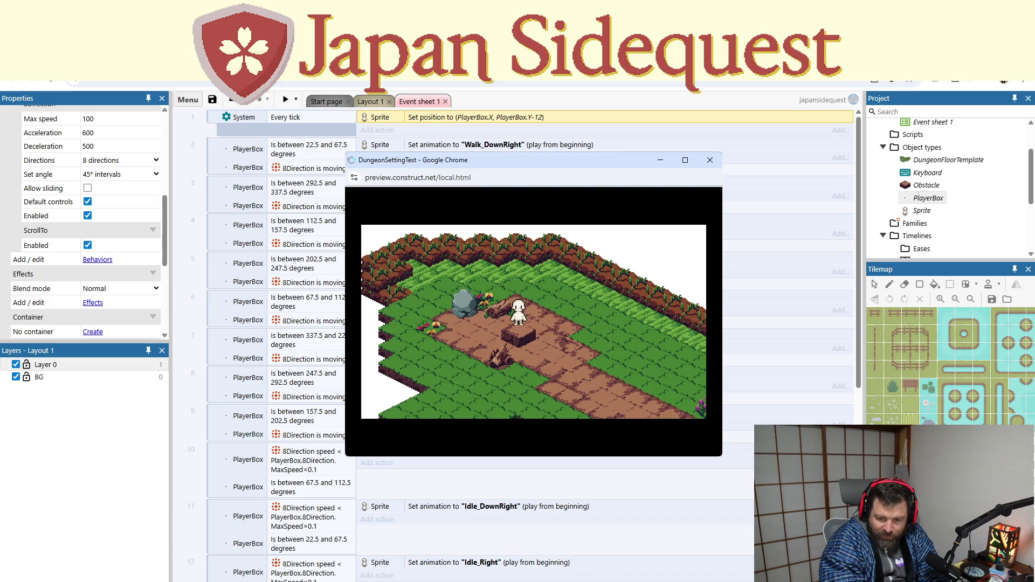
pyautogui.hotkey('ctrl', 'w')
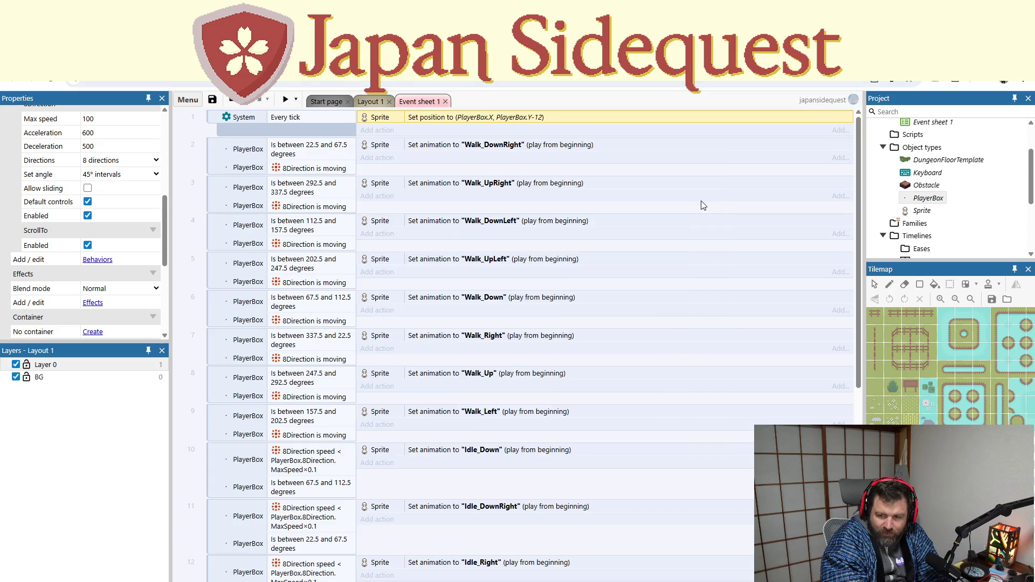
# Step: Change the offset to PlayerBox.Y-16 and walk the character around the pond and rock
pyautogui.doubleClick(515, 123)
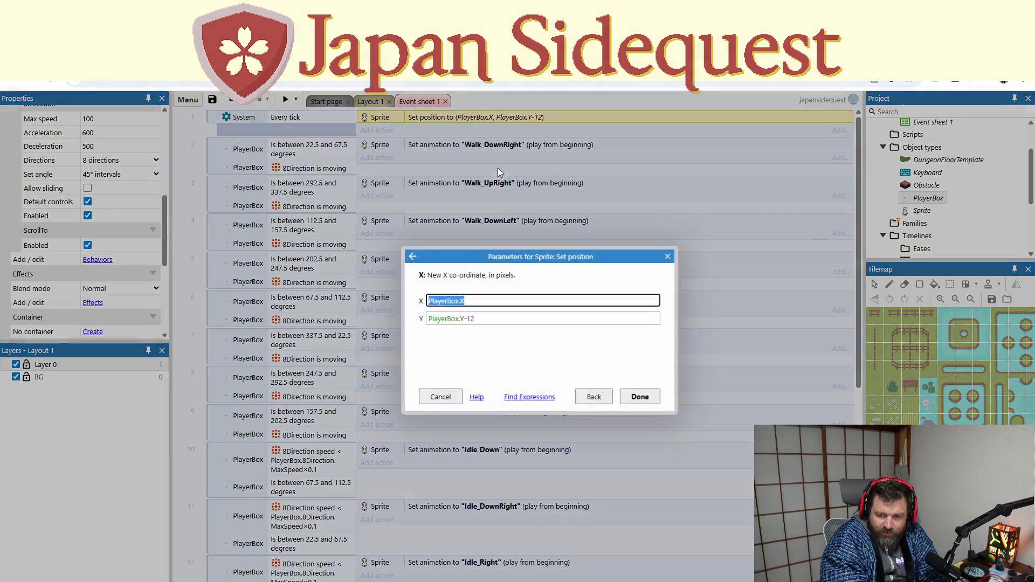
pyautogui.moveTo(470, 319); pyautogui.dragTo(477, 319)
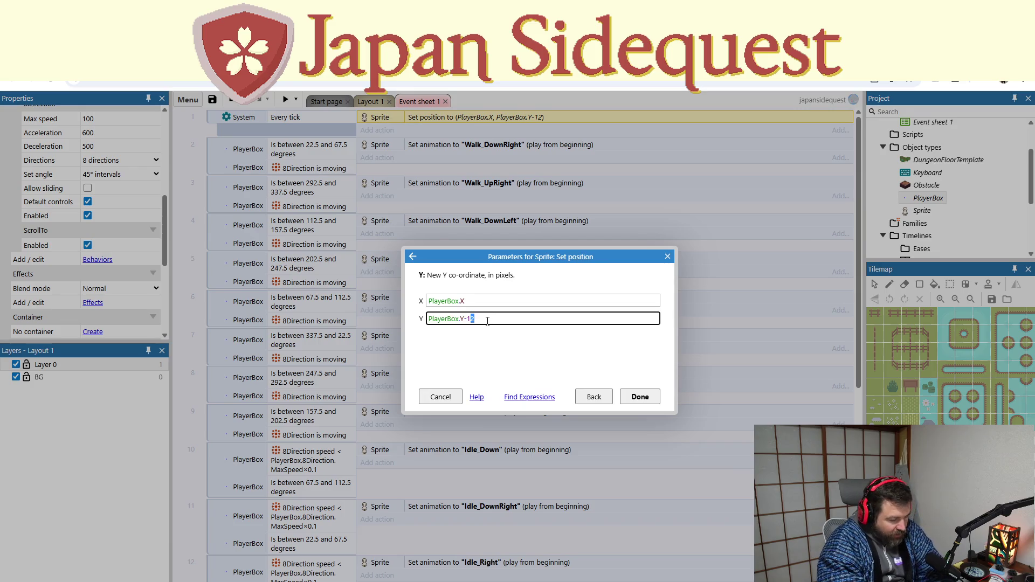
pyautogui.write('6')
pyautogui.click(652, 397)
pyautogui.click(286, 104)
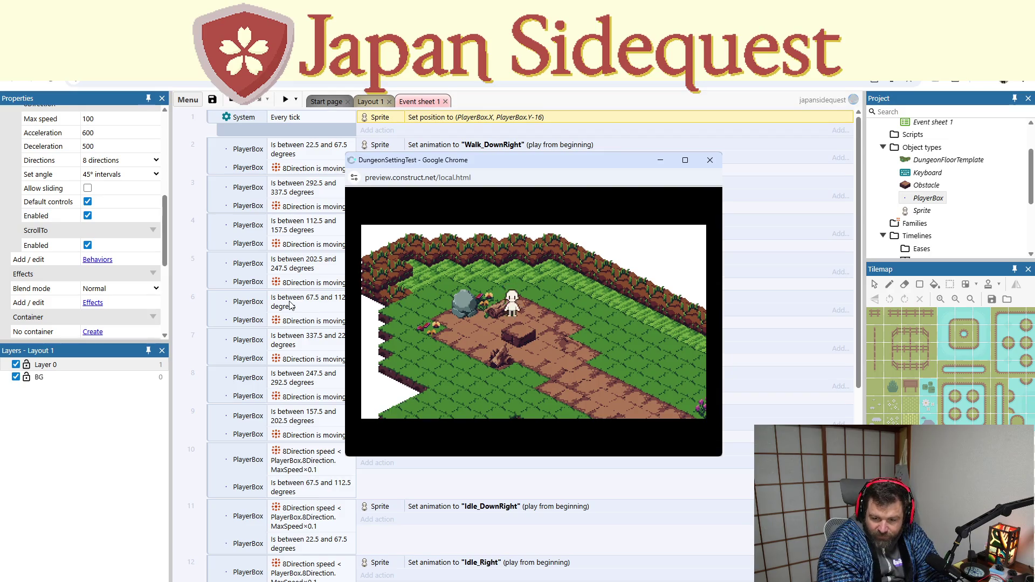
pyautogui.press('Down')
pyautogui.press('Up')
pyautogui.press('Left')
pyautogui.press('Down')
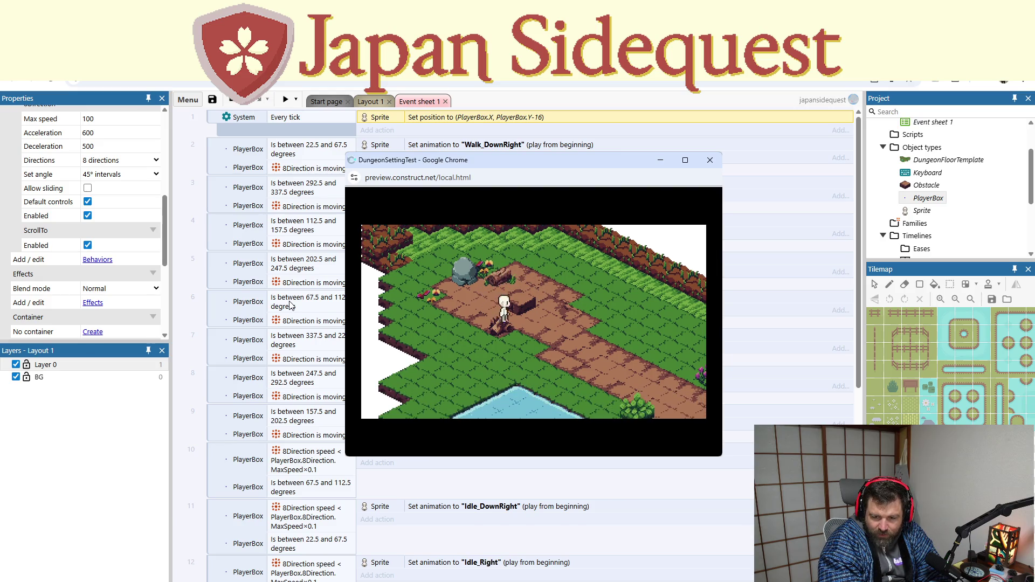
pyautogui.press('Left')
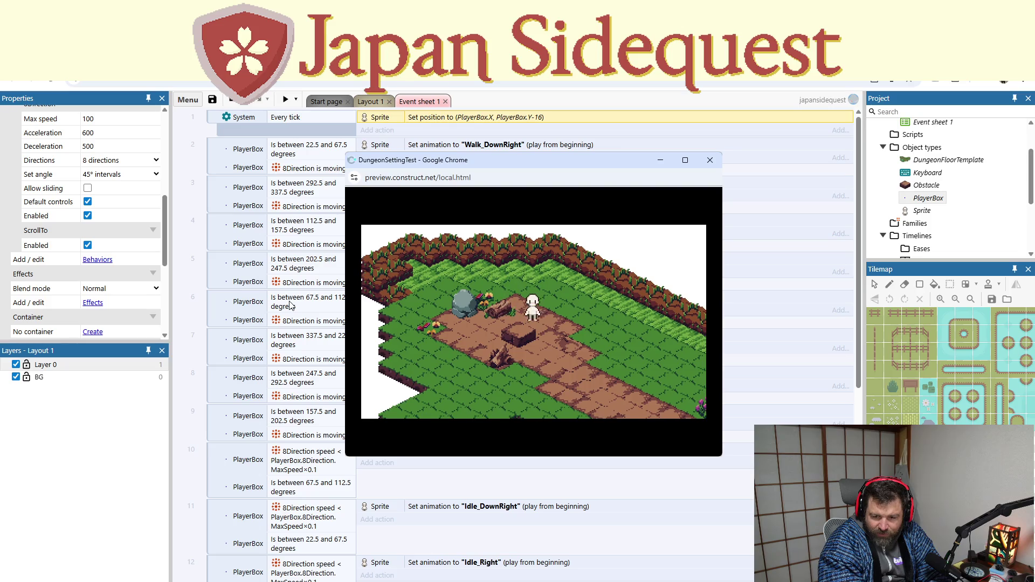
pyautogui.press('Down')
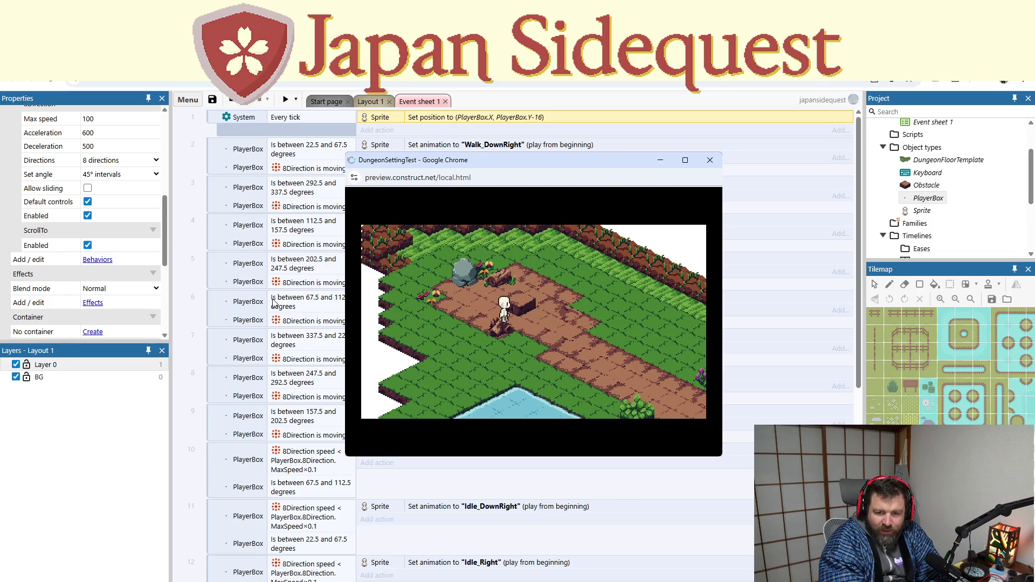
# Step: Resize the PlayerBox canvas to 1×1 pixel with Keep aspect ratio turned off
pyautogui.click(710, 160)
pyautogui.click(371, 102)
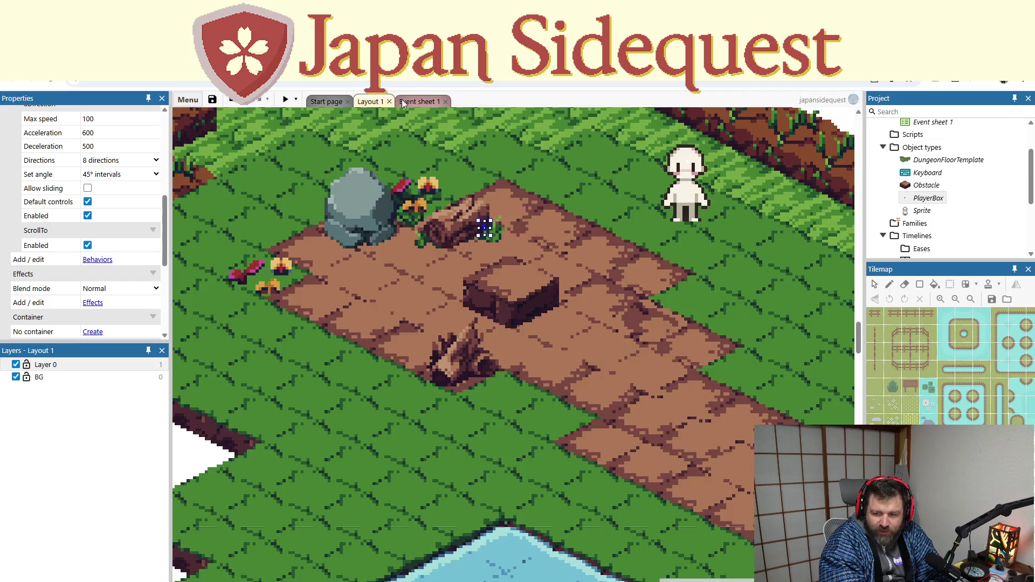
pyautogui.click(930, 198)
pyautogui.doubleClick(930, 198)
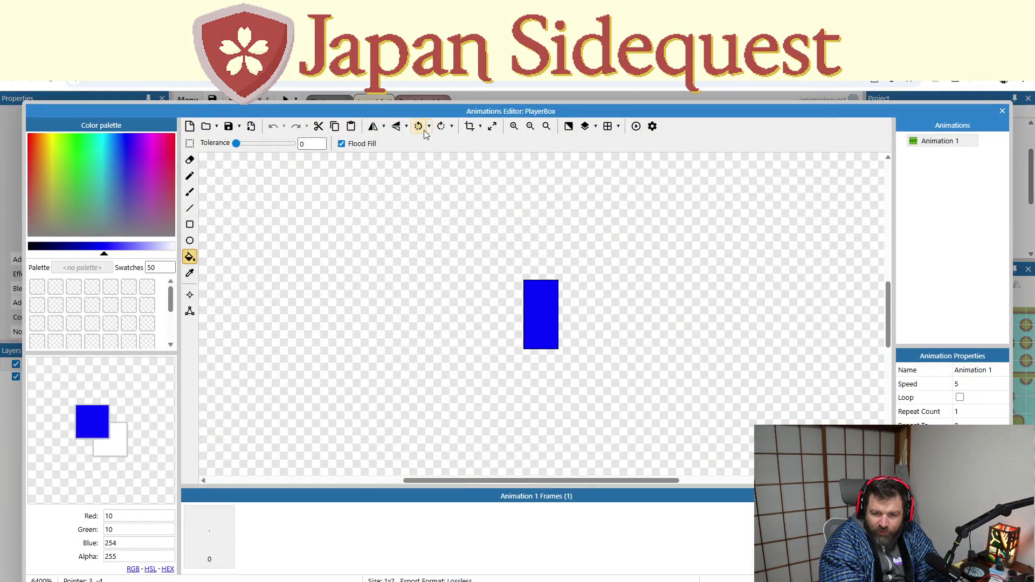
pyautogui.click(492, 127)
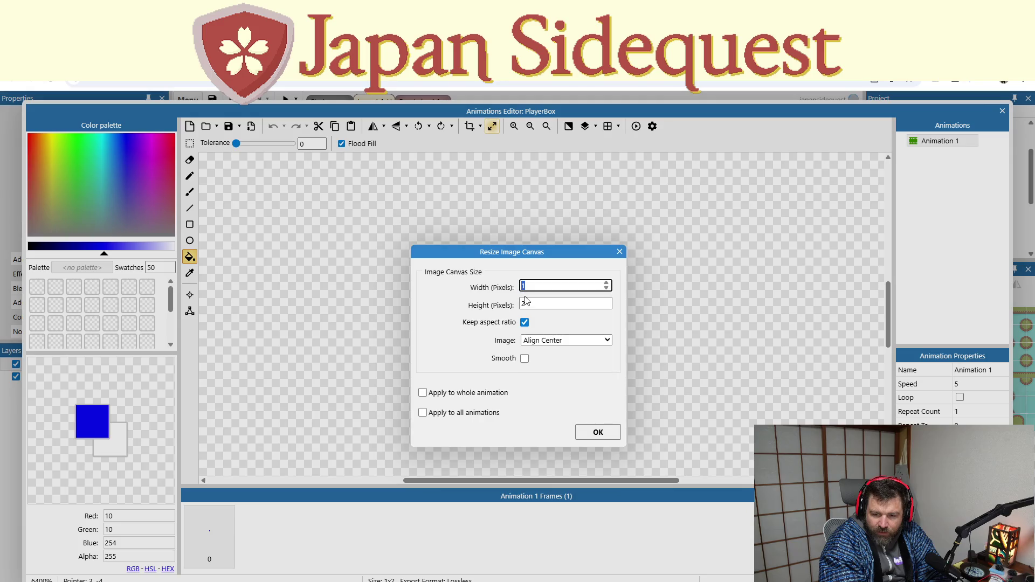
pyautogui.click(526, 322)
pyautogui.doubleClick(531, 303)
pyautogui.write('1')
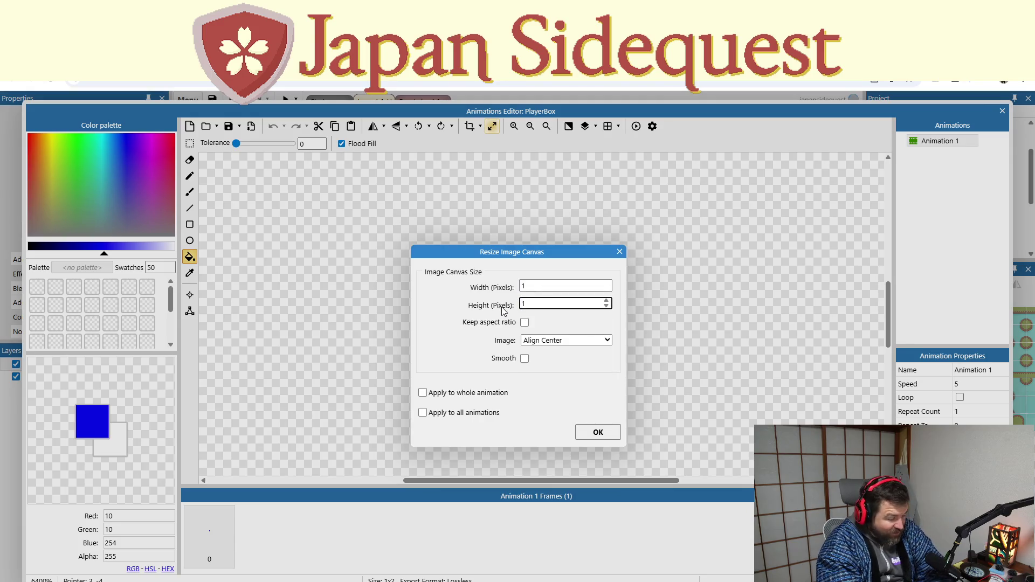
pyautogui.click(601, 437)
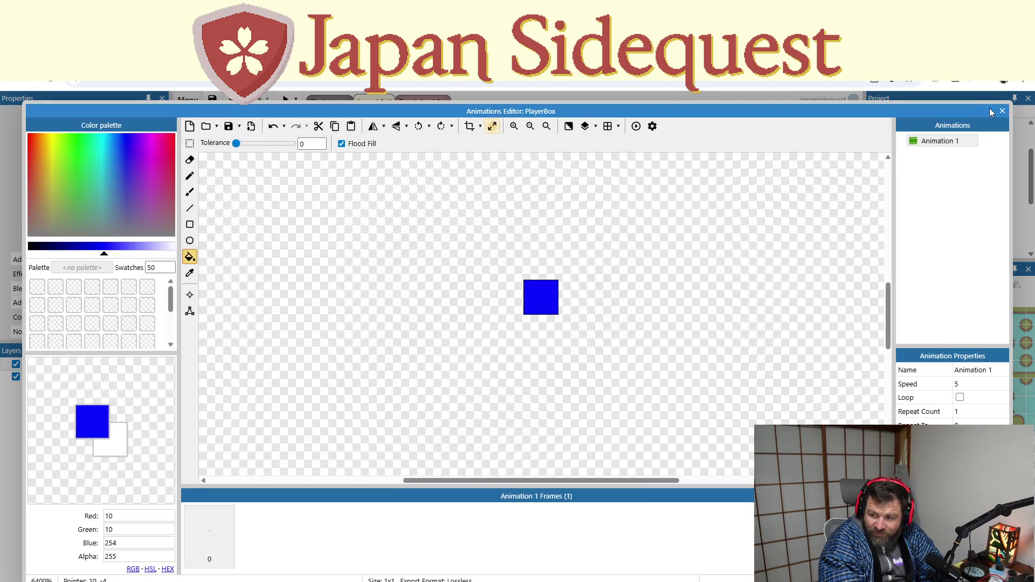
pyautogui.click(1002, 111)
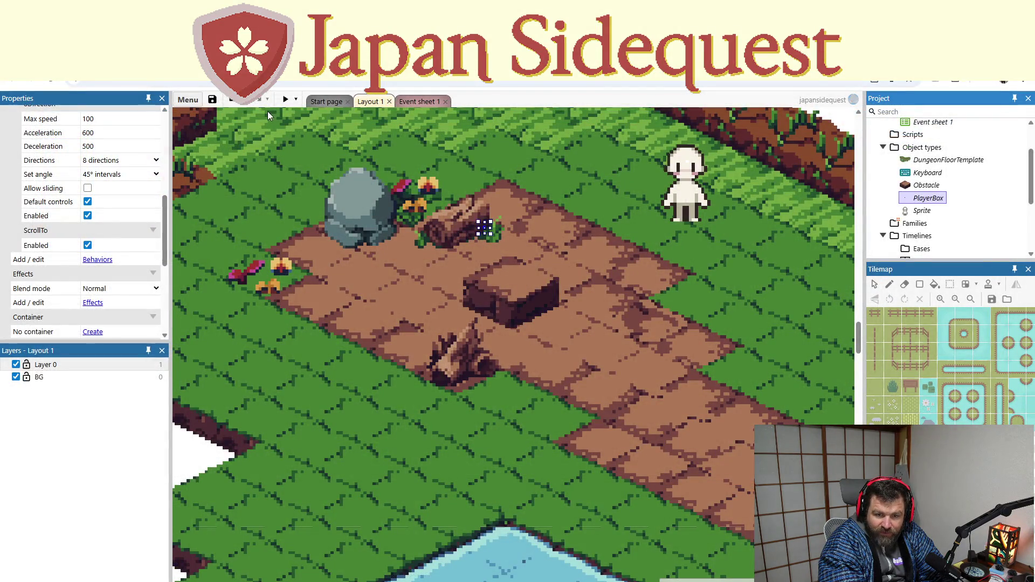
# Step: Preview the game, walk the character around the map with the arrow keys, then close it
pyautogui.click(290, 101)
pyautogui.press('Left')
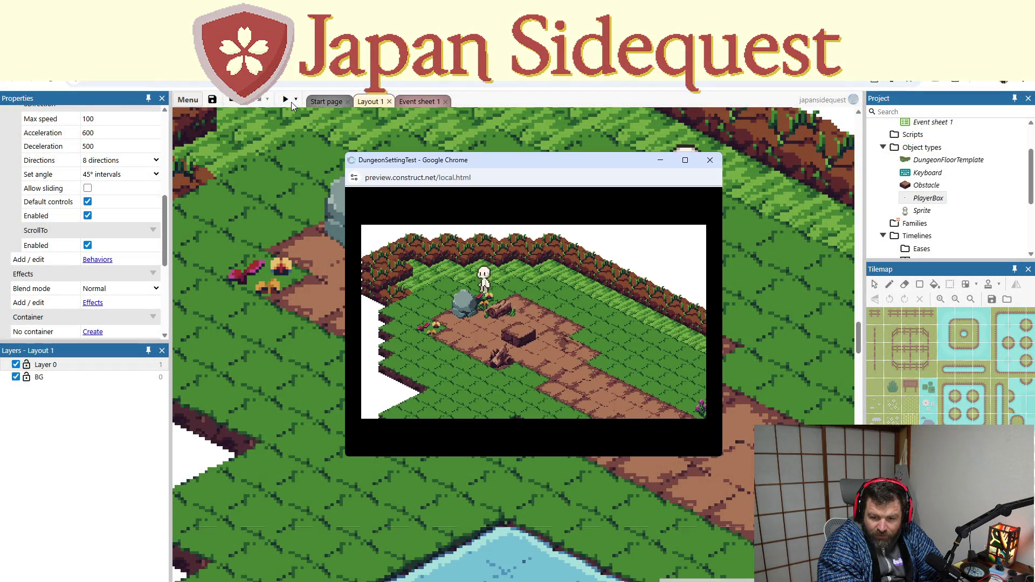
pyautogui.press('Right')
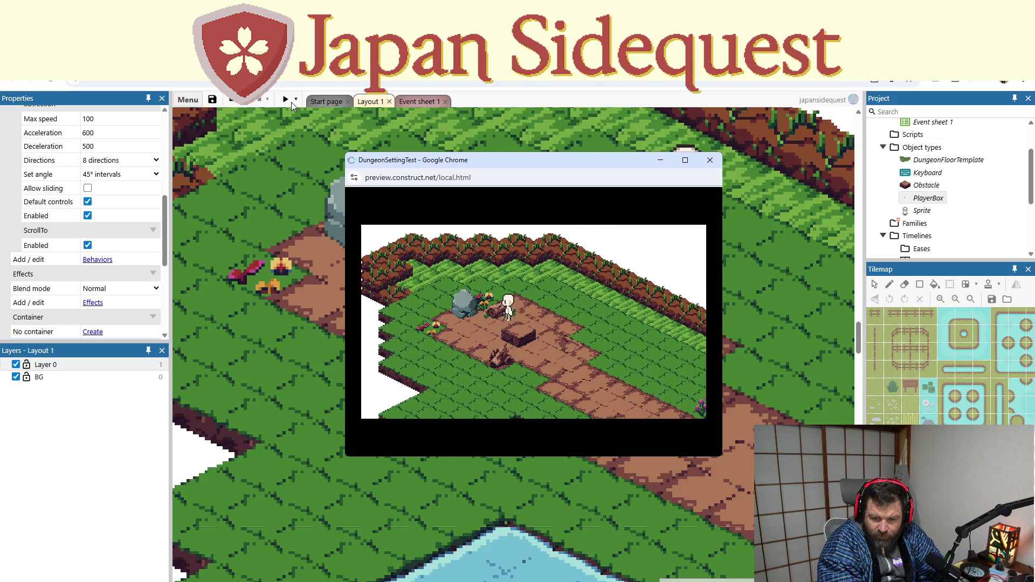
pyautogui.press('Down')
pyautogui.press('Up')
pyautogui.press('Left')
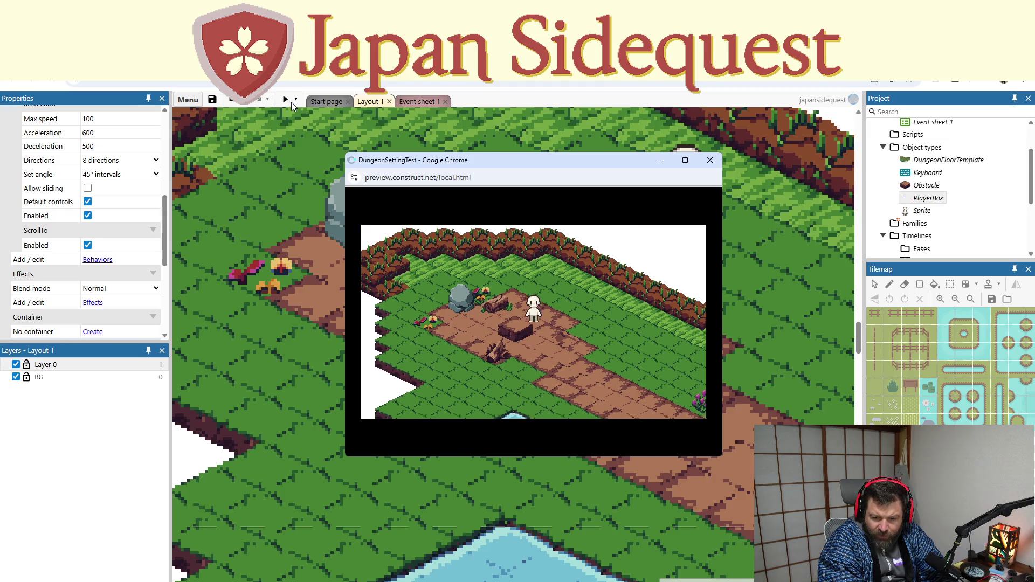
pyautogui.press('Down')
pyautogui.press('Right')
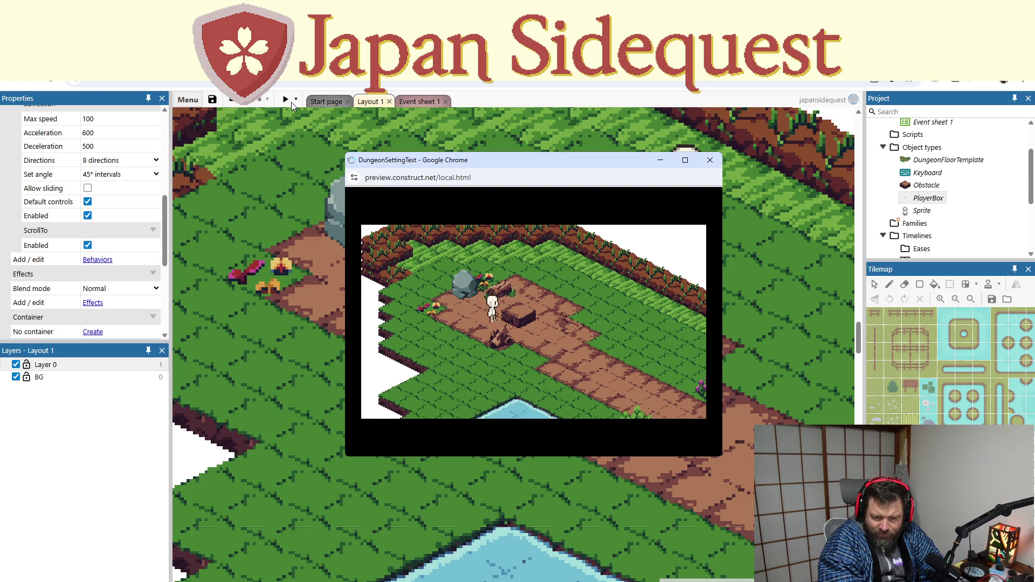
pyautogui.press('Up')
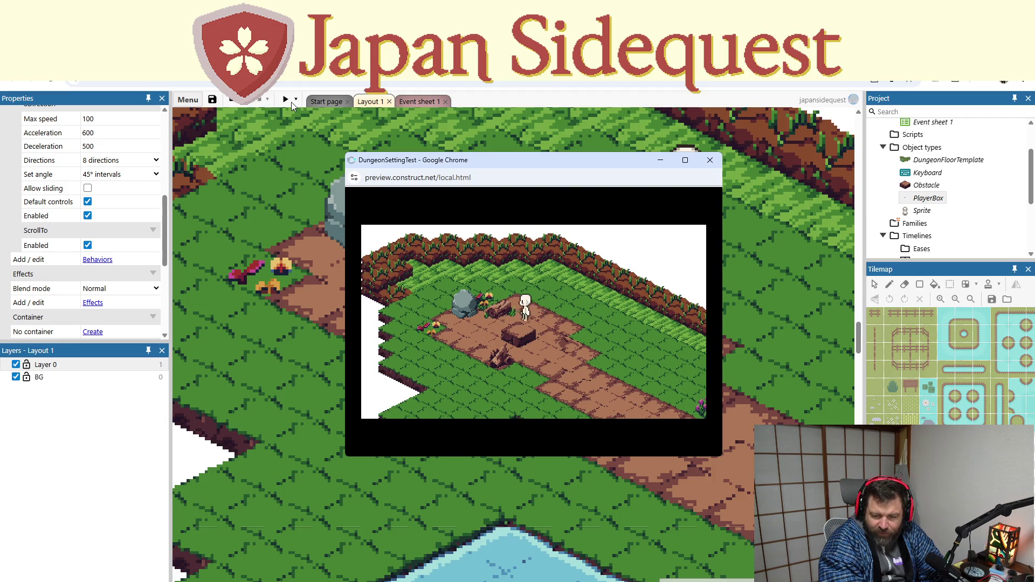
pyautogui.press('Down')
pyautogui.press('Left')
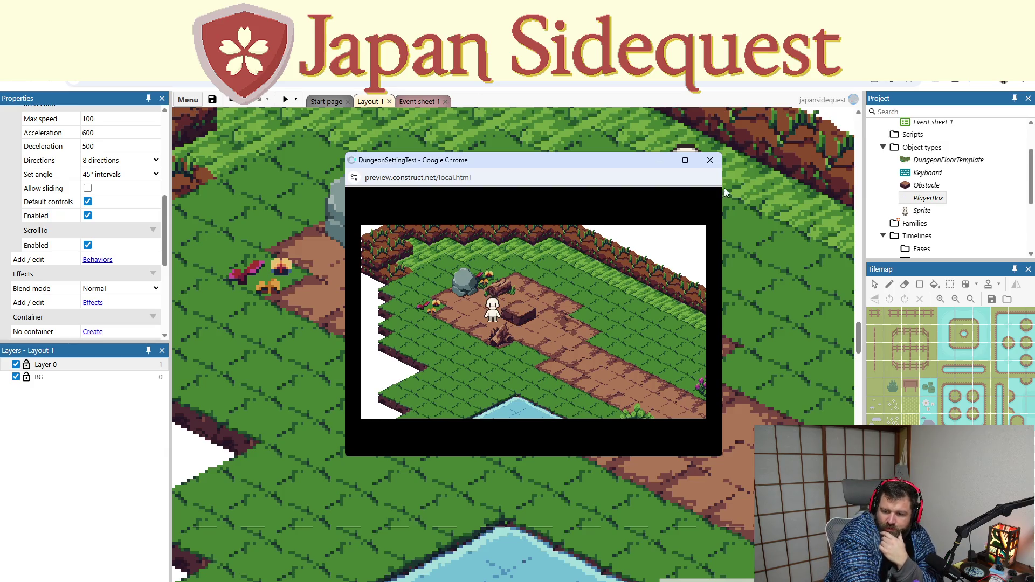
pyautogui.click(710, 160)
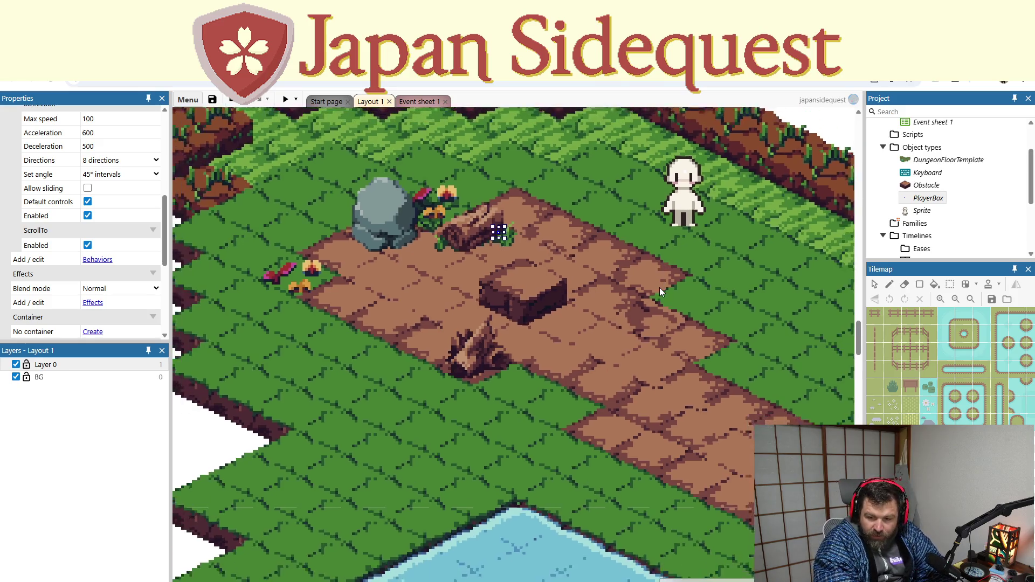
# Step: Zoom out on Layout 1 and shift the Obstacle block along the path
pyautogui.scroll(-5, 658, 287)
pyautogui.moveTo(776, 196); pyautogui.dragTo(496, 274)
pyautogui.moveTo(377, 333)
pyautogui.mouseDown()
pyautogui.moveTo(585, 372)
pyautogui.moveTo(501, 378)
pyautogui.mouseUp()
pyautogui.moveTo(412, 407); pyautogui.dragTo(529, 390)
pyautogui.moveTo(554, 358)
pyautogui.mouseDown()
pyautogui.moveTo(508, 281)
pyautogui.moveTo(501, 288)
pyautogui.moveTo(529, 316)
pyautogui.moveTo(530, 393)
pyautogui.moveTo(496, 353)
pyautogui.mouseUp()
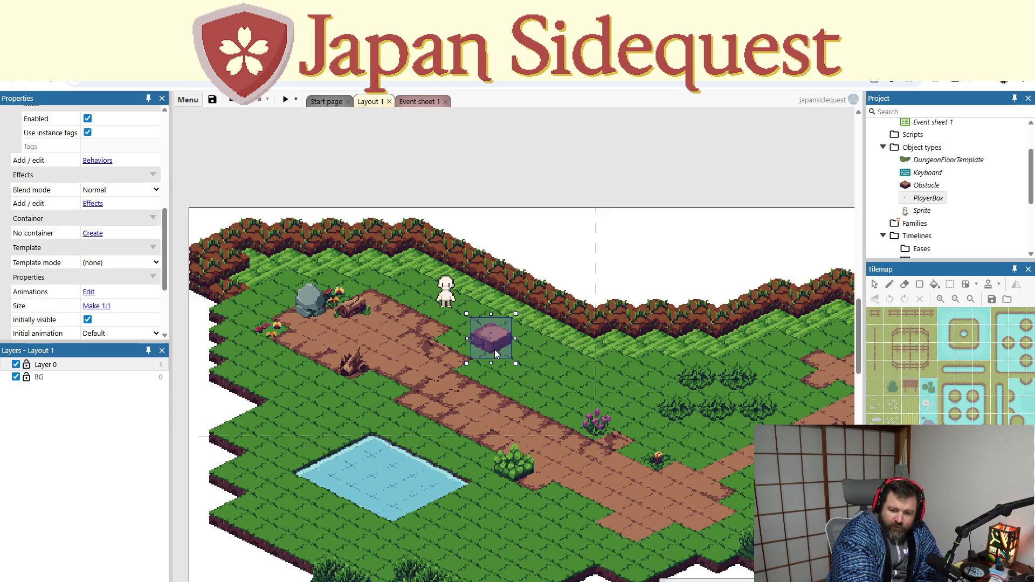
pyautogui.scroll(1, 556, 369)
pyautogui.hscroll(3, 555, 369)
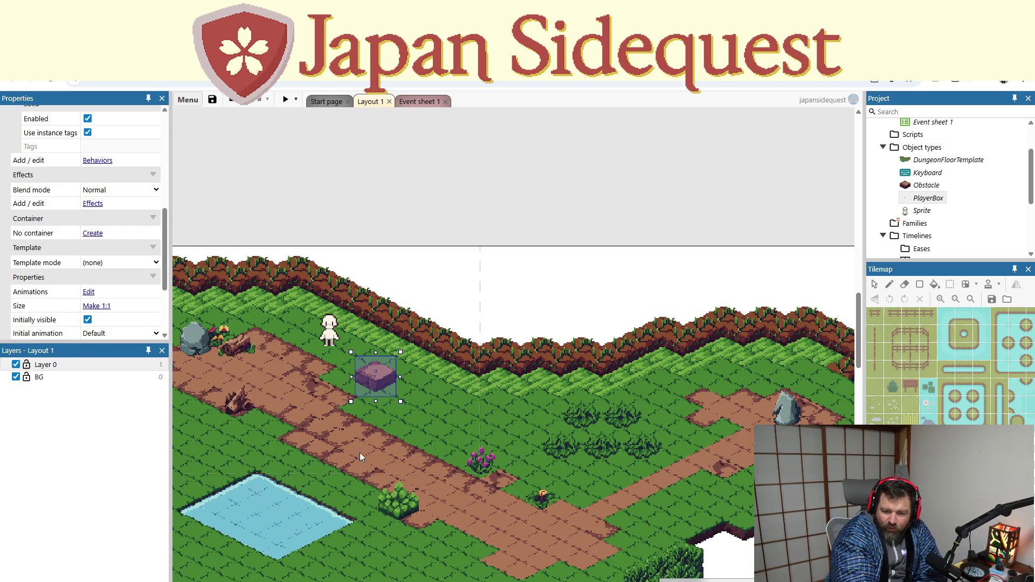
pyautogui.scroll(-4, 360, 452)
pyautogui.hscroll(-5, 360, 452)
# Step: Drag the Obstacle block just below the layout's bottom edge and run a preview
pyautogui.moveTo(542, 250)
pyautogui.mouseDown()
pyautogui.moveTo(312, 419)
pyautogui.moveTo(482, 500)
pyautogui.moveTo(609, 499)
pyautogui.moveTo(748, 457)
pyautogui.mouseUp()
pyautogui.moveTo(541, 491)
pyautogui.mouseDown()
pyautogui.moveTo(262, 443)
pyautogui.moveTo(353, 454)
pyautogui.mouseUp()
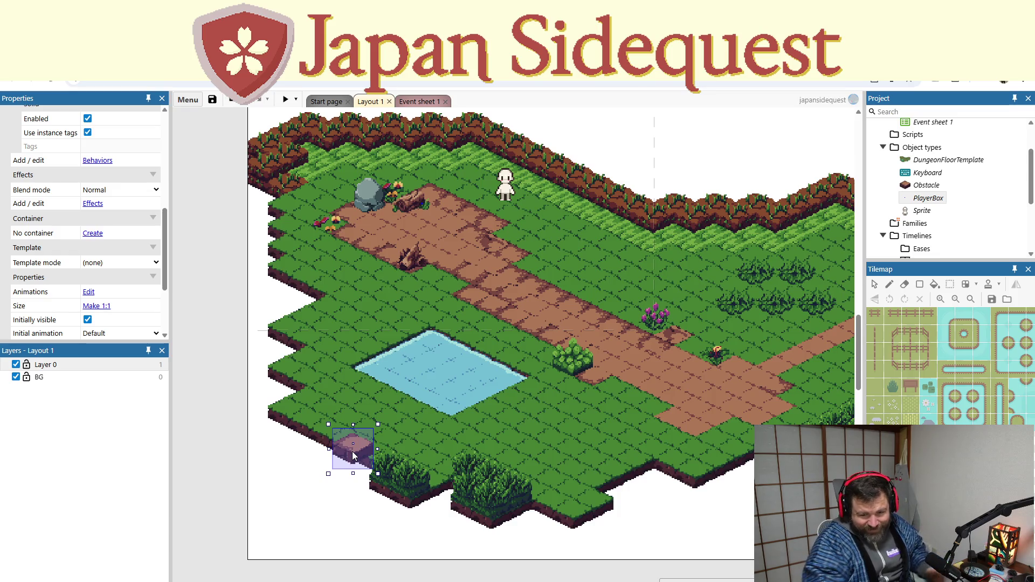
pyautogui.moveTo(347, 468)
pyautogui.mouseDown()
pyautogui.moveTo(448, 334)
pyautogui.moveTo(656, 381)
pyautogui.moveTo(682, 343)
pyautogui.moveTo(648, 316)
pyautogui.moveTo(542, 332)
pyautogui.moveTo(504, 365)
pyautogui.moveTo(546, 297)
pyautogui.moveTo(505, 305)
pyautogui.moveTo(664, 572)
pyautogui.moveTo(657, 526)
pyautogui.moveTo(644, 522)
pyautogui.mouseUp()
pyautogui.hscroll(5, 468, 408)
pyautogui.hscroll(3, 468, 408)
pyautogui.scroll(2, 539, 350)
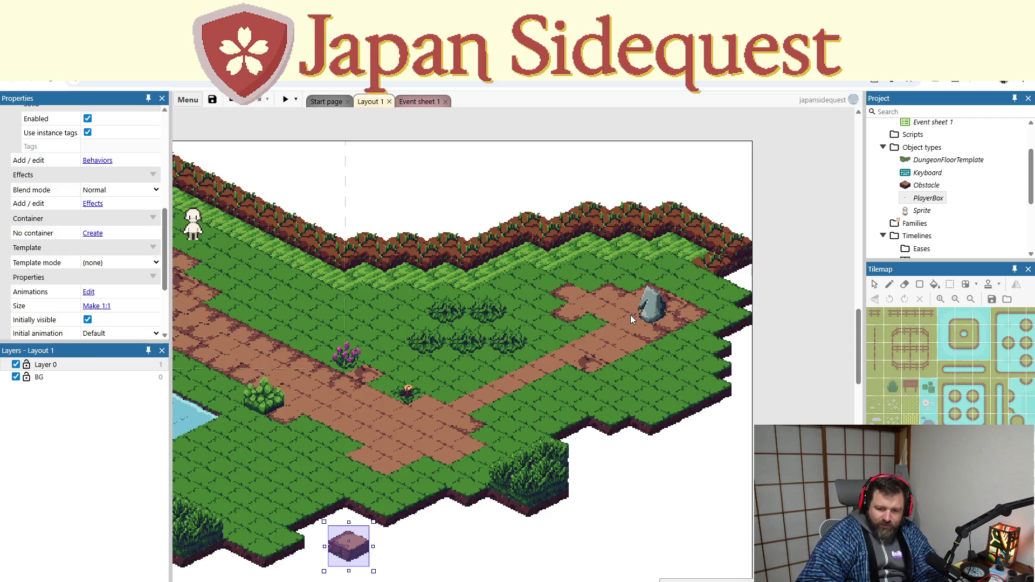
pyautogui.hscroll(-6, 506, 341)
pyautogui.scroll(2, 405, 373)
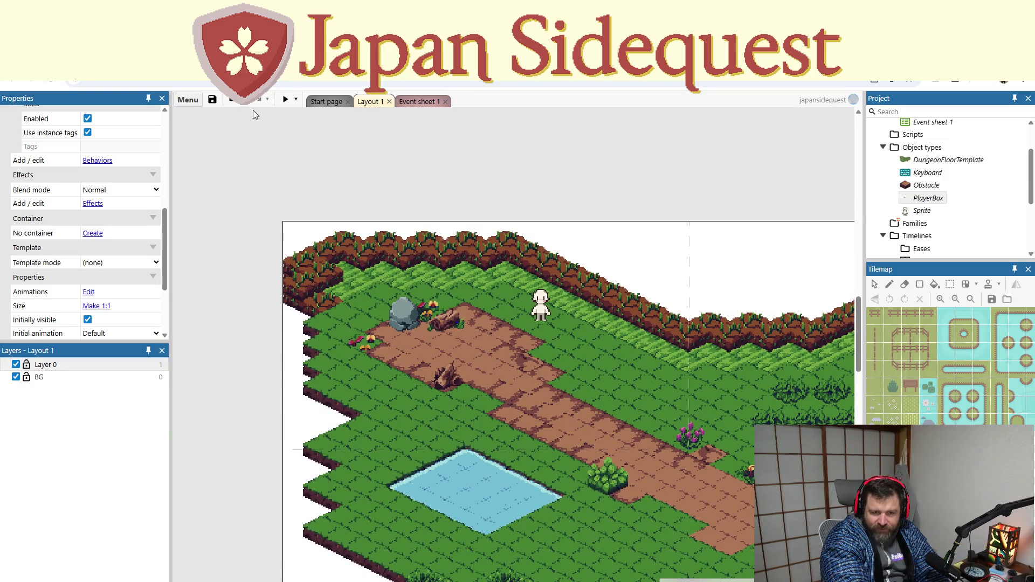
pyautogui.click(285, 99)
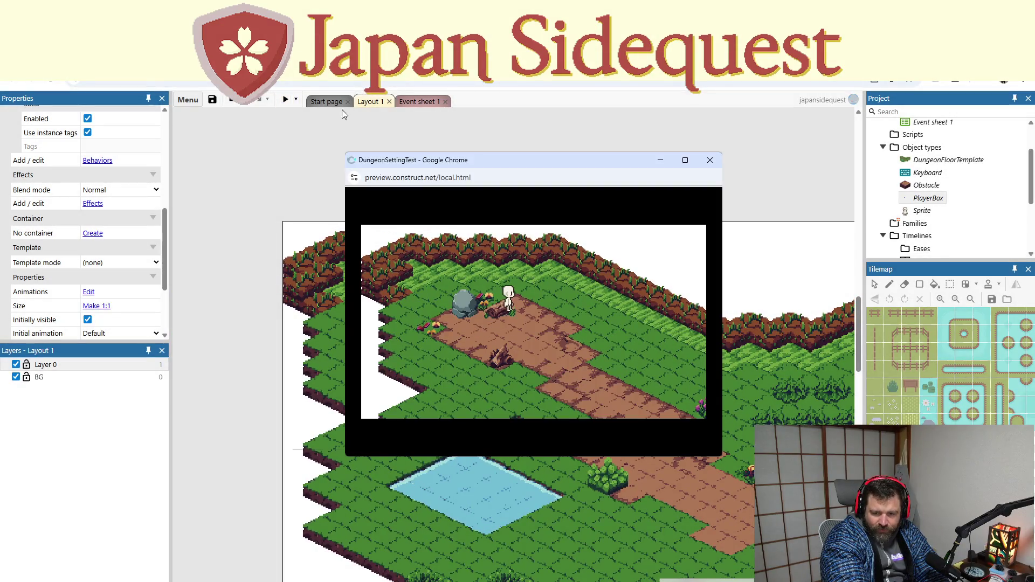
# Step: Close the preview, scroll around the Layout 1 map, and bring up the Layout 1 tab menu
pyautogui.click(710, 161)
pyautogui.hscroll(3, 757, 335)
pyautogui.scroll(-1, 576, 312)
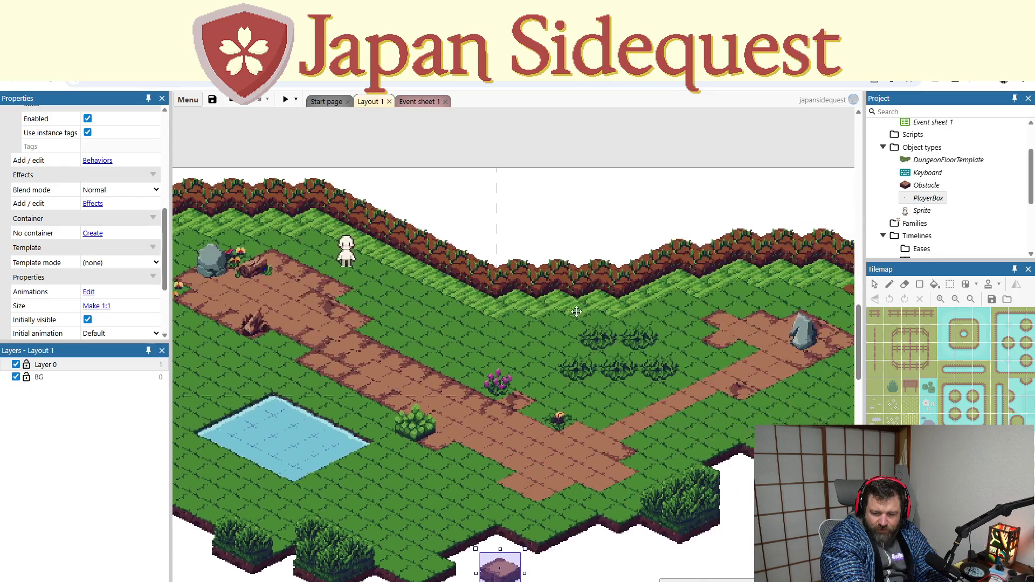
pyautogui.hscroll(2, 576, 311)
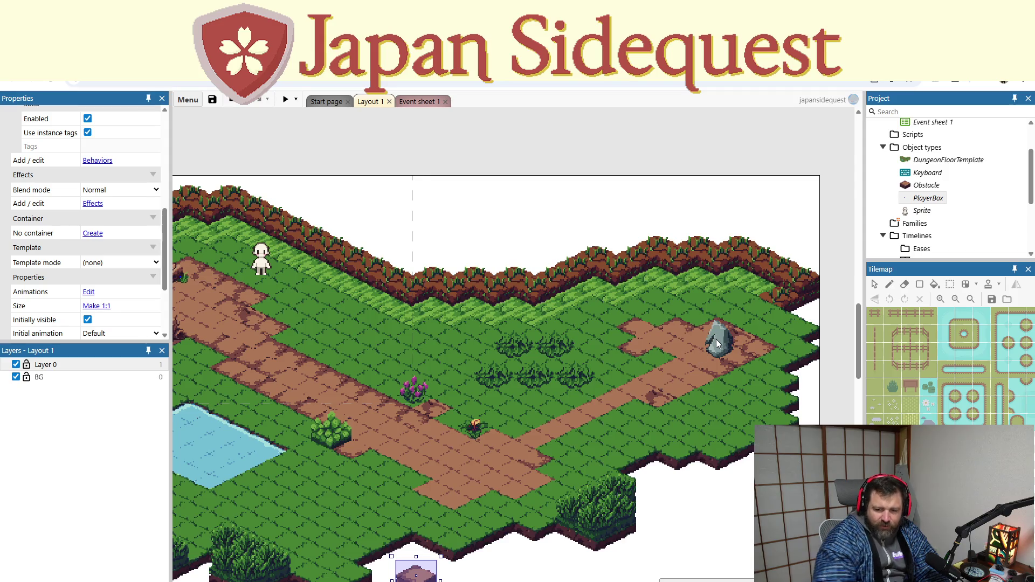
pyautogui.hscroll(-4, 651, 364)
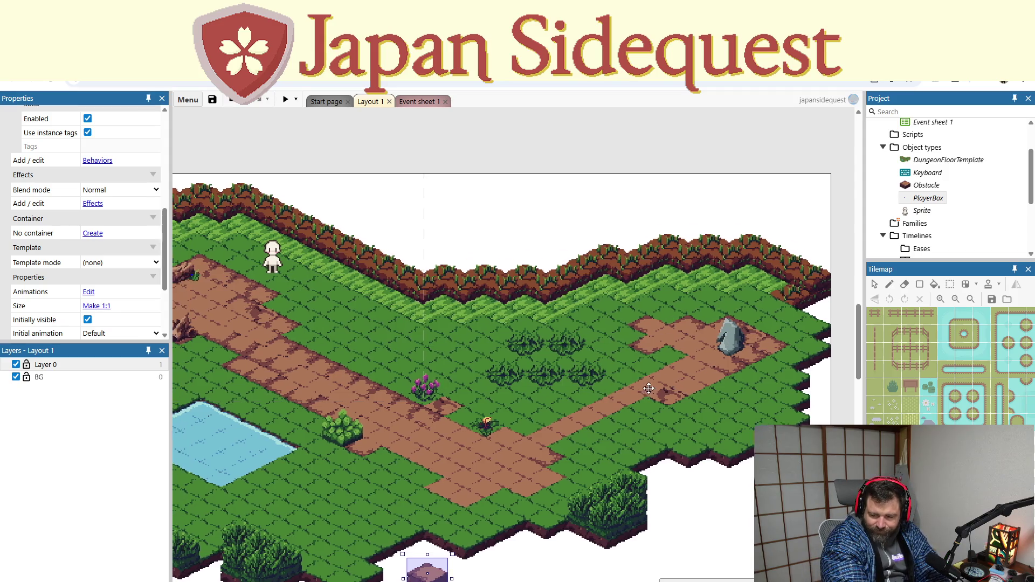
pyautogui.rightClick(374, 101)
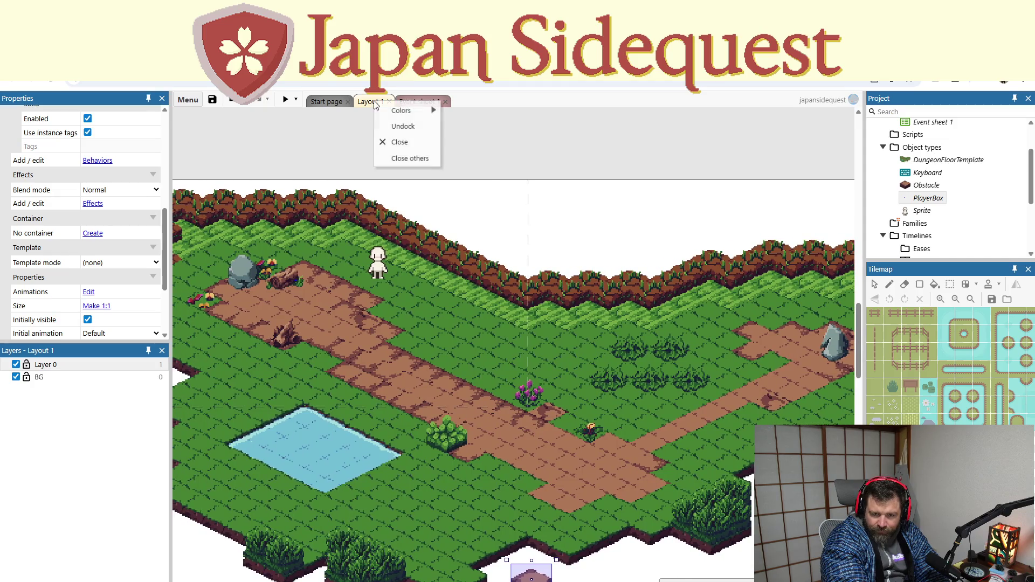
# Step: Browse the tab options and the main menu's View and Project entries without choosing anything
pyautogui.click(458, 132)
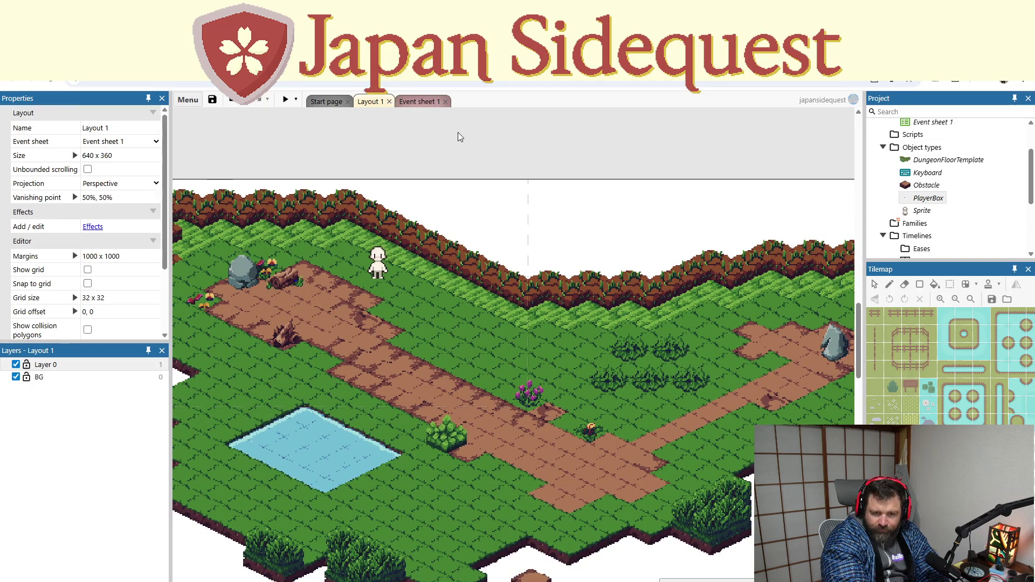
pyautogui.rightClick(409, 136)
pyautogui.click(311, 125)
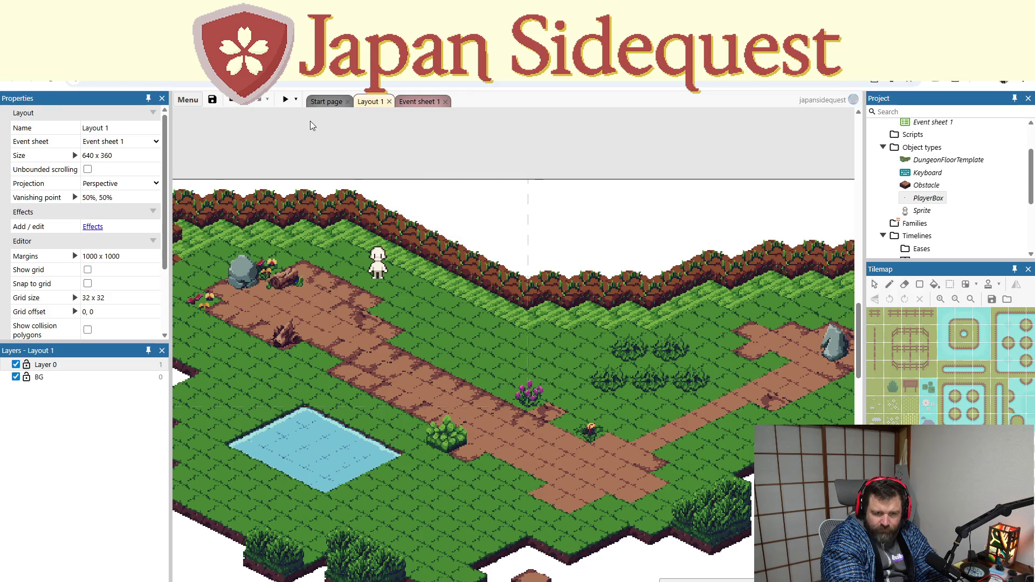
pyautogui.click(195, 100)
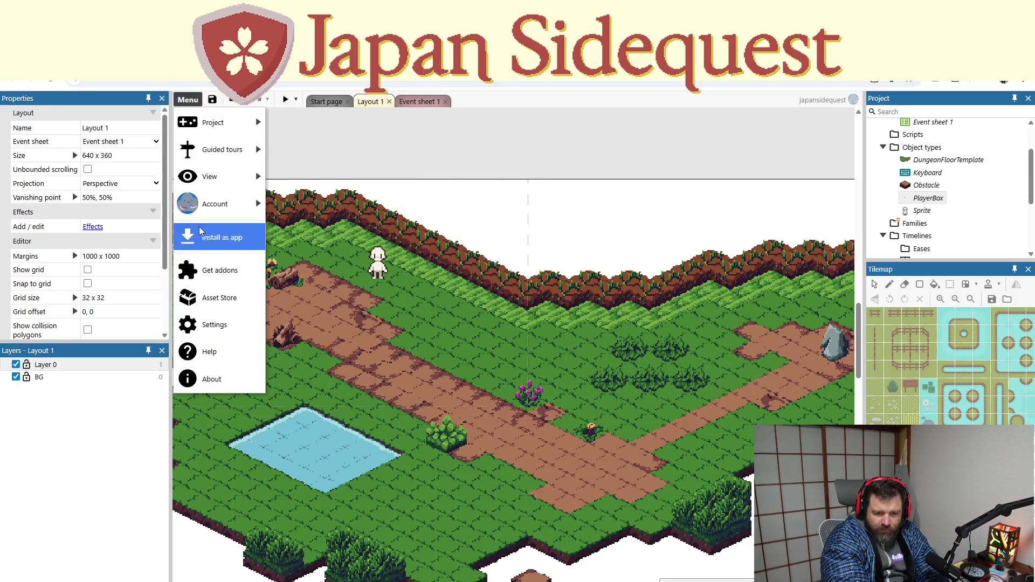
pyautogui.moveTo(224, 176)
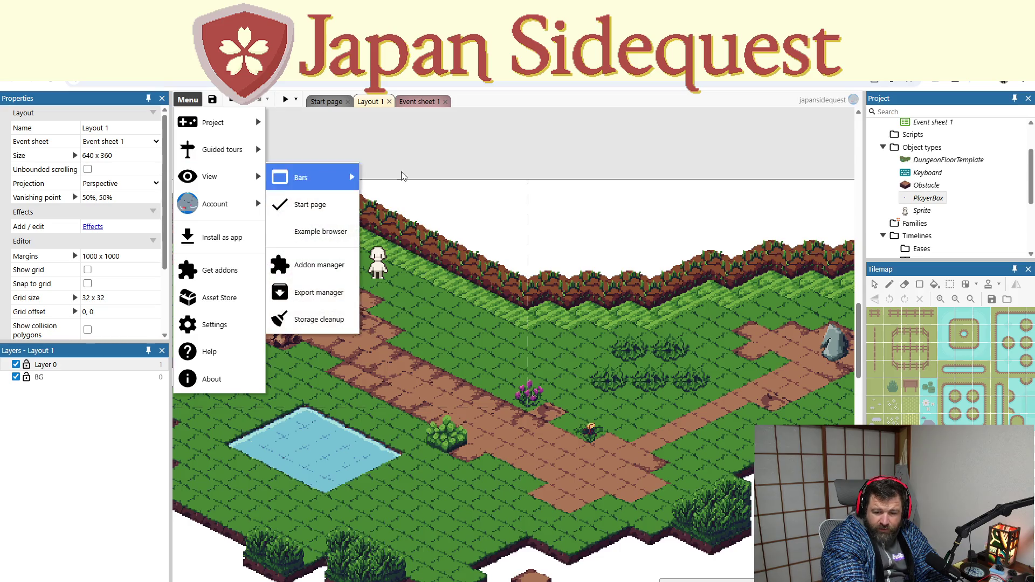
pyautogui.click(415, 190)
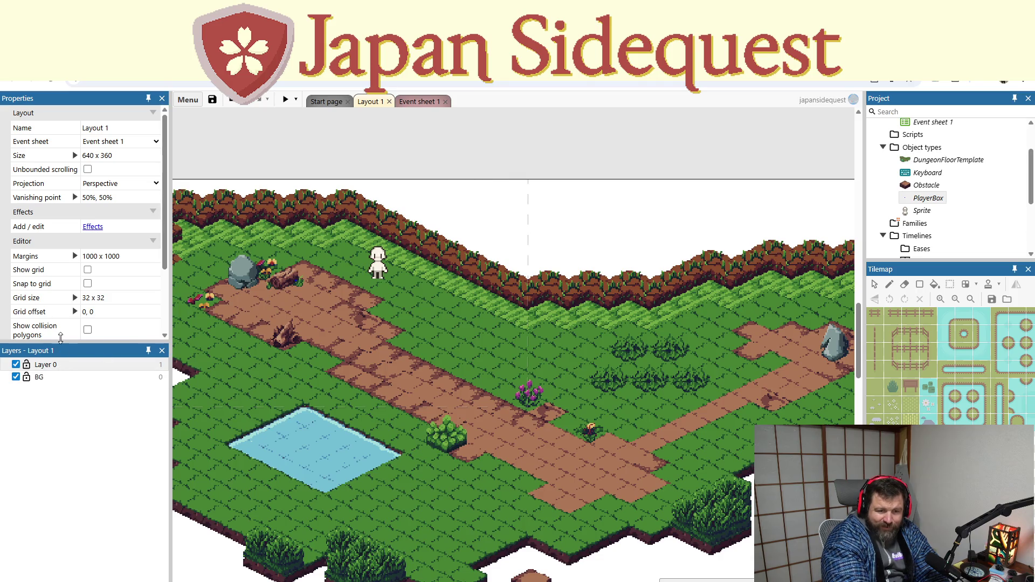
pyautogui.click(197, 101)
pyautogui.moveTo(199, 123)
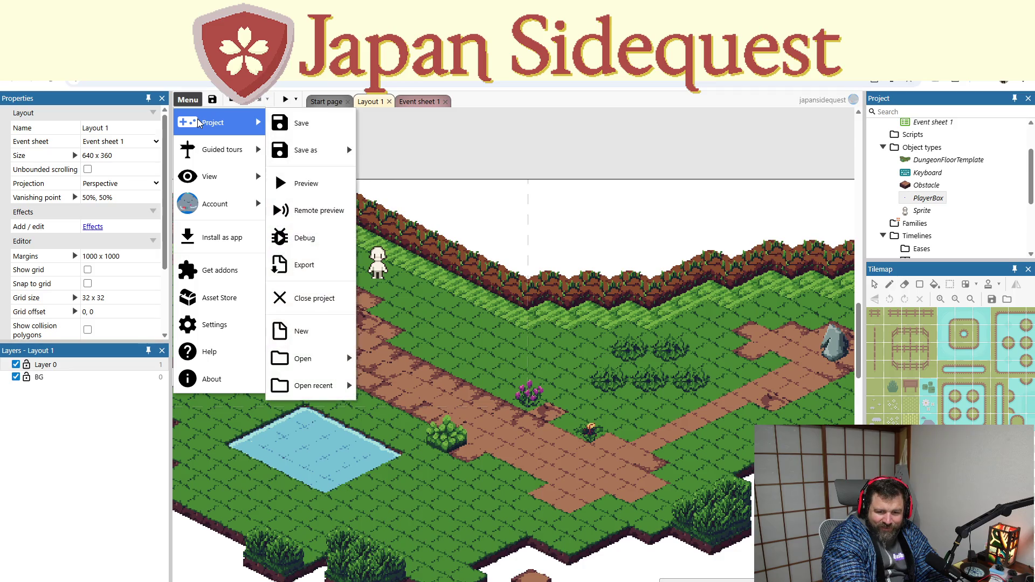
pyautogui.click(854, 166)
# Step: Add a new layout from the Layouts folder, choosing to add it without an event sheet
pyautogui.scroll(3, 938, 162)
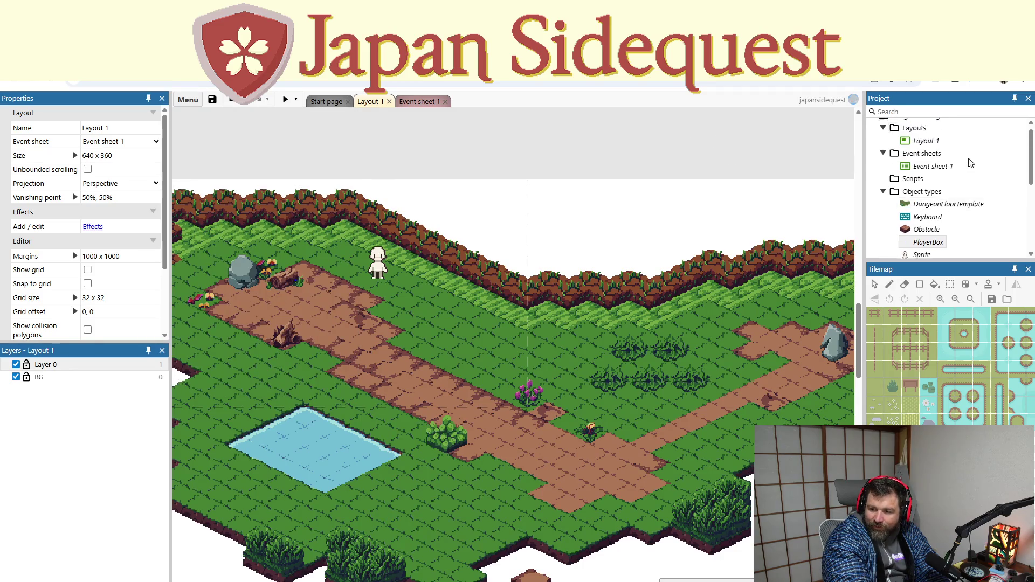
pyautogui.rightClick(915, 138)
pyautogui.click(930, 145)
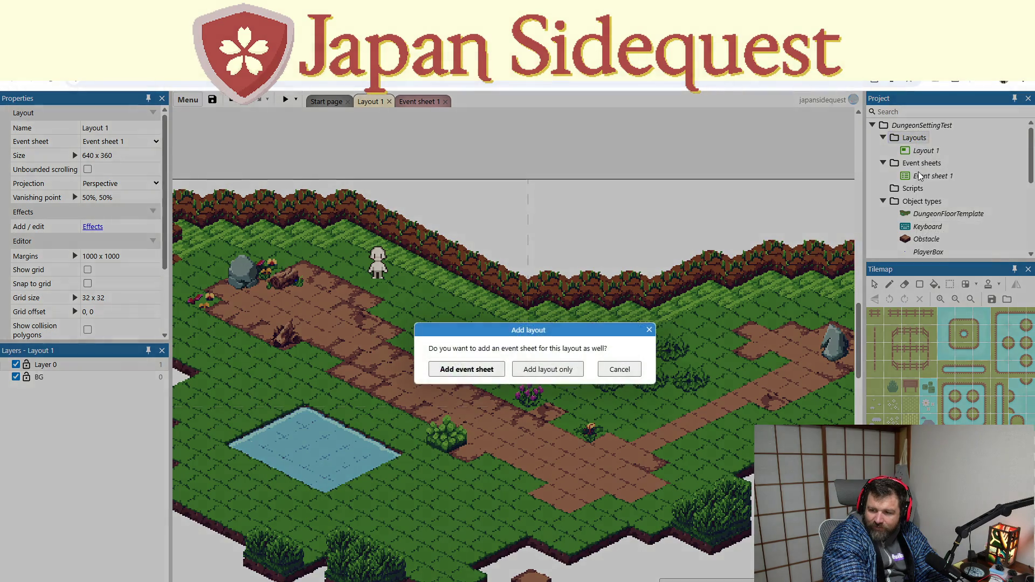
pyautogui.click(539, 372)
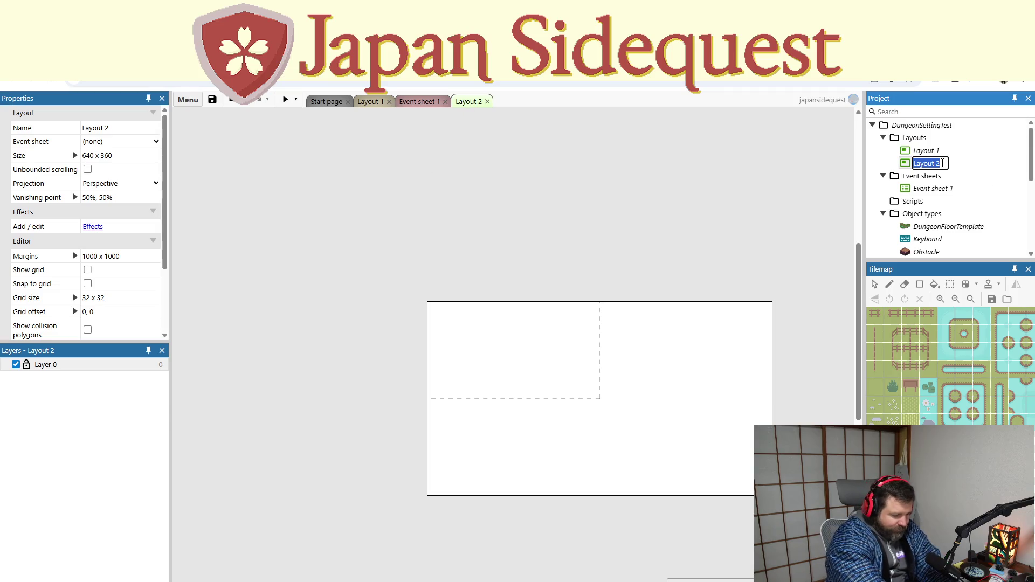
# Step: Keep the default name Layout 2, pan the empty layout, and open a new Chrome tab
pyautogui.press('Return')
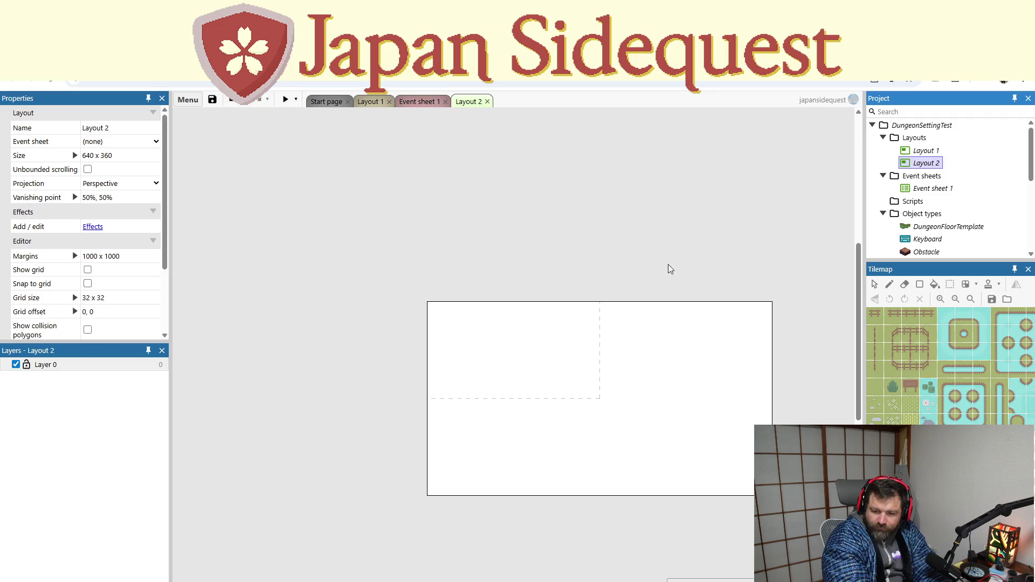
pyautogui.moveTo(628, 262); pyautogui.dragTo(524, 242)
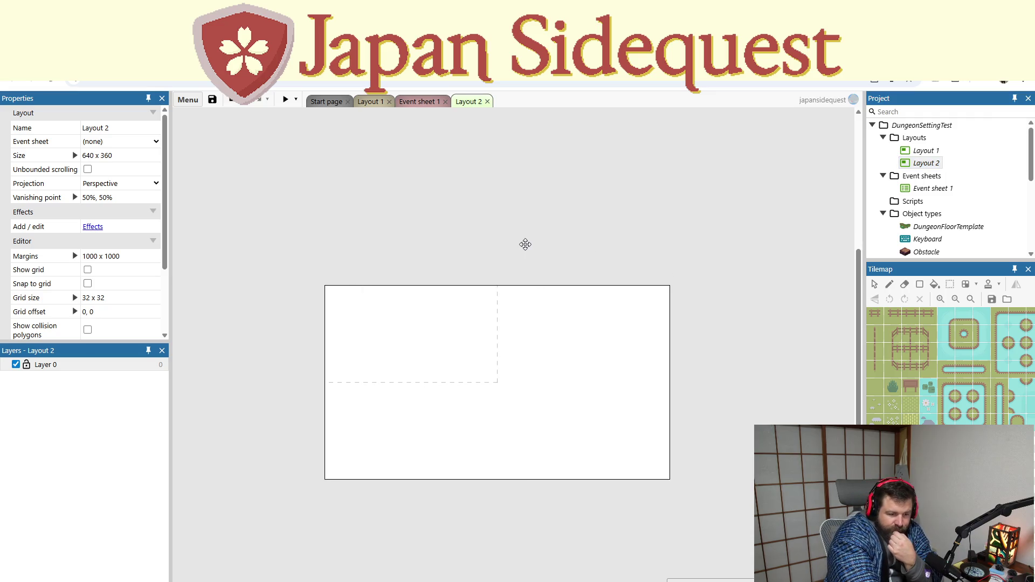
pyautogui.rightClick(525, 256)
pyautogui.press('Escape')
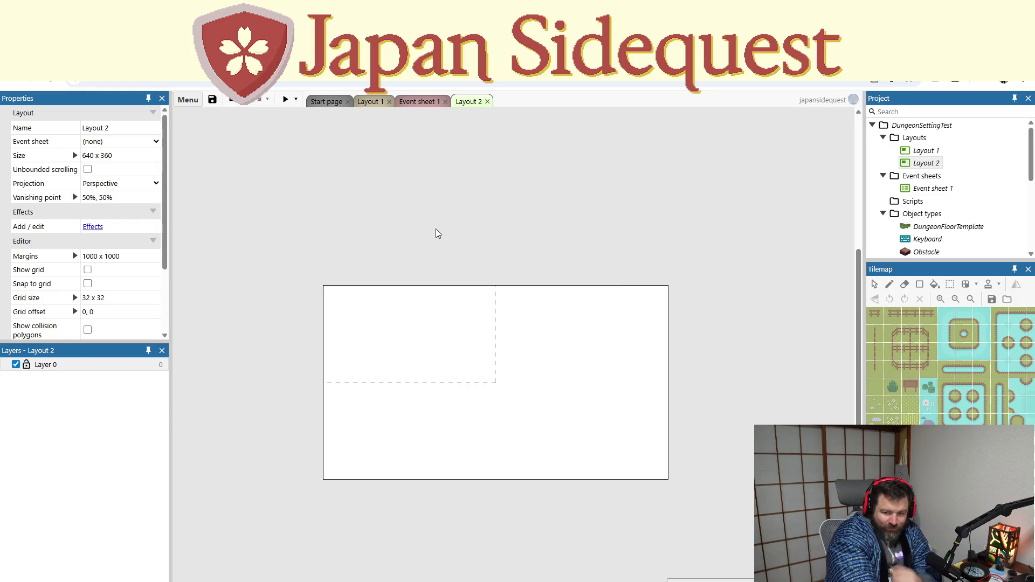
pyautogui.hotkey('ctrl', 't')
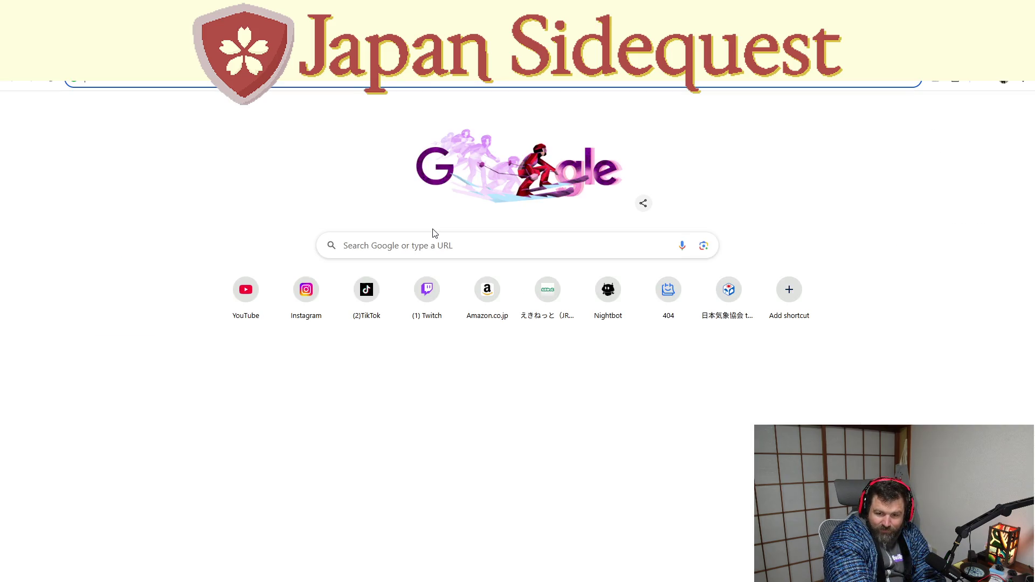
pyautogui.hotkey('ctrl', 'w')
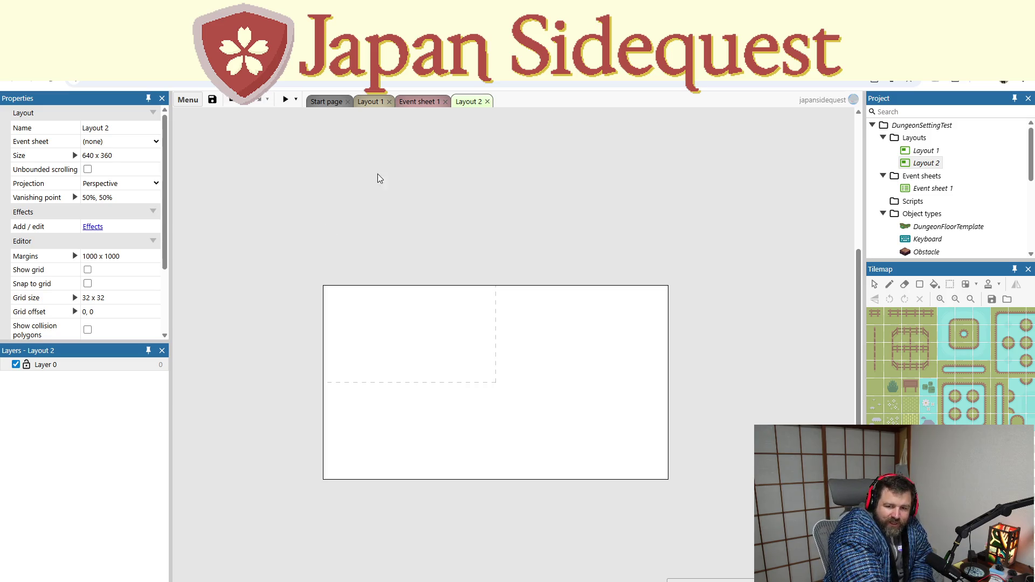
pyautogui.click(378, 105)
# Step: Review the Obstacle object type's behaviors and close the list
pyautogui.scroll(3, 485, 443)
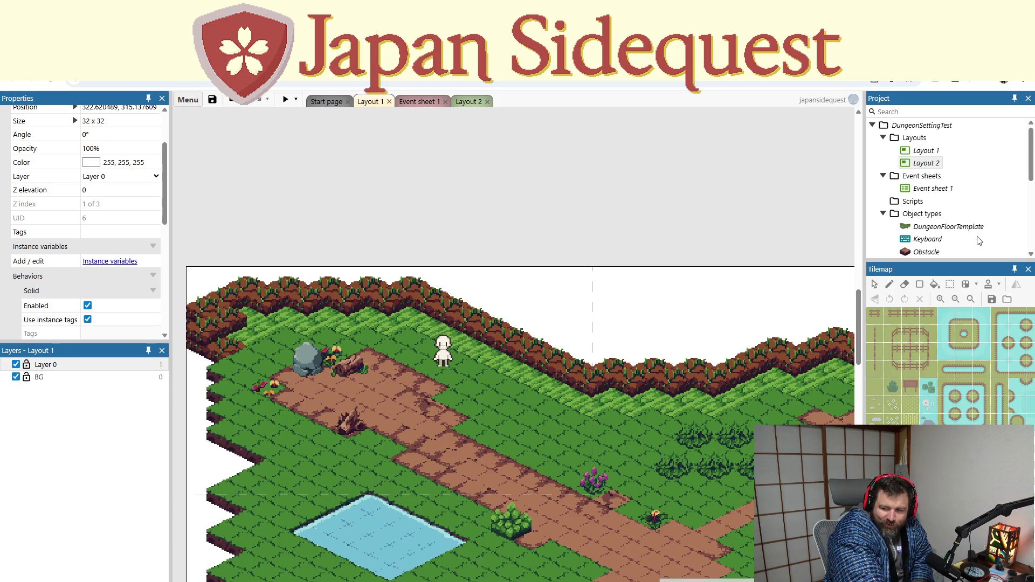
pyautogui.scroll(-2, 979, 240)
pyautogui.rightClick(926, 200)
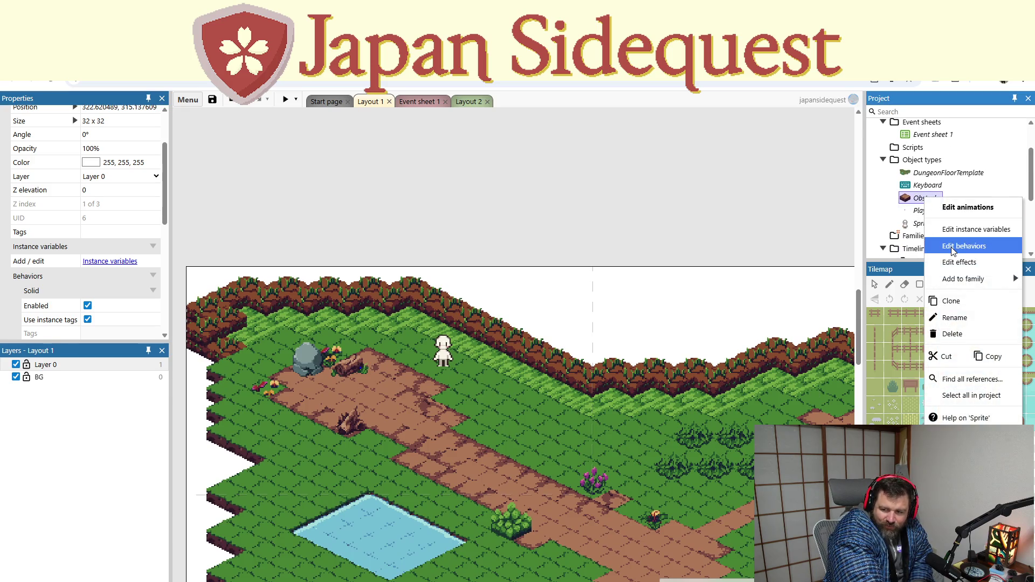
pyautogui.click(964, 246)
pyautogui.click(619, 273)
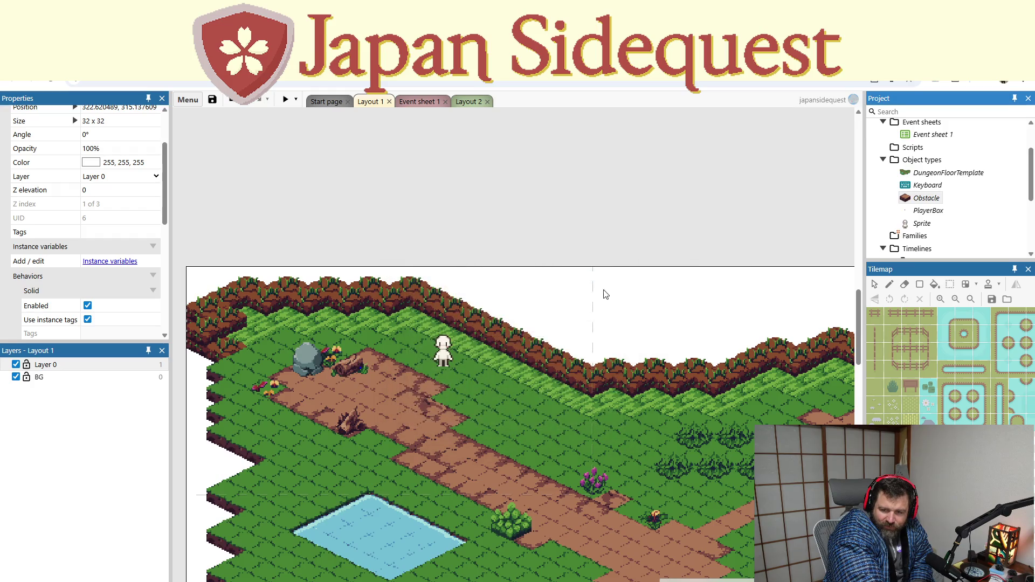
# Step: Choose Insert new object from the Layout 1 canvas menu
pyautogui.click(532, 303)
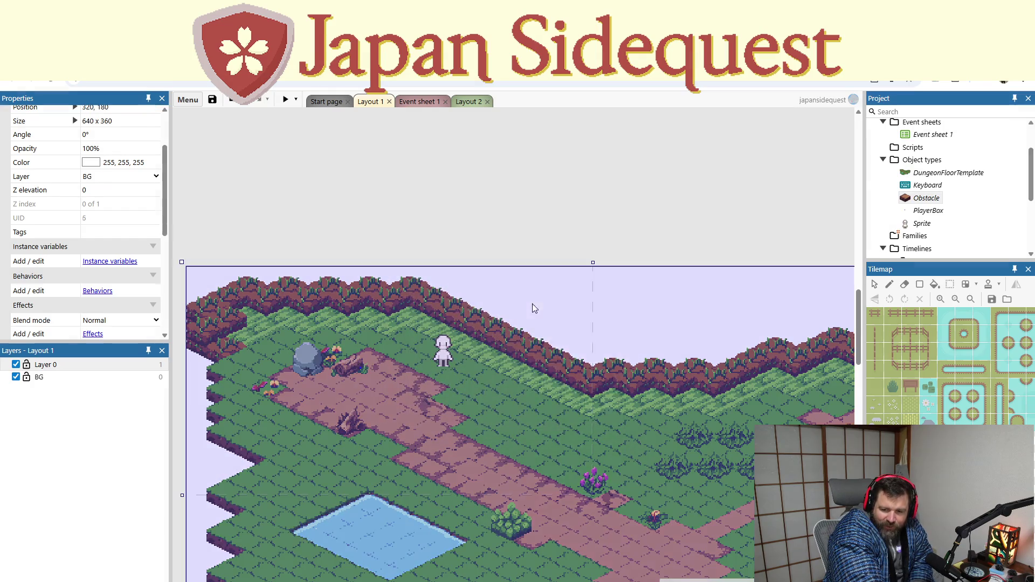
pyautogui.rightClick(532, 303)
pyautogui.rightClick(653, 288)
pyautogui.click(662, 313)
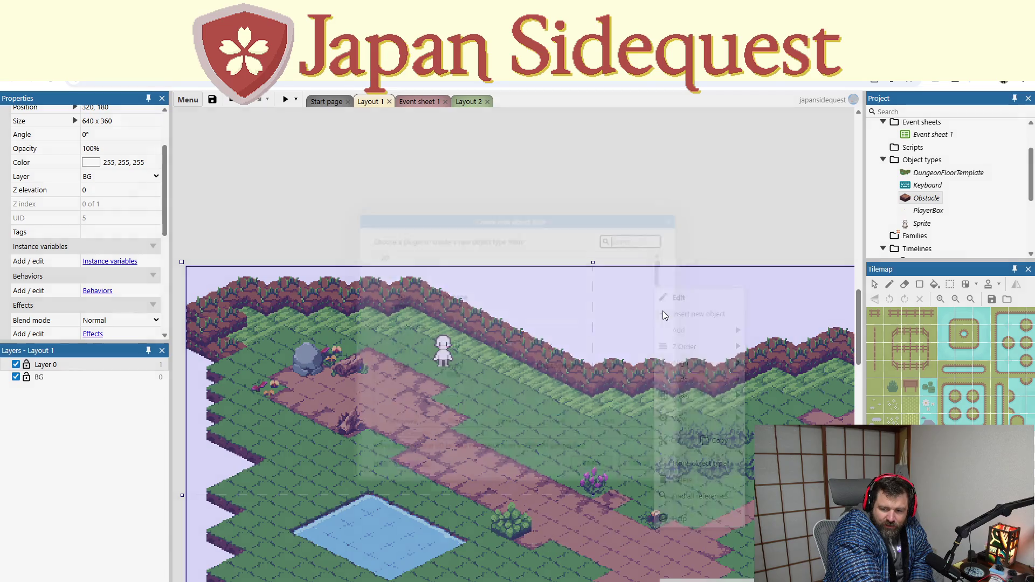
pyautogui.scroll(-5, 592, 314)
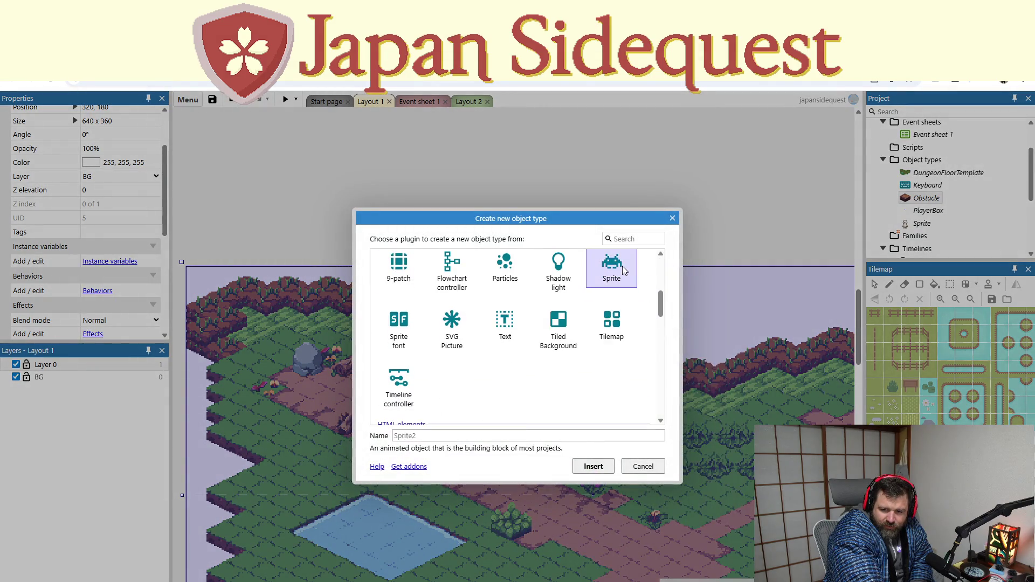
# Step: Place a new Sprite on Layout 1 and draw a thick blue diagonal line in its image
pyautogui.doubleClick(612, 267)
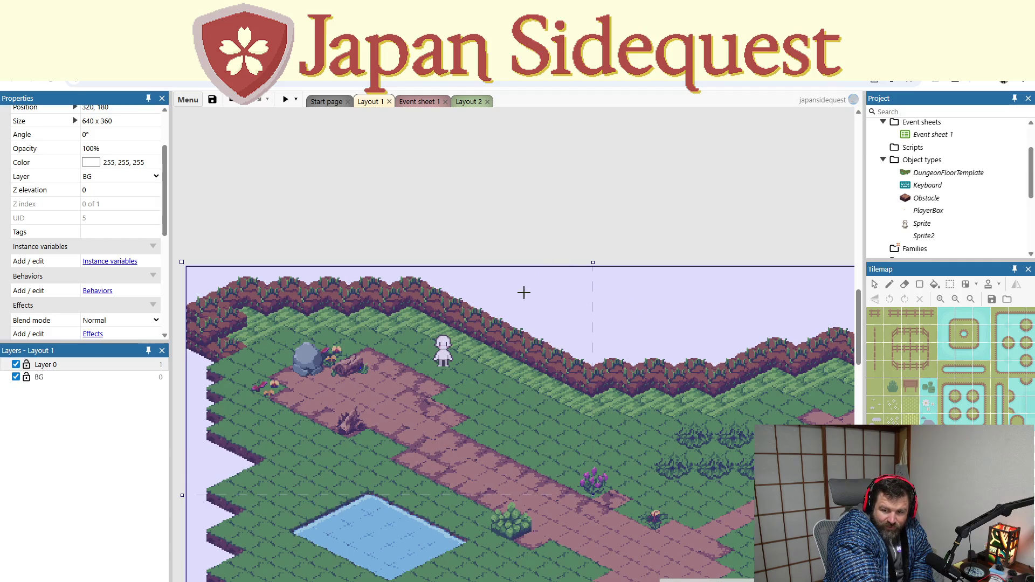
pyautogui.click(522, 292)
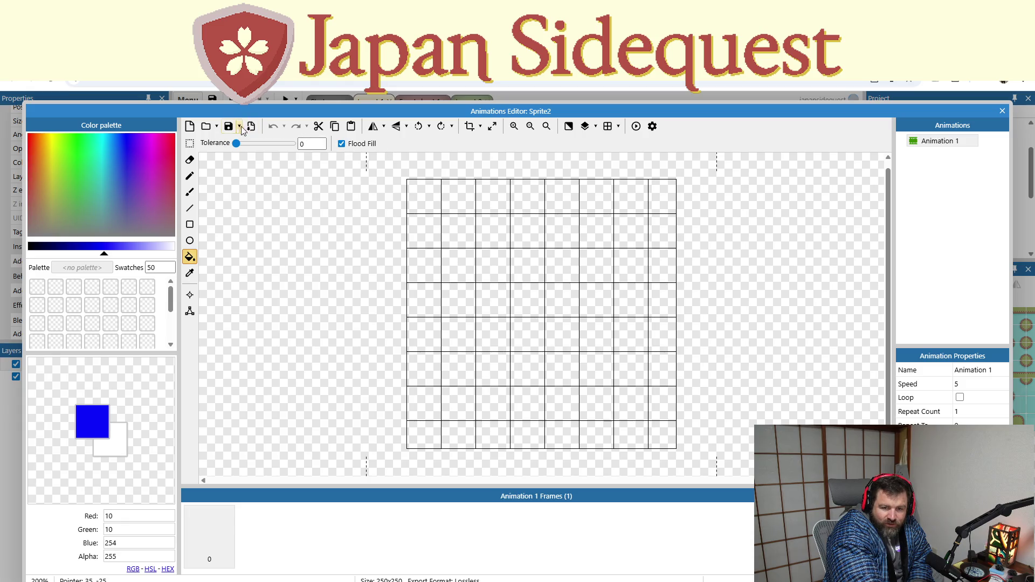
pyautogui.click(189, 209)
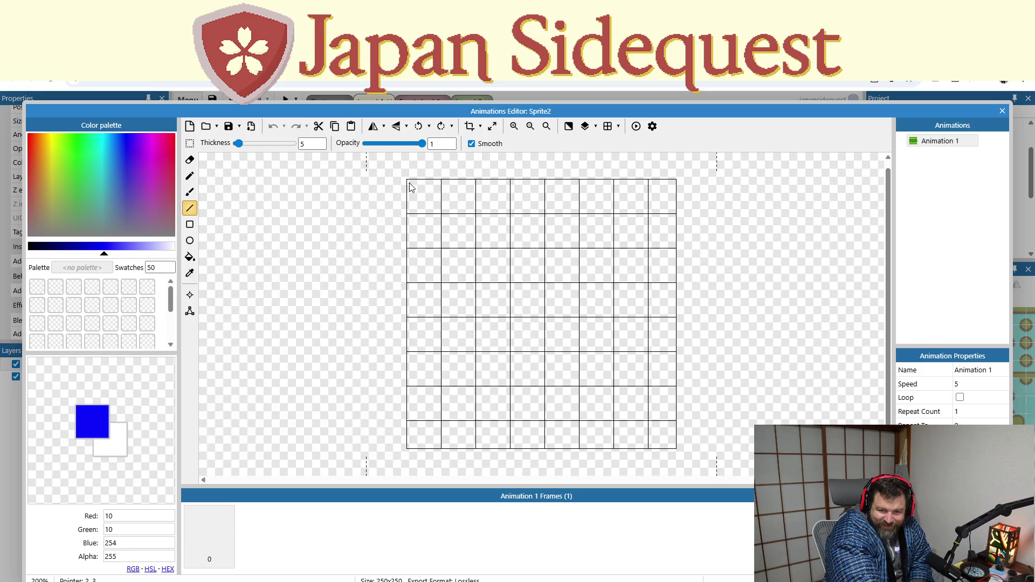
pyautogui.moveTo(410, 182)
pyautogui.mouseDown()
pyautogui.moveTo(442, 231)
pyautogui.moveTo(675, 447)
pyautogui.mouseUp()
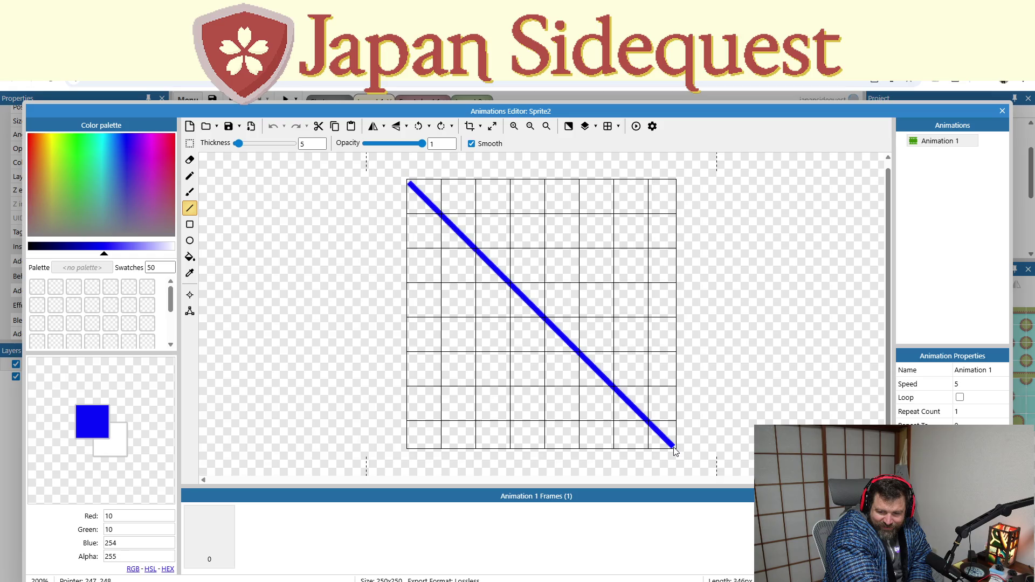
# Step: Crop the sprite image tightly around the line and return to the layout
pyautogui.click(469, 127)
pyautogui.click(480, 126)
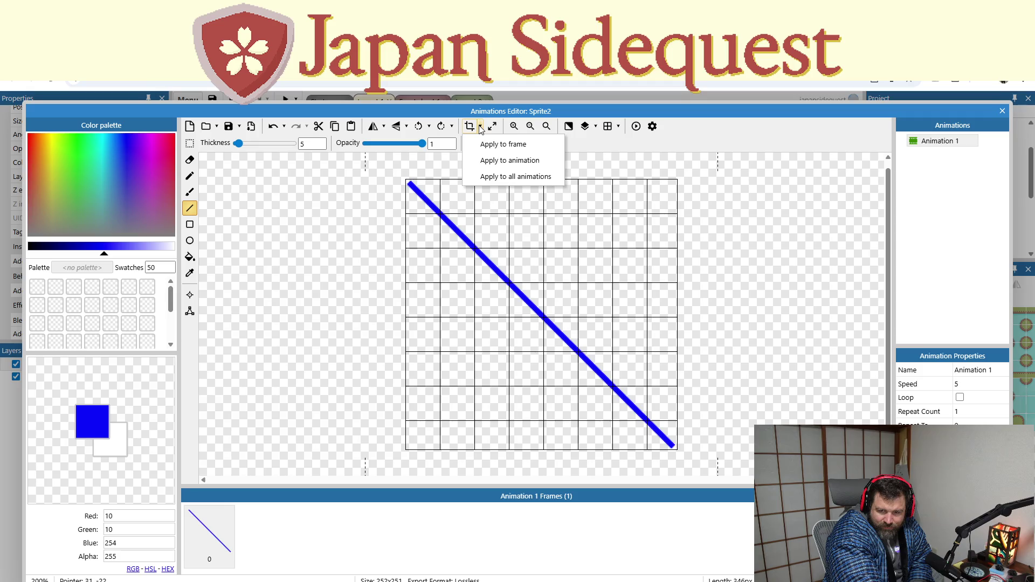
pyautogui.click(481, 141)
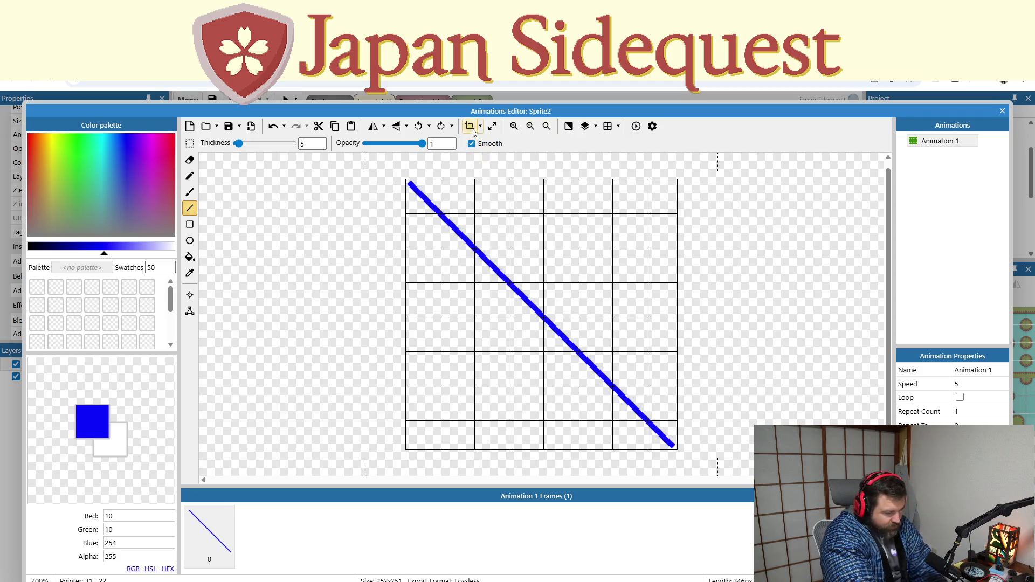
pyautogui.click(472, 131)
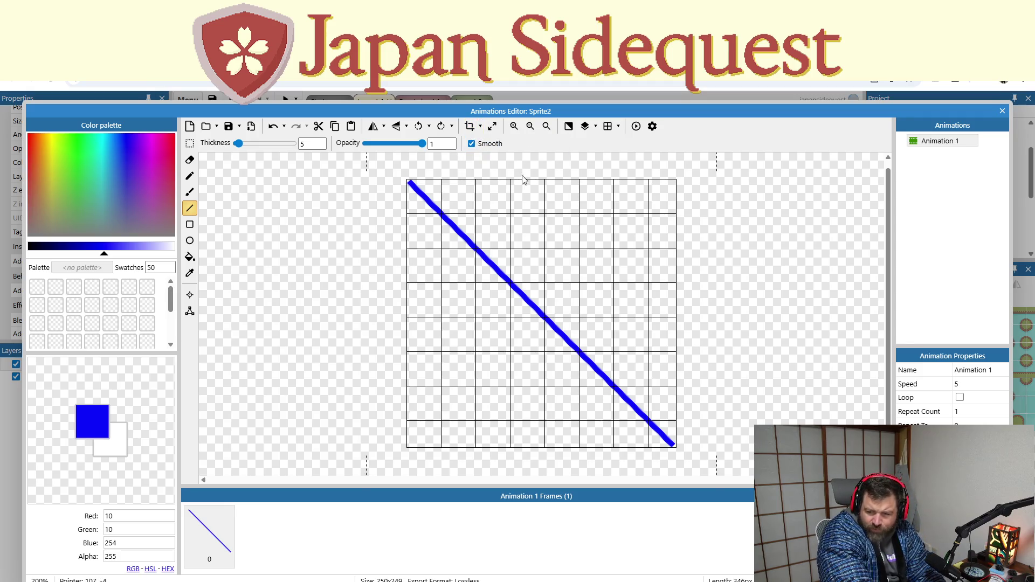
pyautogui.click(1002, 110)
# Step: Rotate Sprite2 to 341° and scale it to about 149×149 along the upper wall, then open its options
pyautogui.moveTo(691, 127)
pyautogui.mouseDown()
pyautogui.moveTo(677, 108)
pyautogui.moveTo(658, 178)
pyautogui.mouseUp()
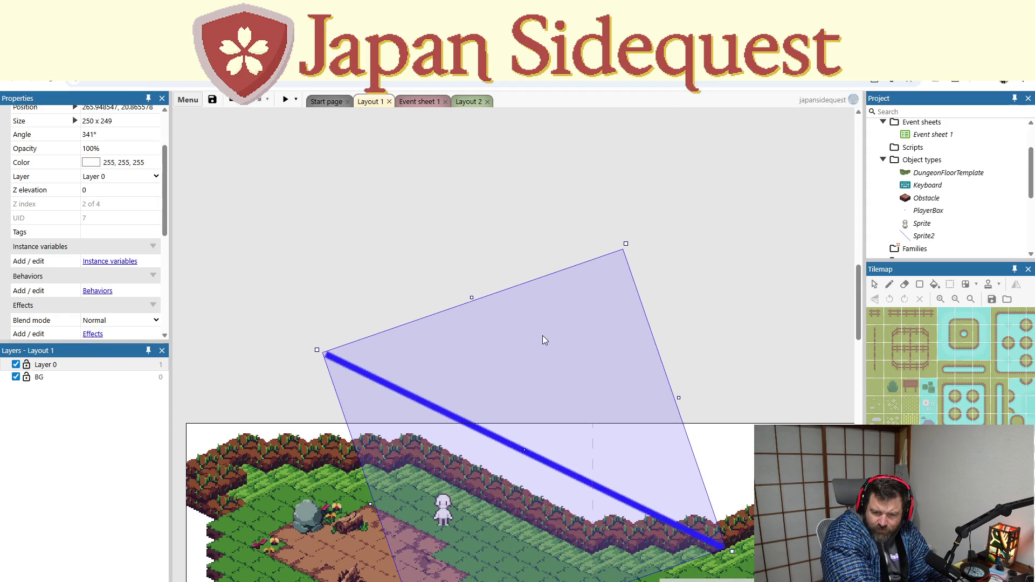
pyautogui.moveTo(627, 244)
pyautogui.mouseDown()
pyautogui.moveTo(519, 358)
pyautogui.moveTo(515, 391)
pyautogui.mouseUp()
pyautogui.moveTo(525, 444)
pyautogui.mouseDown()
pyautogui.moveTo(518, 415)
pyautogui.moveTo(507, 414)
pyautogui.mouseUp()
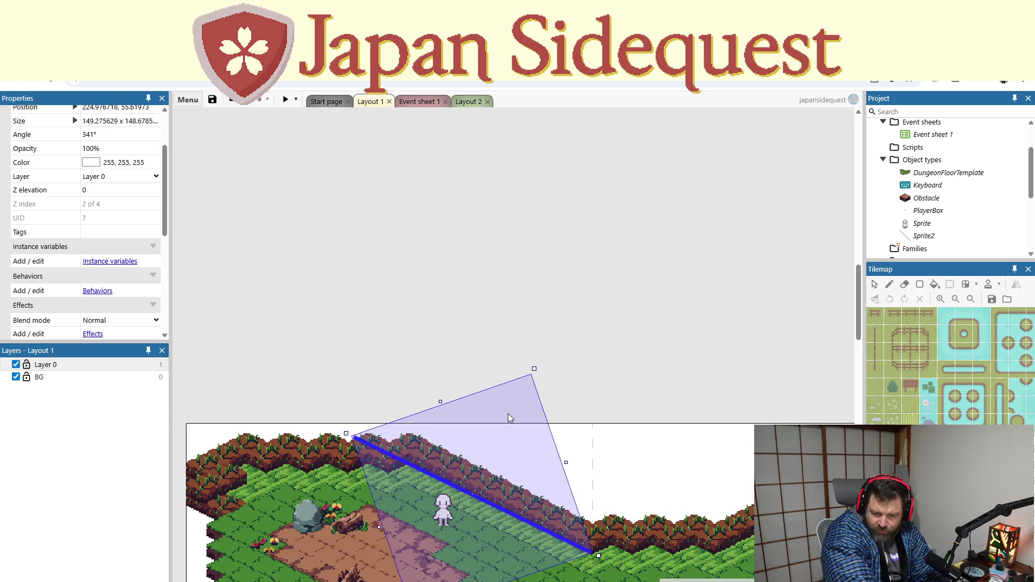
pyautogui.click(786, 211)
pyautogui.click(932, 237)
pyautogui.rightClick(933, 238)
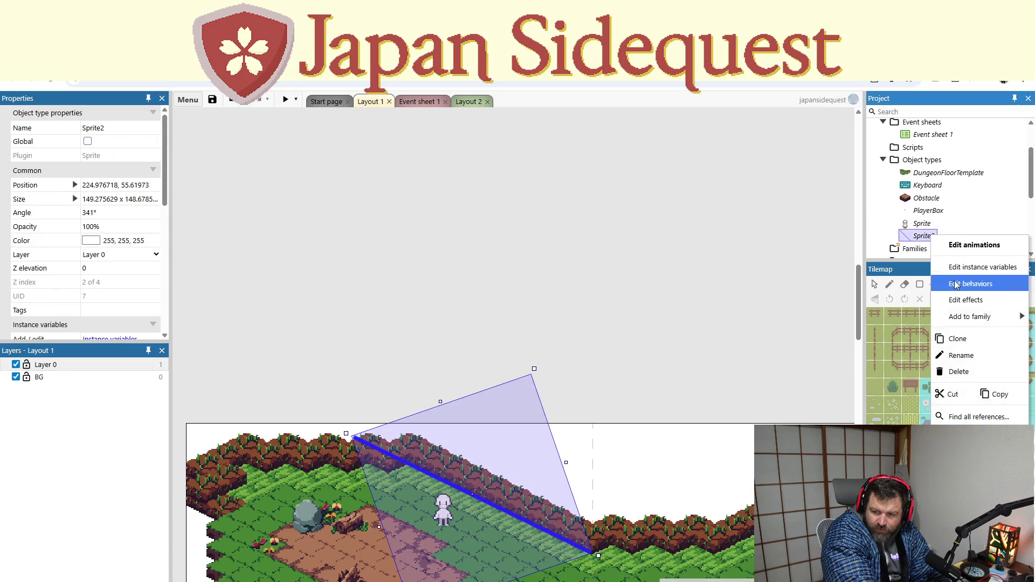
# Step: Add the Solid behavior to Sprite2
pyautogui.click(973, 284)
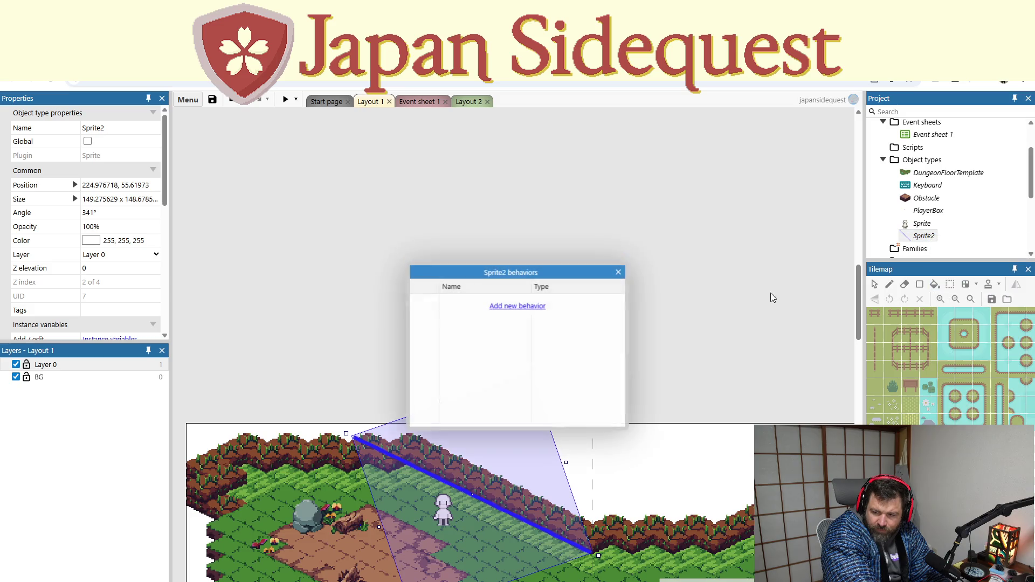
pyautogui.click(499, 305)
pyautogui.doubleClick(611, 283)
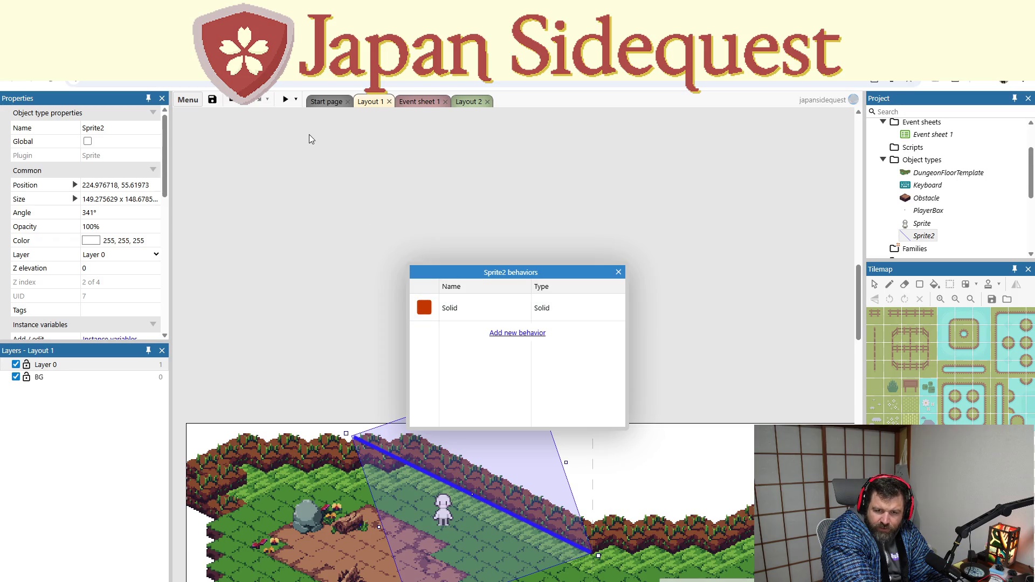
pyautogui.click(618, 272)
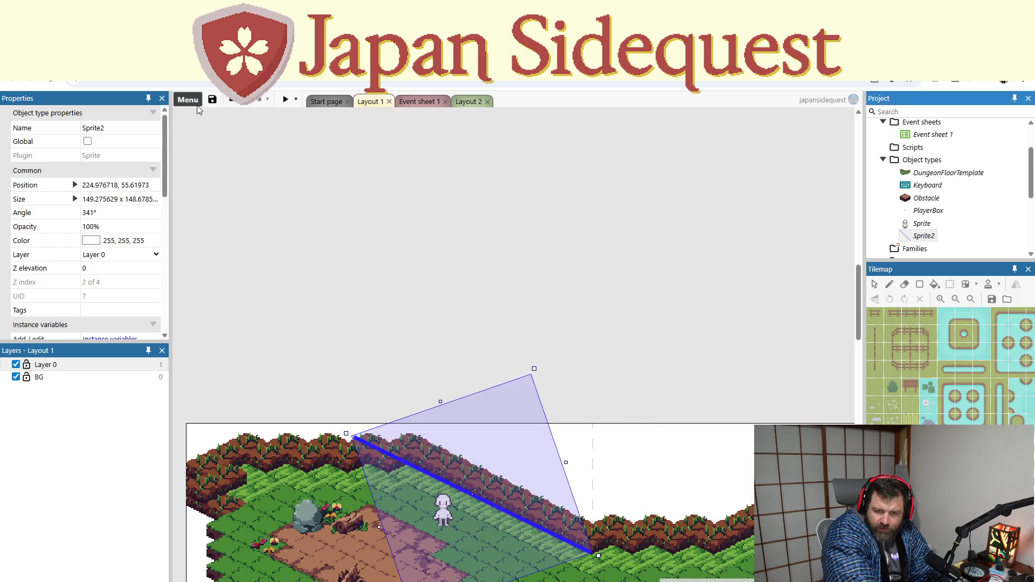
# Step: Preview the game, walk the player down and right toward the blue line, then close it
pyautogui.click(285, 99)
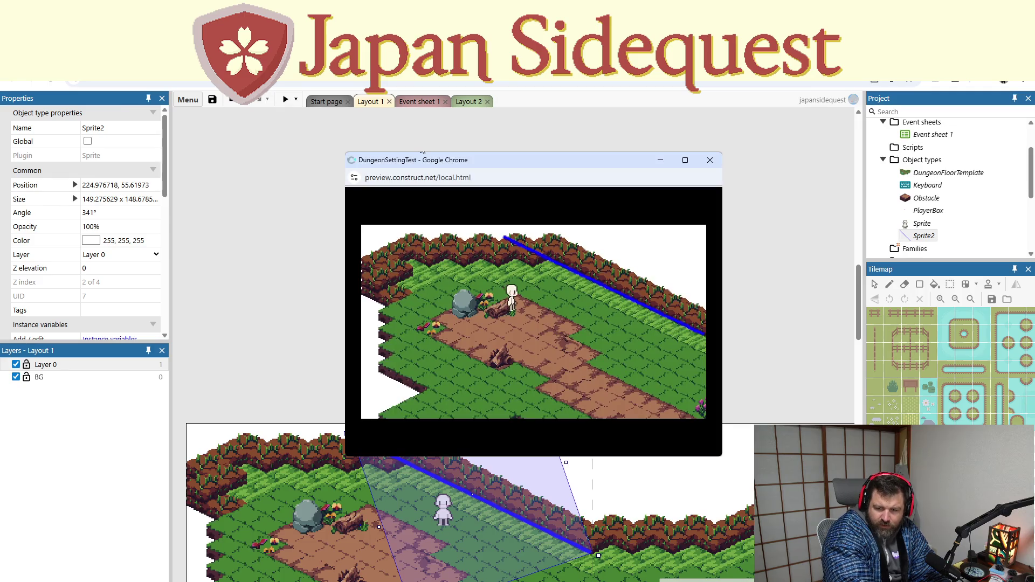
pyautogui.press('Down')
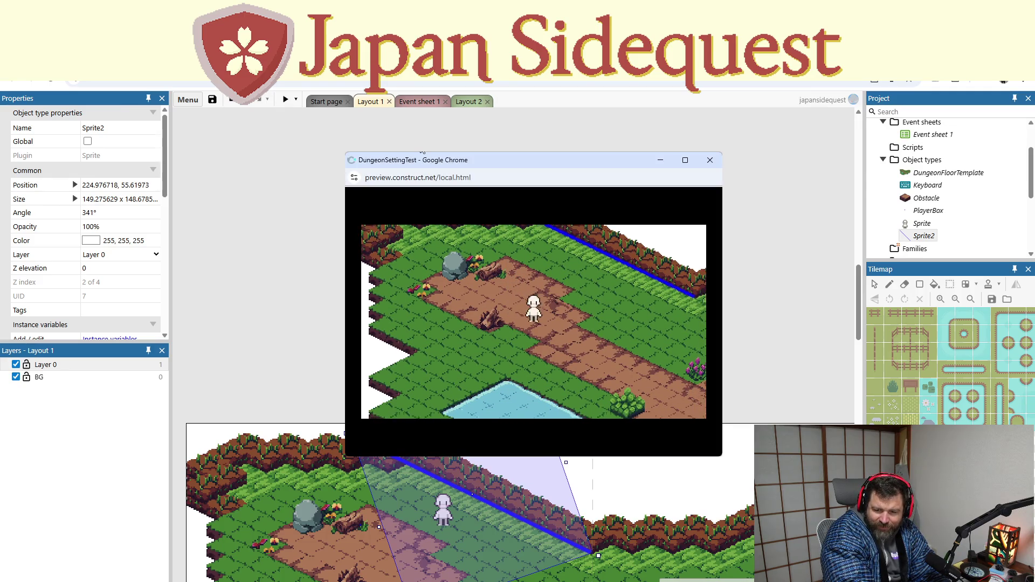
pyautogui.press('Right')
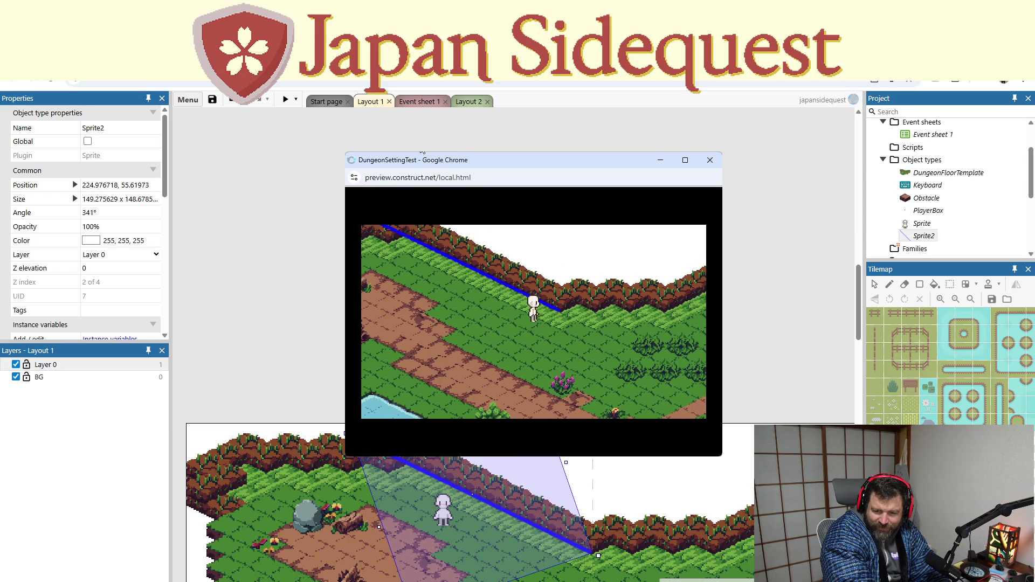
pyautogui.click(712, 161)
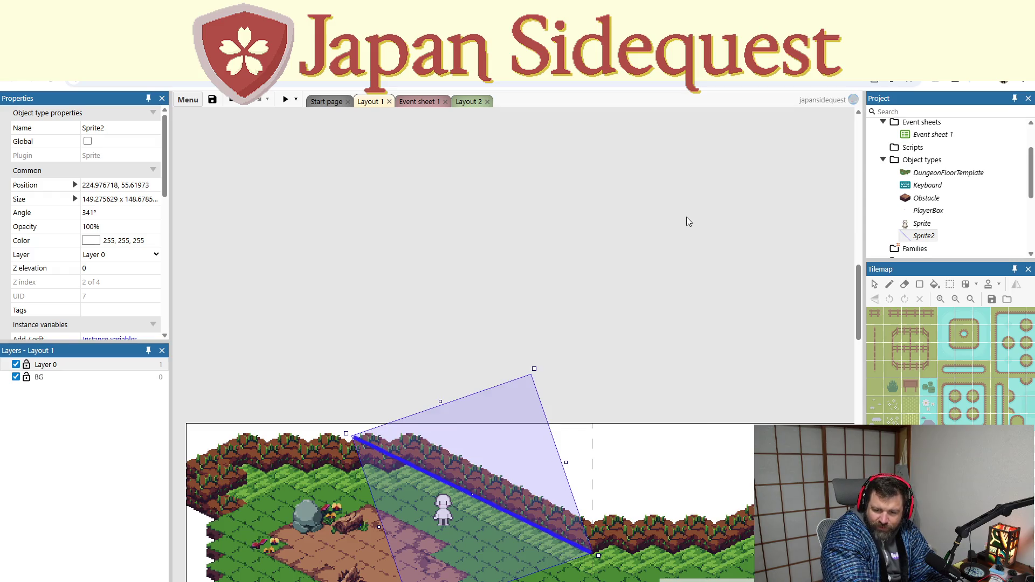
# Step: Replace Sprite2's diagonal with a horizontal blue line along the bottom, cropped to 250×4
pyautogui.doubleClick(513, 385)
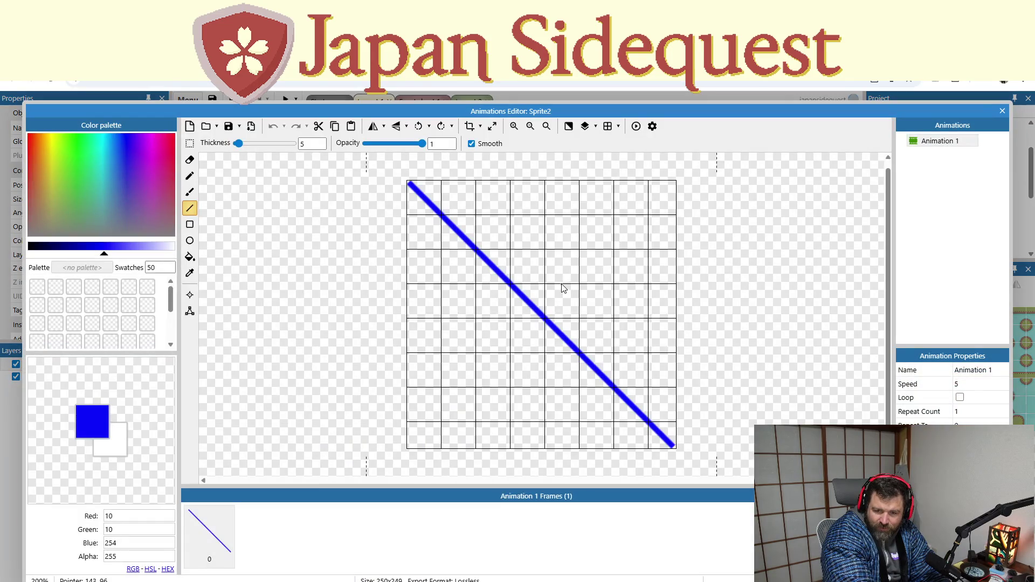
pyautogui.hotkey('ctrl', 'a')
pyautogui.press('Delete')
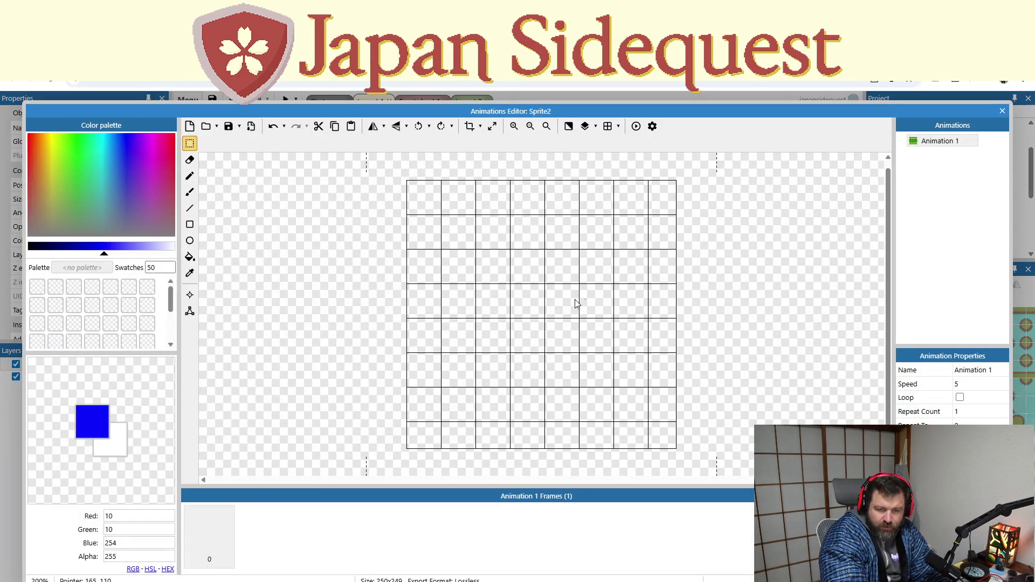
pyautogui.click(189, 208)
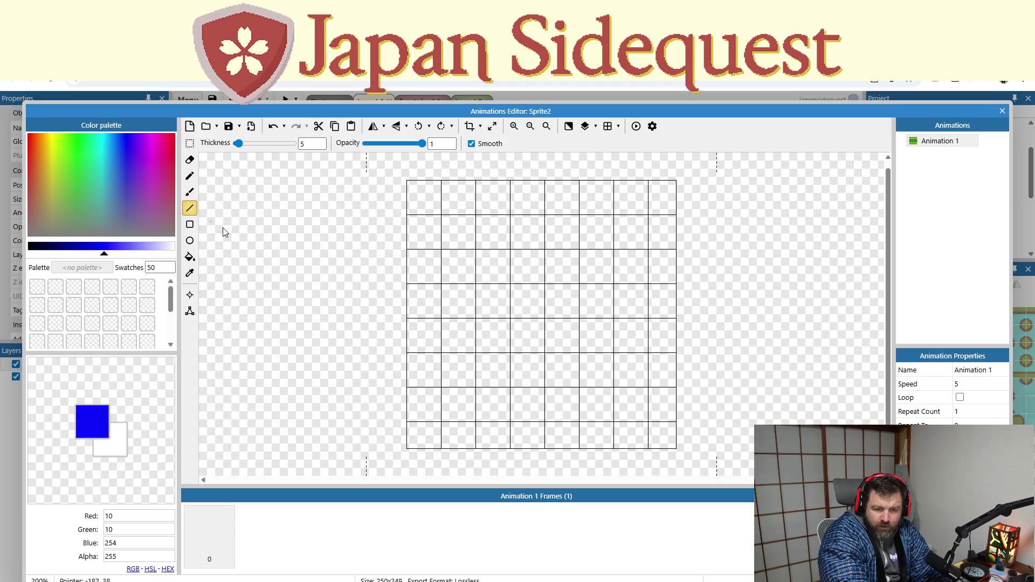
pyautogui.moveTo(408, 447); pyautogui.dragTo(674, 447)
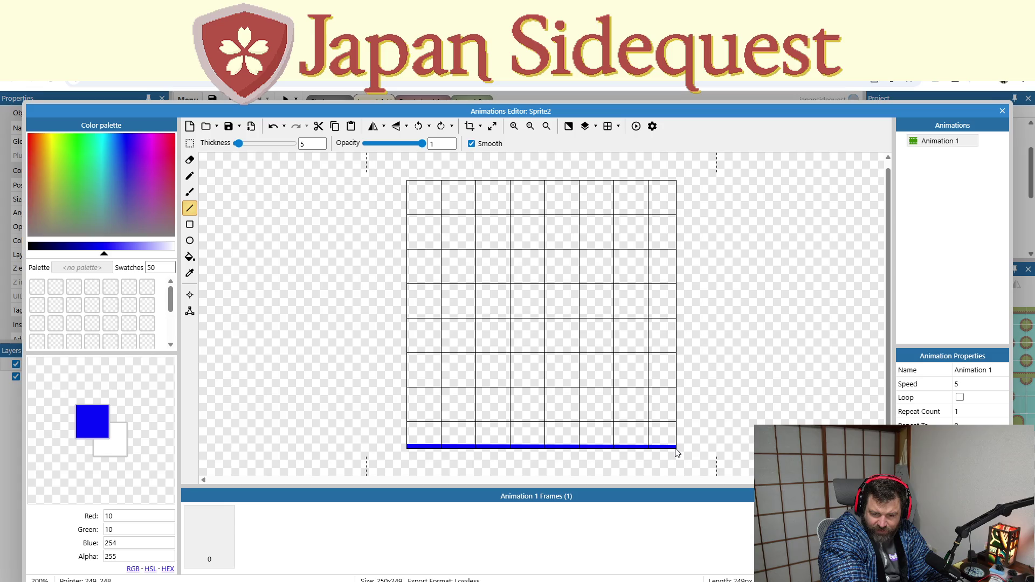
pyautogui.moveTo(676, 451); pyautogui.dragTo(677, 450)
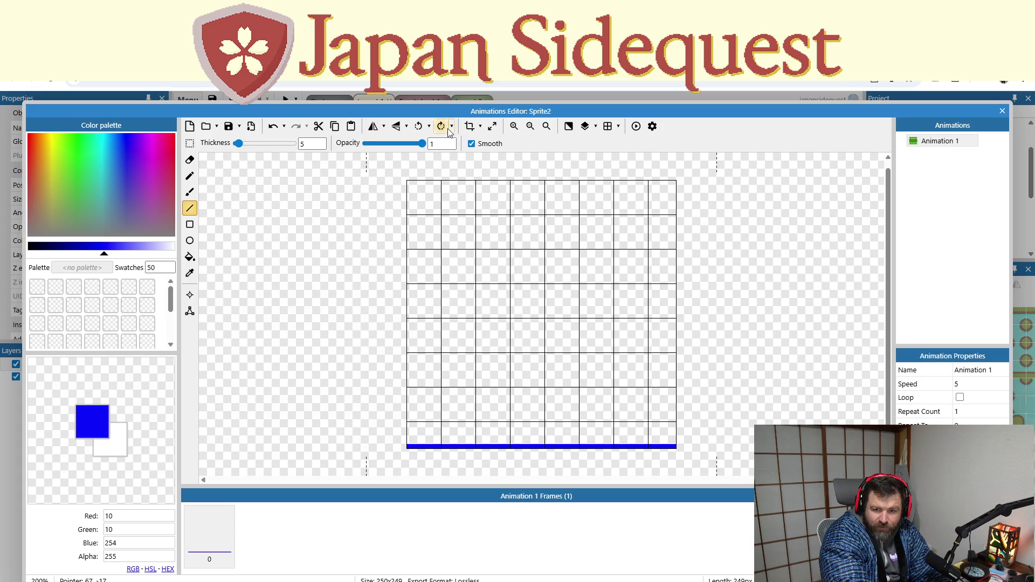
pyautogui.click(469, 126)
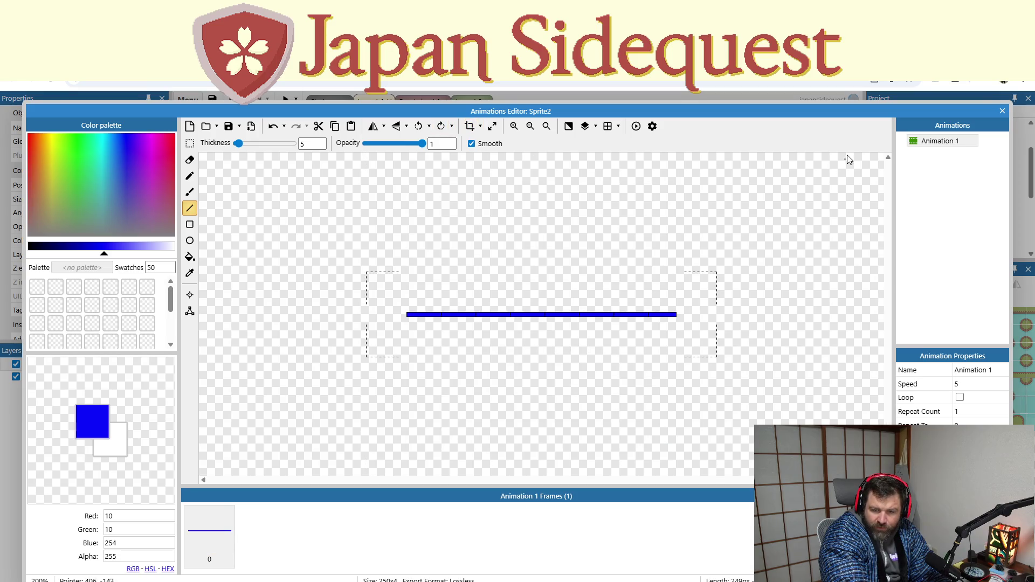
pyautogui.click(1002, 112)
# Step: Rotate Sprite2's blue line to 26.1° along the top hedge edge, then run a preview
pyautogui.scroll(-5, 539, 478)
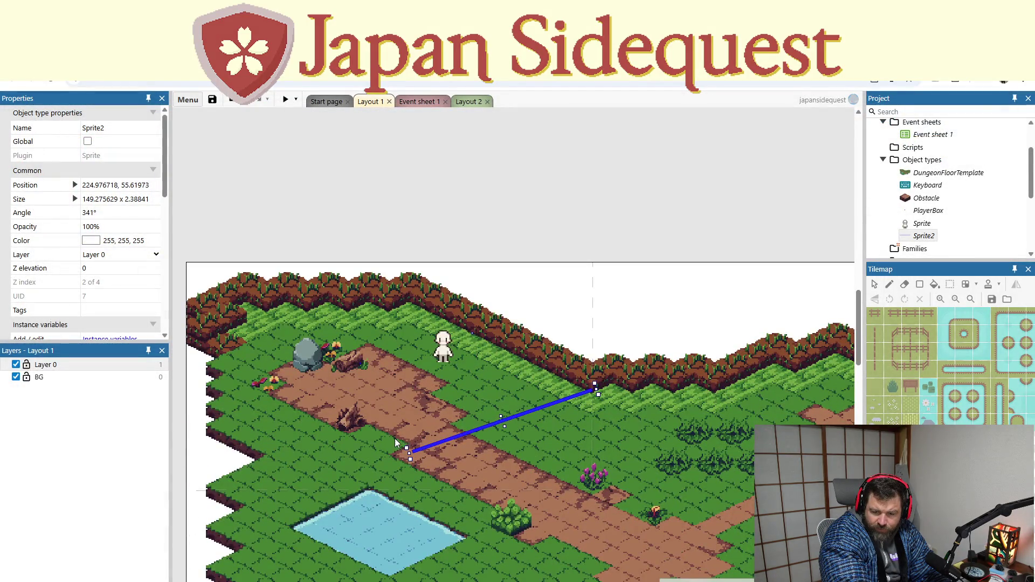
pyautogui.moveTo(402, 445); pyautogui.dragTo(342, 381)
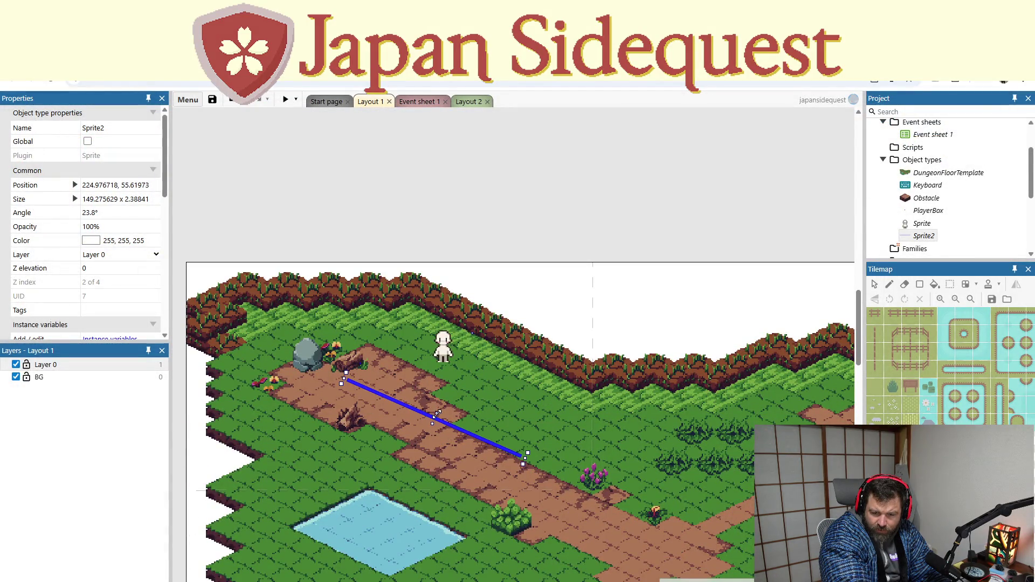
pyautogui.moveTo(445, 425)
pyautogui.mouseDown()
pyautogui.moveTo(482, 343)
pyautogui.moveTo(502, 348)
pyautogui.mouseUp()
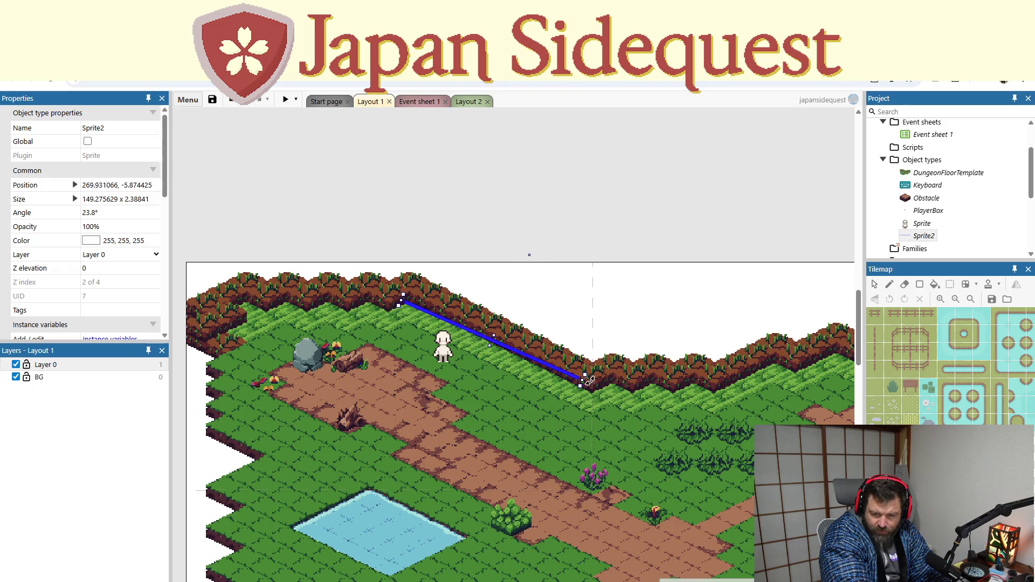
pyautogui.moveTo(585, 384); pyautogui.dragTo(582, 389)
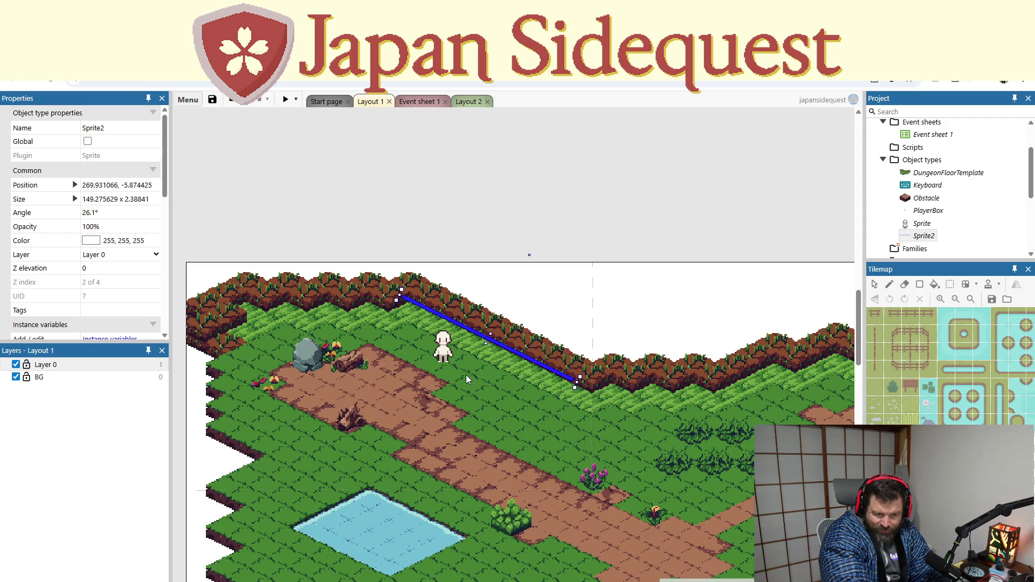
pyautogui.moveTo(513, 351); pyautogui.dragTo(521, 363)
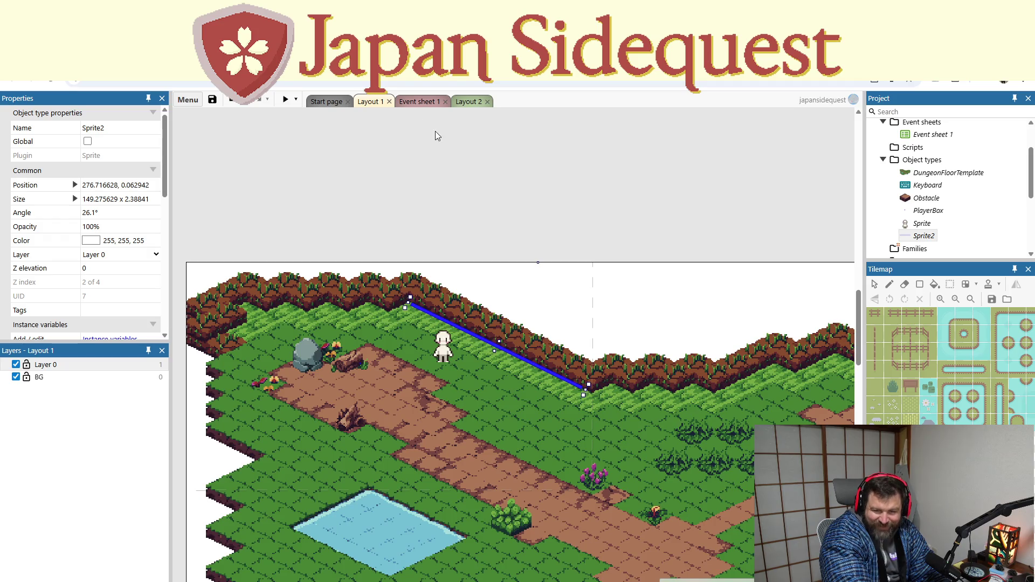
pyautogui.click(285, 99)
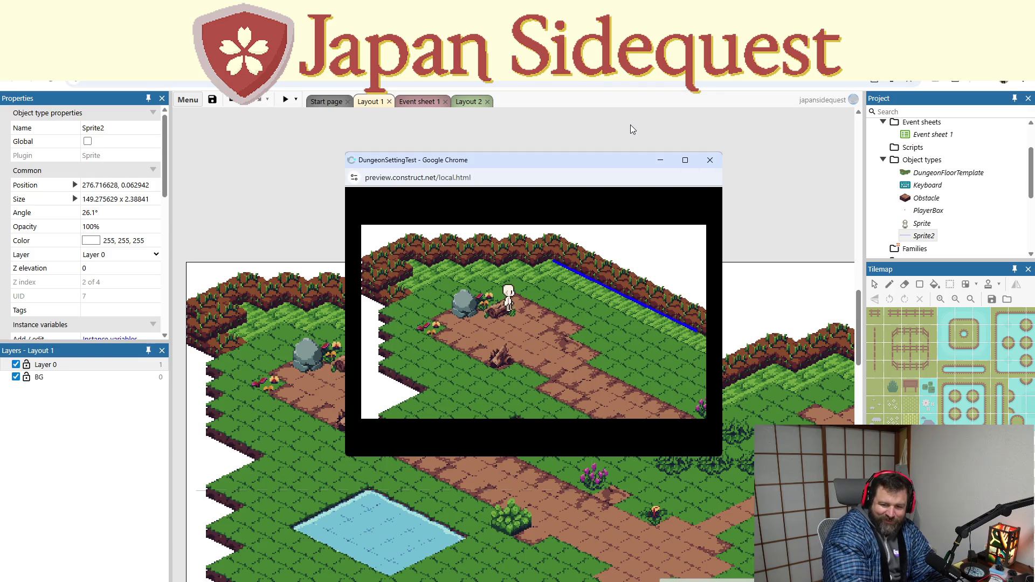
# Step: Walk the player back and forth along the new blue wall line
pyautogui.press('Right')
pyautogui.press('Right')
pyautogui.press('Left')
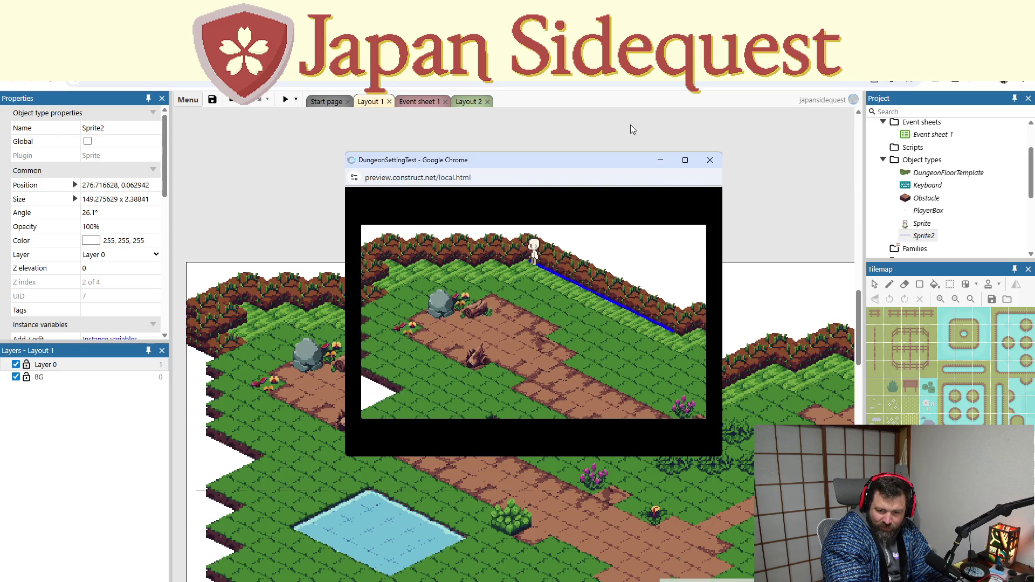
pyautogui.press('Right')
pyautogui.press('Right')
pyautogui.press('Left')
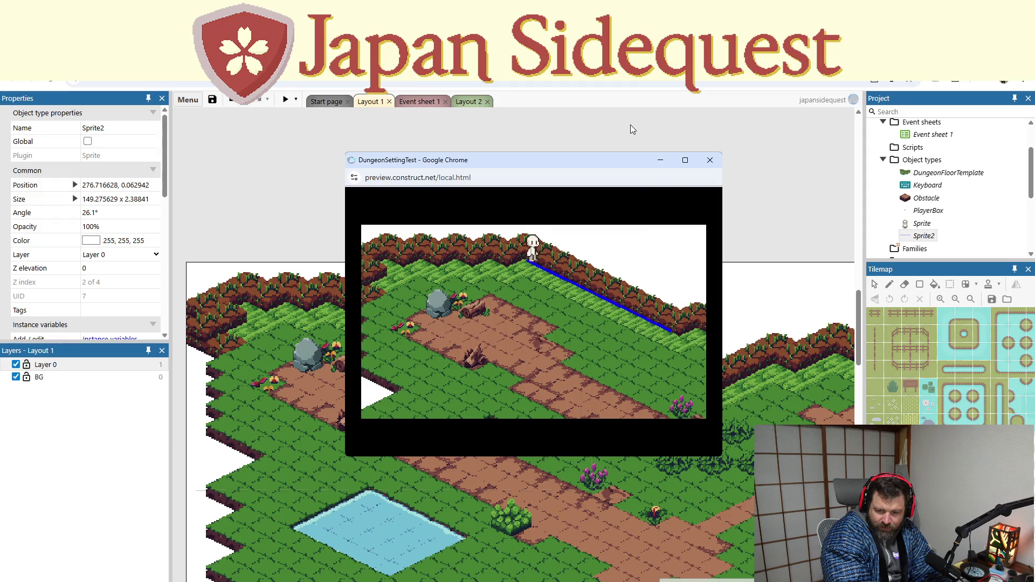
pyautogui.press('Right')
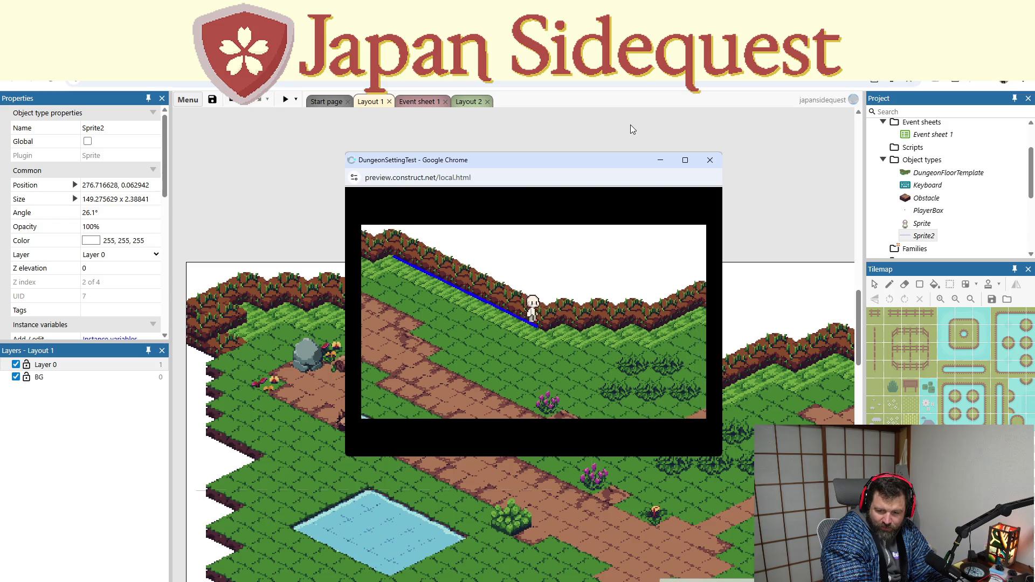
# Step: Walk the player to the pond, the lower edge and the top wall, then close the preview
pyautogui.press('Down')
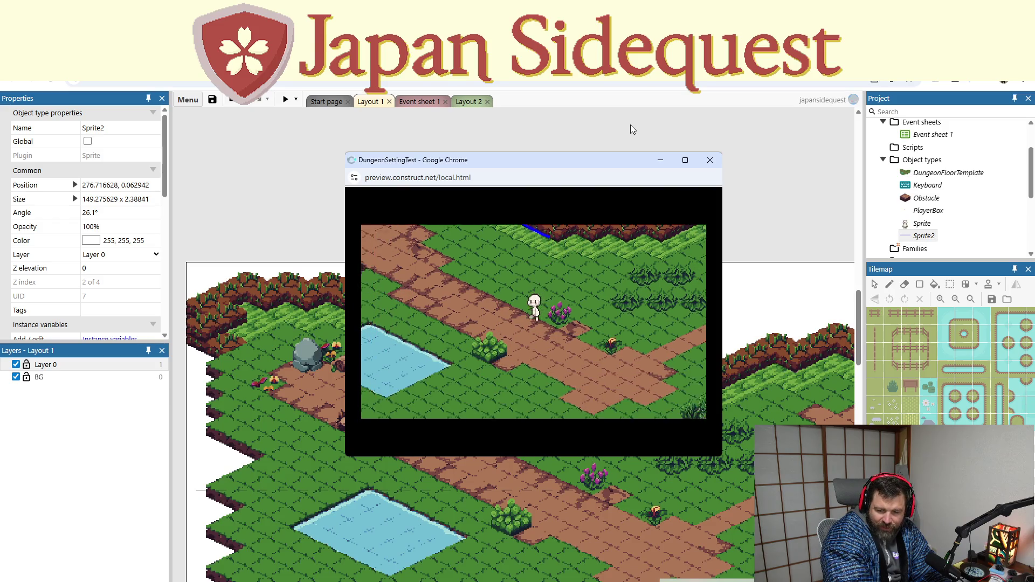
pyautogui.press('Down')
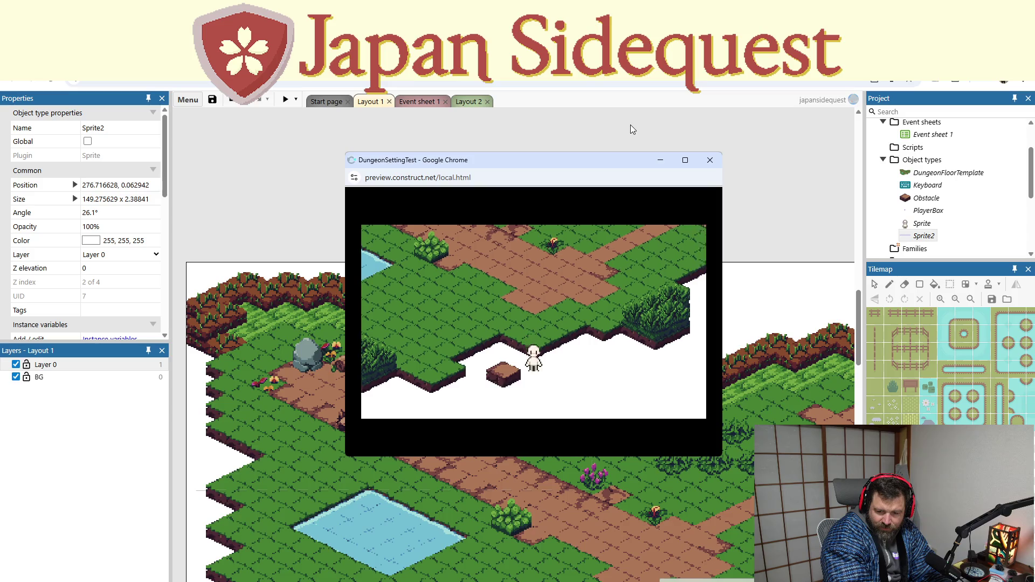
pyautogui.press('Up')
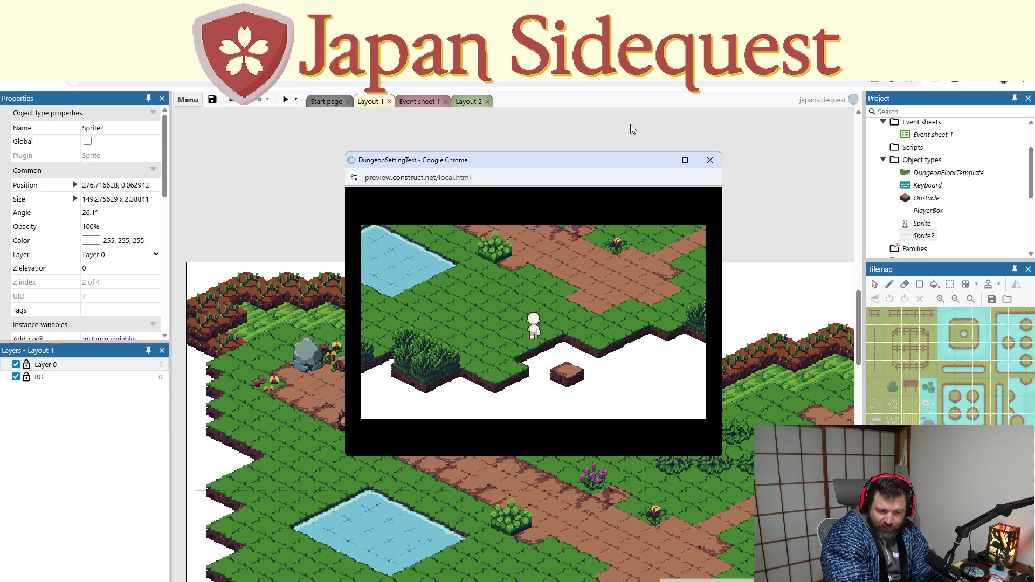
pyautogui.press('Up')
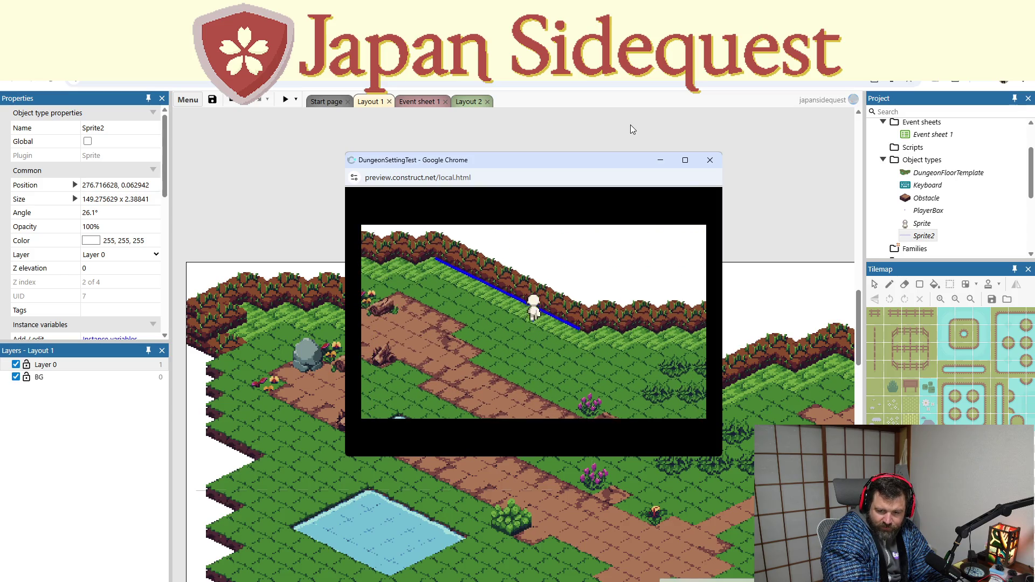
pyautogui.press('Left')
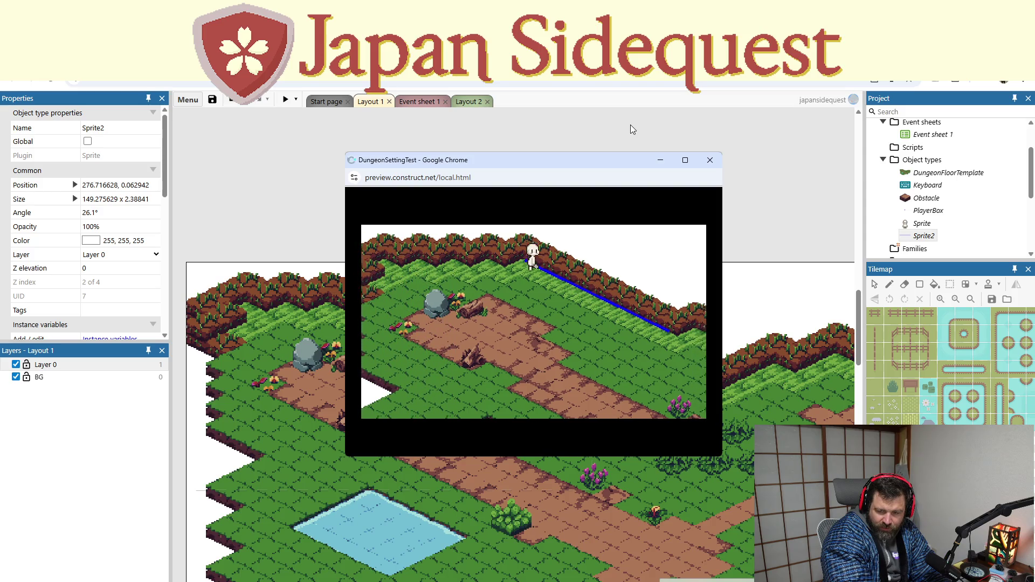
pyautogui.press('Down')
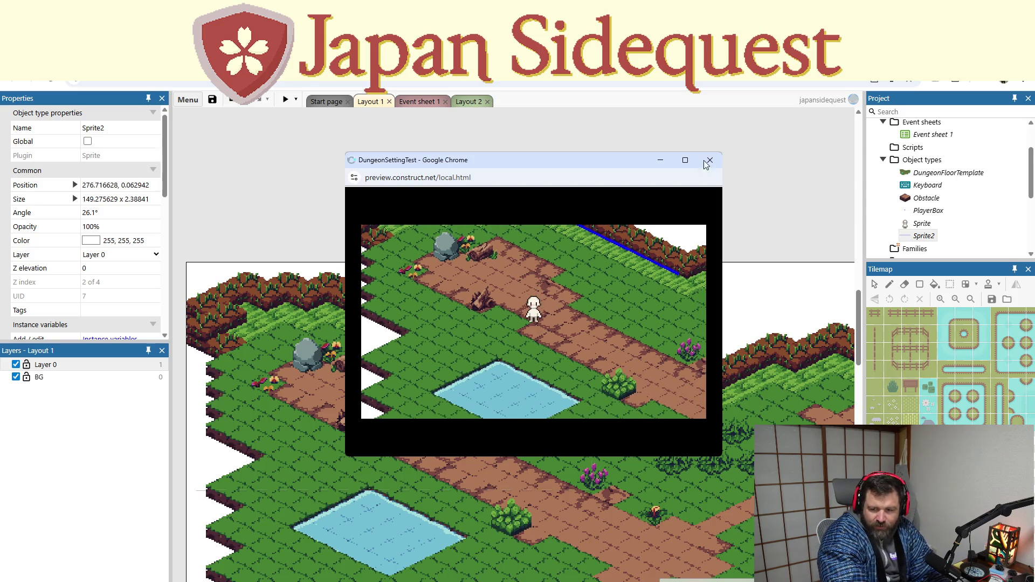
pyautogui.click(708, 161)
pyautogui.scroll(-3, 485, 493)
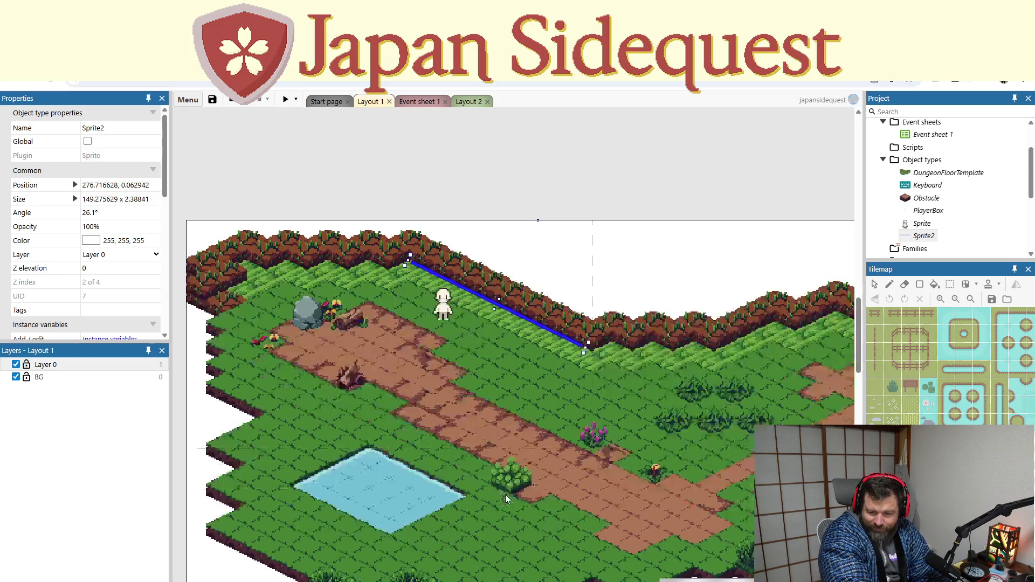
pyautogui.scroll(-2, 539, 496)
pyautogui.scroll(3, 566, 487)
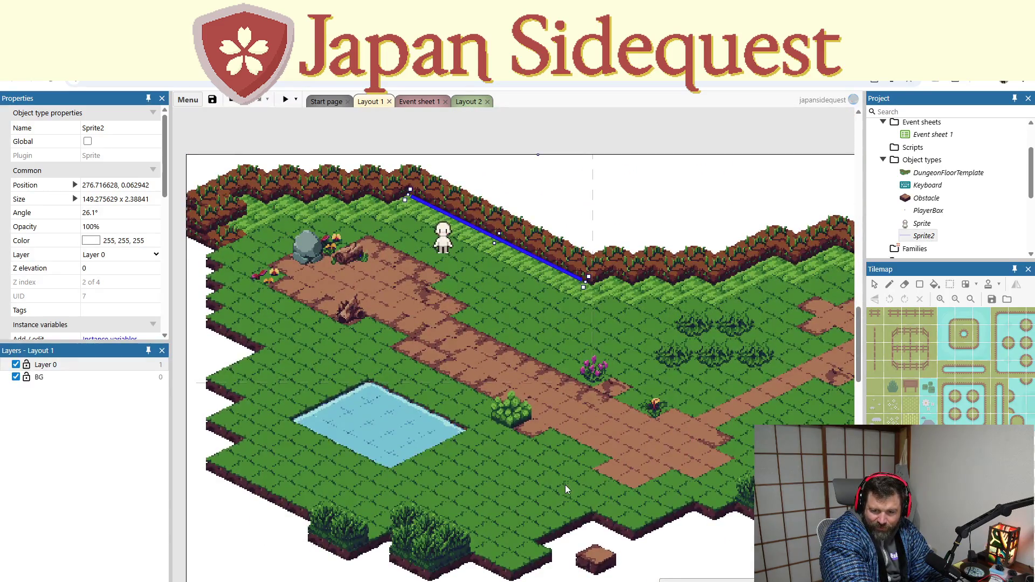
pyautogui.scroll(-1, 566, 489)
pyautogui.click(596, 501)
pyautogui.click(925, 199)
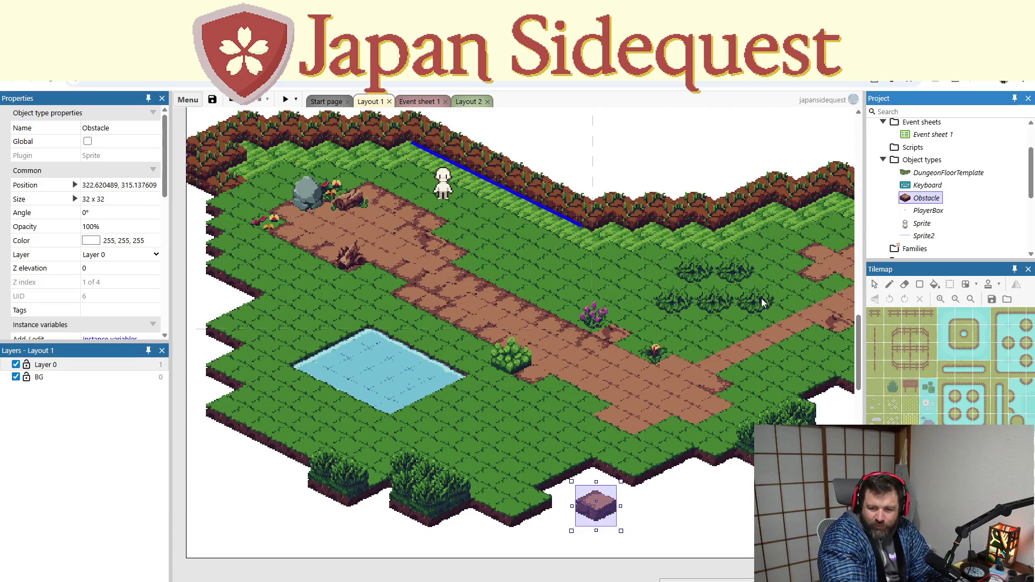
pyautogui.scroll(2, 647, 334)
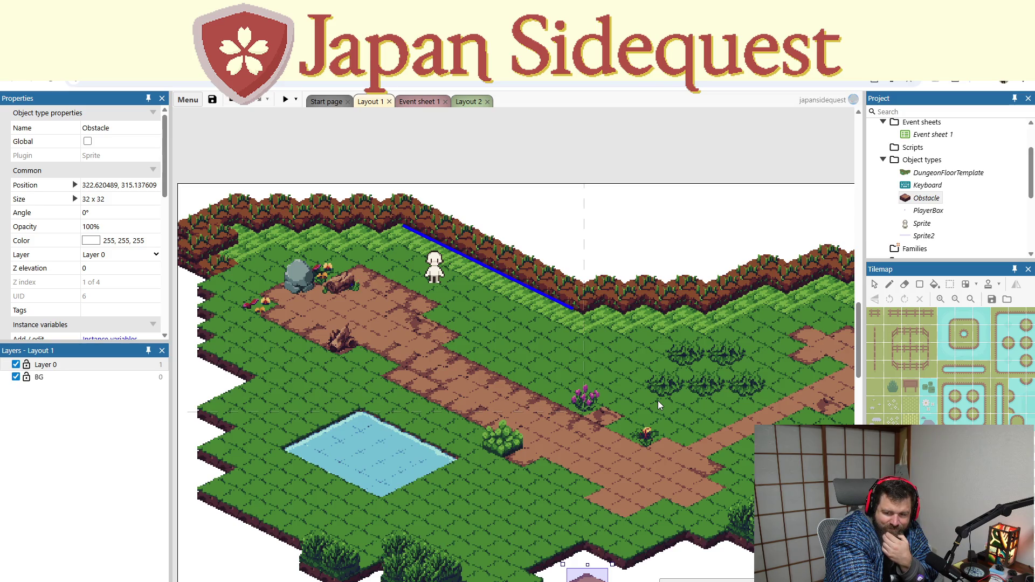
pyautogui.moveTo(659, 395); pyautogui.dragTo(632, 401)
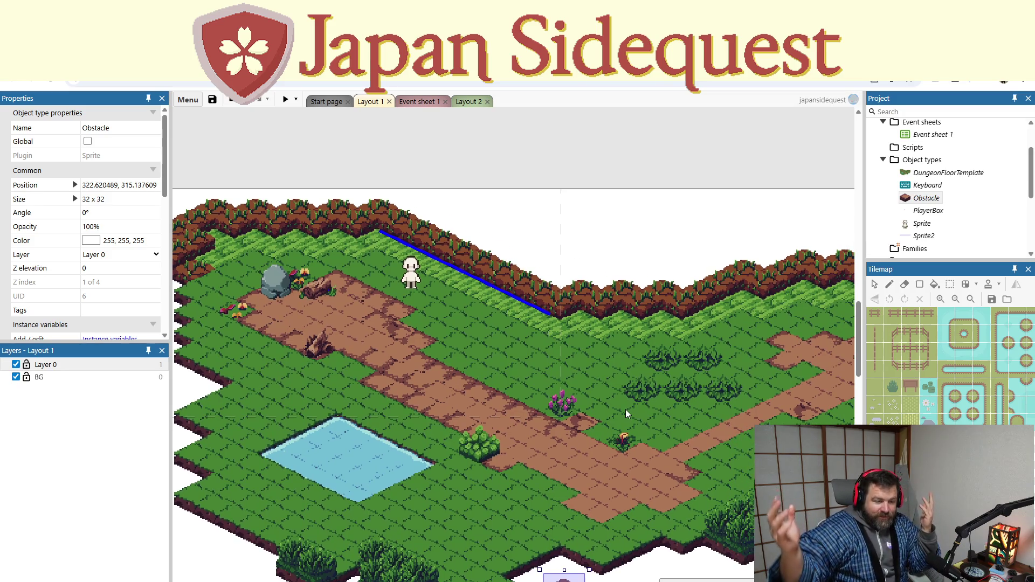
pyautogui.moveTo(632, 433); pyautogui.dragTo(468, 484)
pyautogui.moveTo(539, 474)
pyautogui.mouseDown()
pyautogui.moveTo(527, 454)
pyautogui.moveTo(572, 458)
pyautogui.moveTo(675, 433)
pyautogui.mouseUp()
pyautogui.moveTo(512, 441)
pyautogui.mouseDown()
pyautogui.moveTo(685, 435)
pyautogui.moveTo(539, 470)
pyautogui.moveTo(544, 481)
pyautogui.mouseUp()
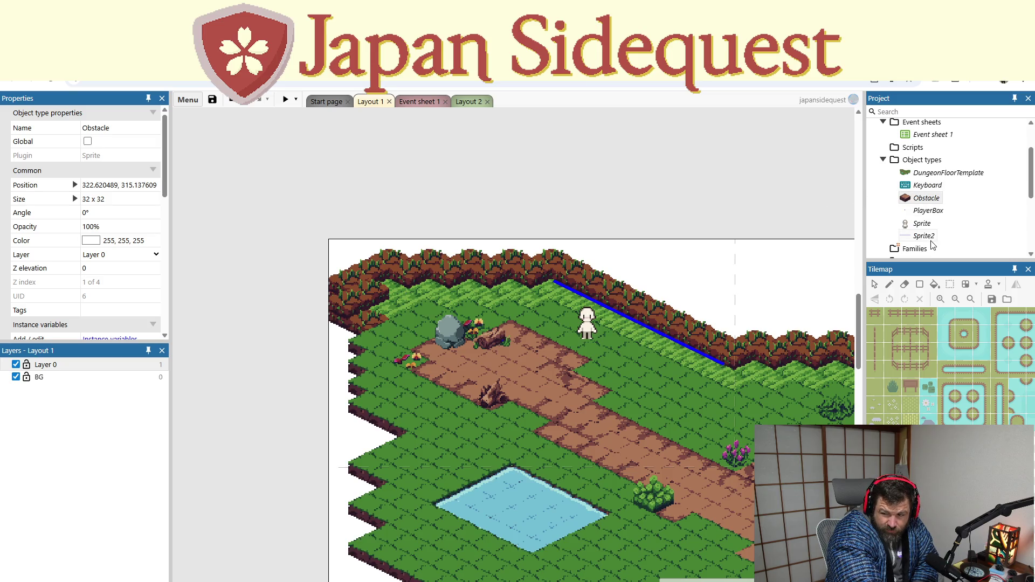
pyautogui.rightClick(923, 211)
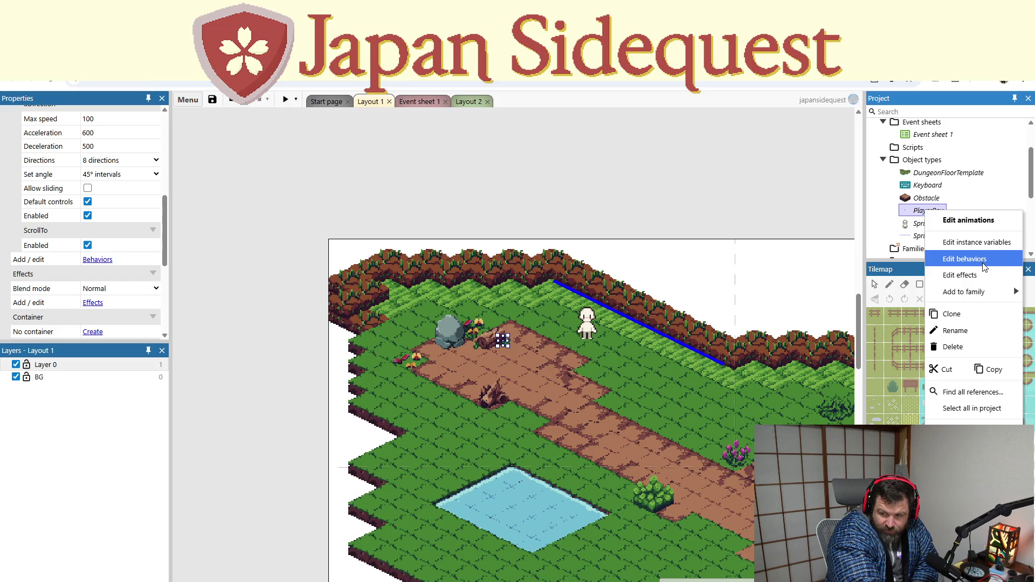
# Step: Add the Pathfinding behavior to PlayerBox through its behaviors list
pyautogui.click(981, 261)
pyautogui.click(512, 360)
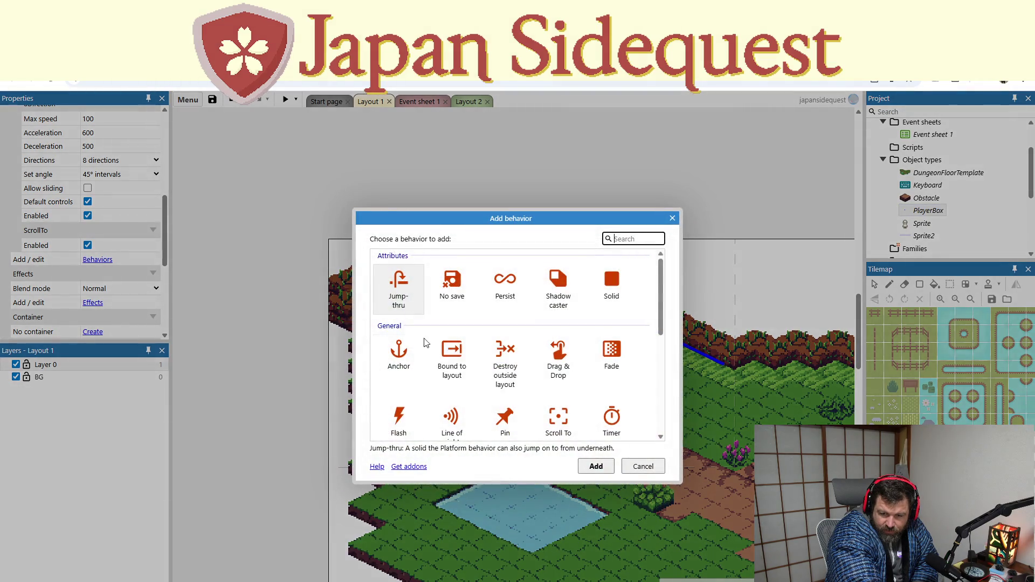
pyautogui.scroll(-2, 474, 376)
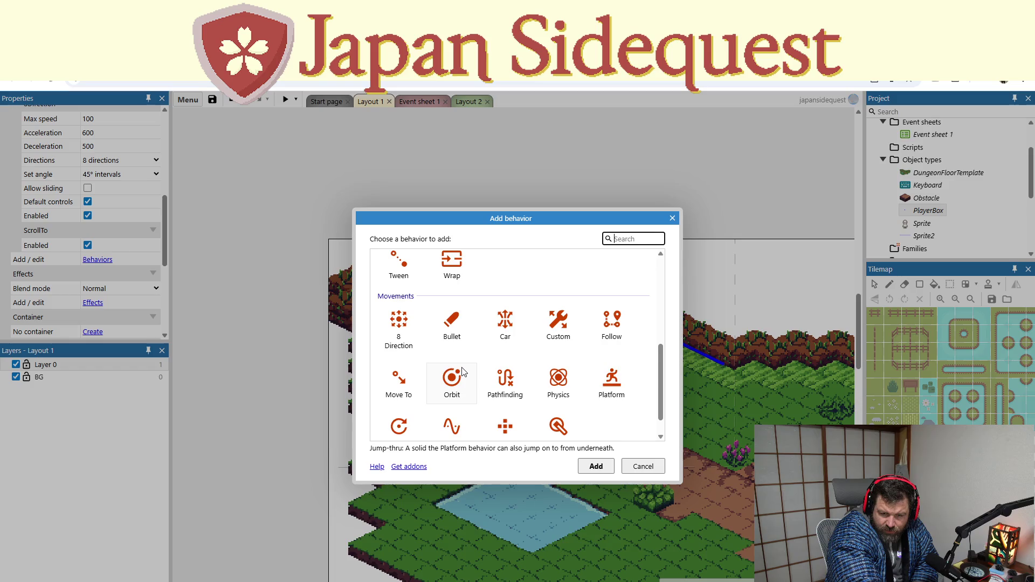
pyautogui.scroll(-1, 468, 373)
pyautogui.click(500, 349)
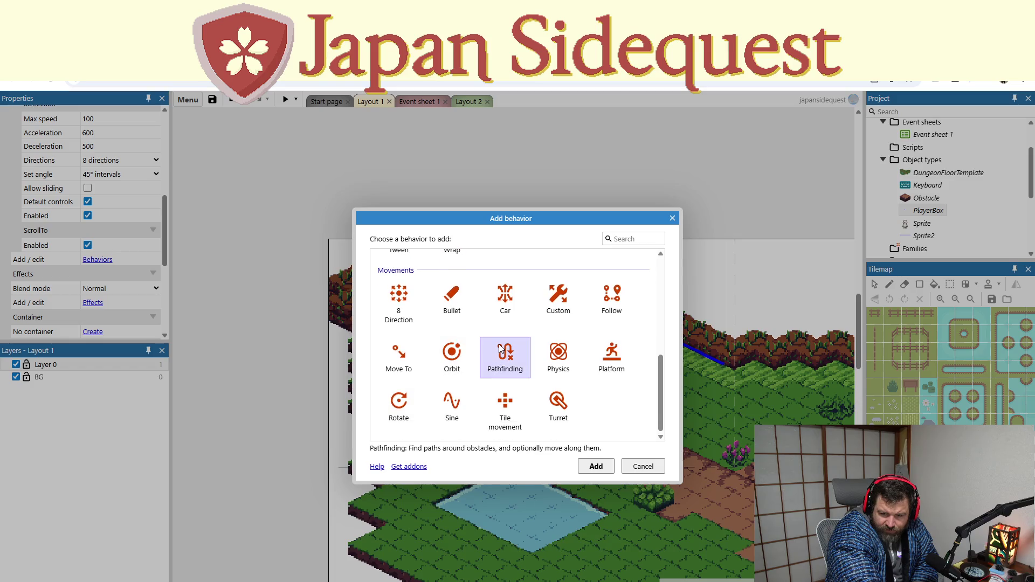
pyautogui.click(587, 467)
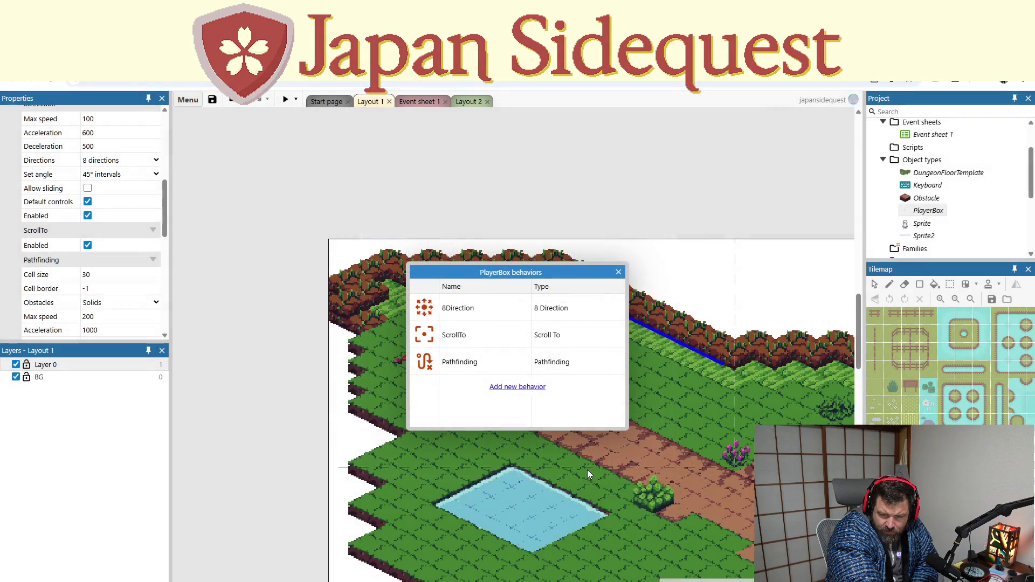
pyautogui.click(617, 274)
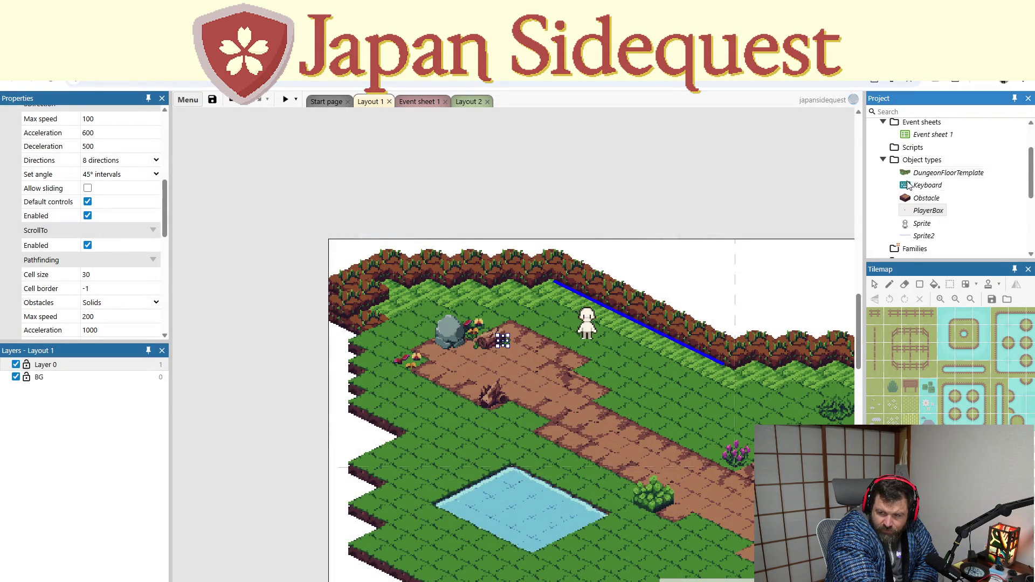
pyautogui.click(431, 101)
# Step: Delete event 18, PlayerBox 'On collision with Obstacle', from Event sheet 1
pyautogui.scroll(-7, 454, 276)
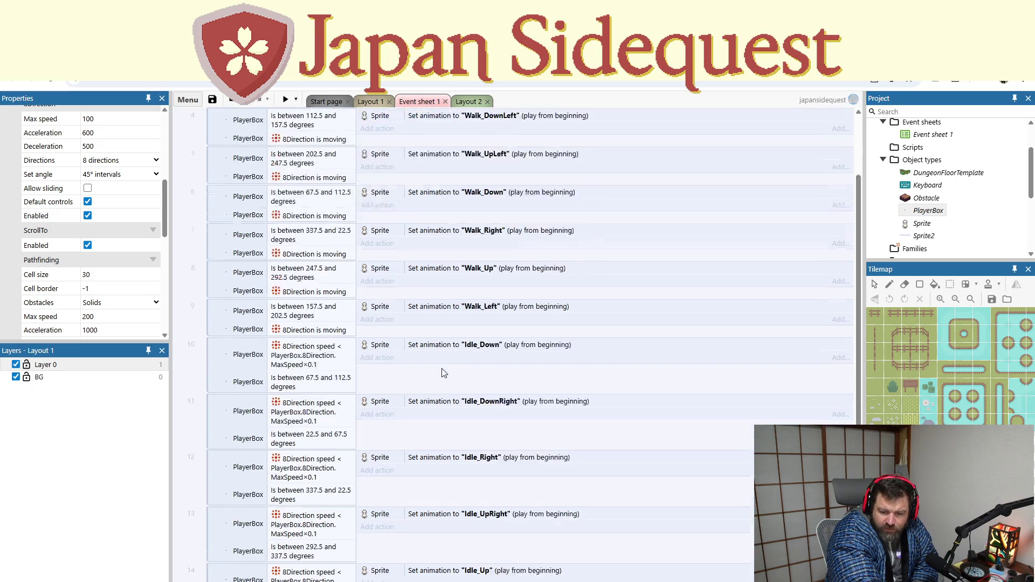
pyautogui.click(233, 539)
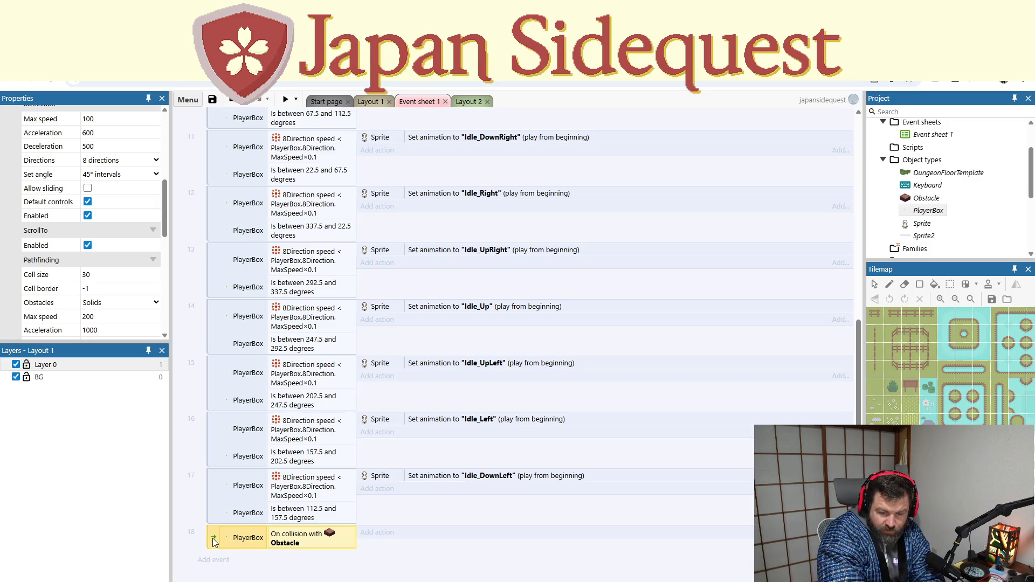
pyautogui.press('Delete')
pyautogui.click(234, 566)
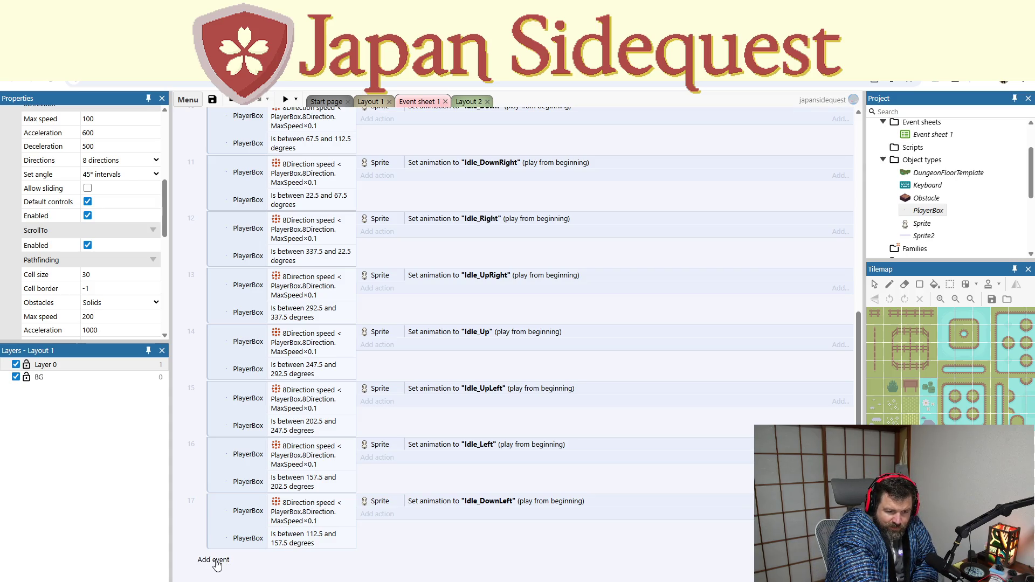
# Step: Add a new event at the bottom of Event sheet 1 to bring up the Add condition dialog
pyautogui.click(217, 563)
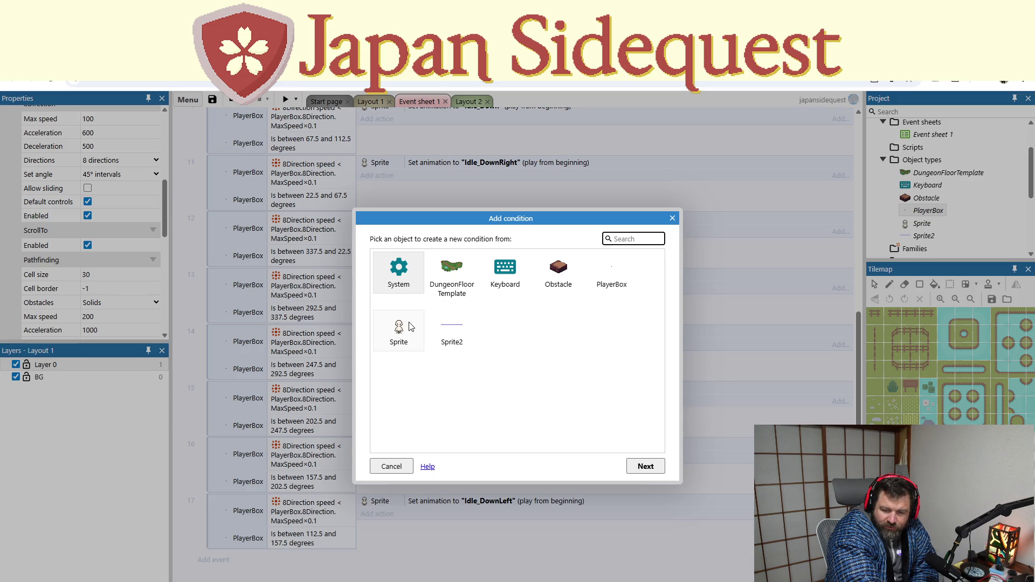
# Step: Pick PlayerBox and read the Is calculating path, Diagonals enabled, Is cell obstacle and Is moving conditions
pyautogui.doubleClick(614, 269)
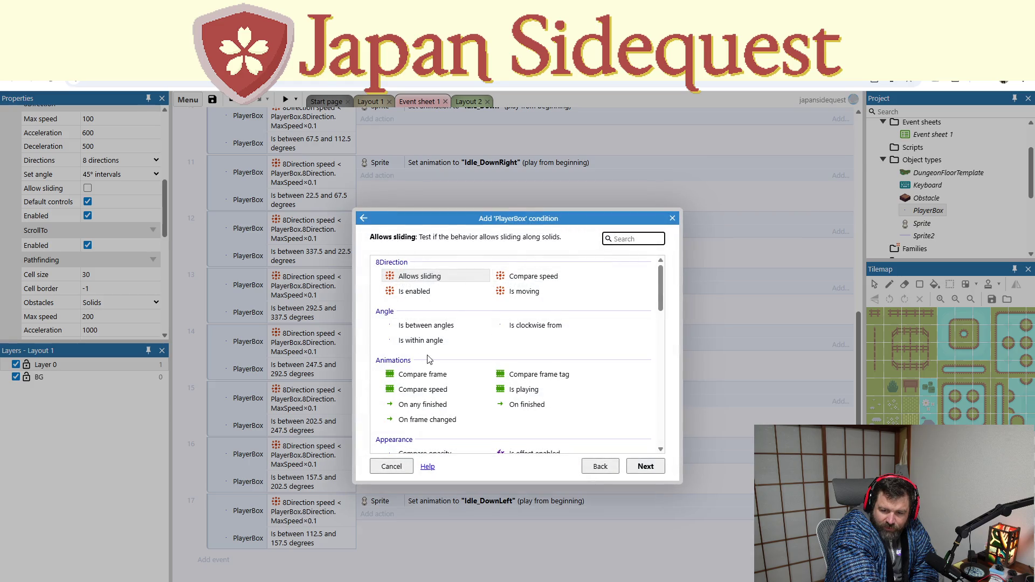
pyautogui.scroll(-7, 457, 368)
pyautogui.scroll(-3, 457, 370)
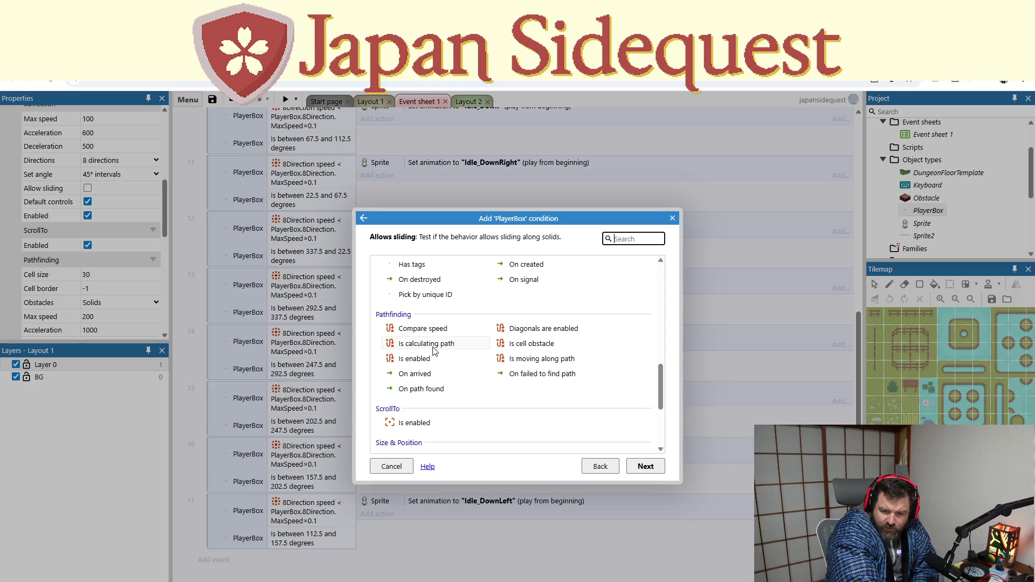
pyautogui.click(431, 345)
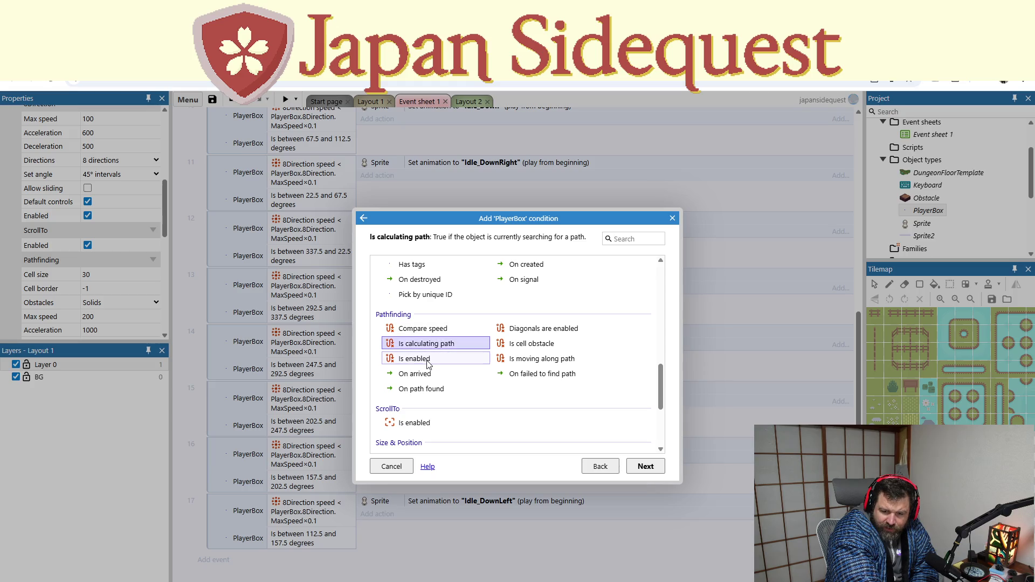
pyautogui.click(549, 329)
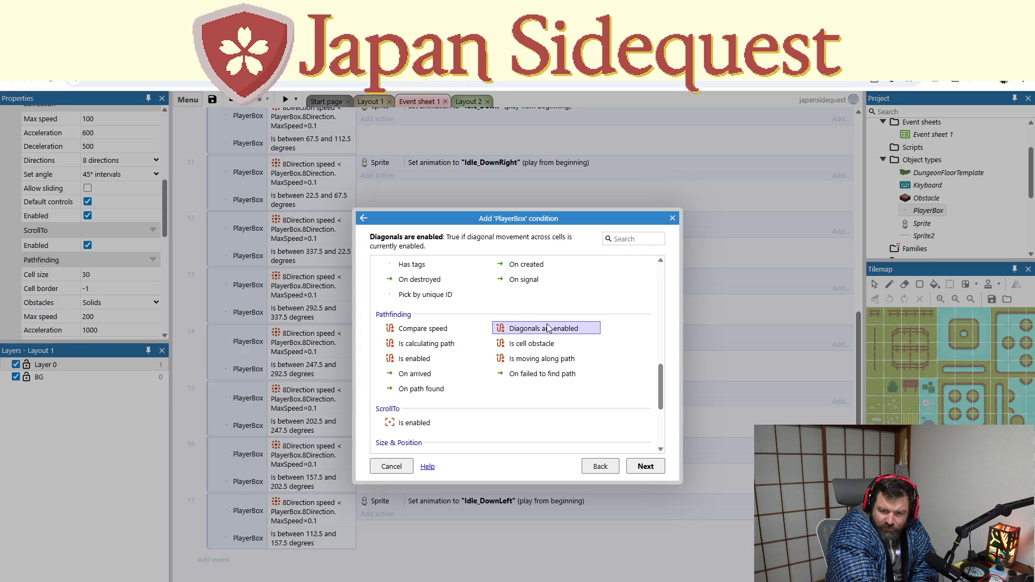
pyautogui.click(522, 345)
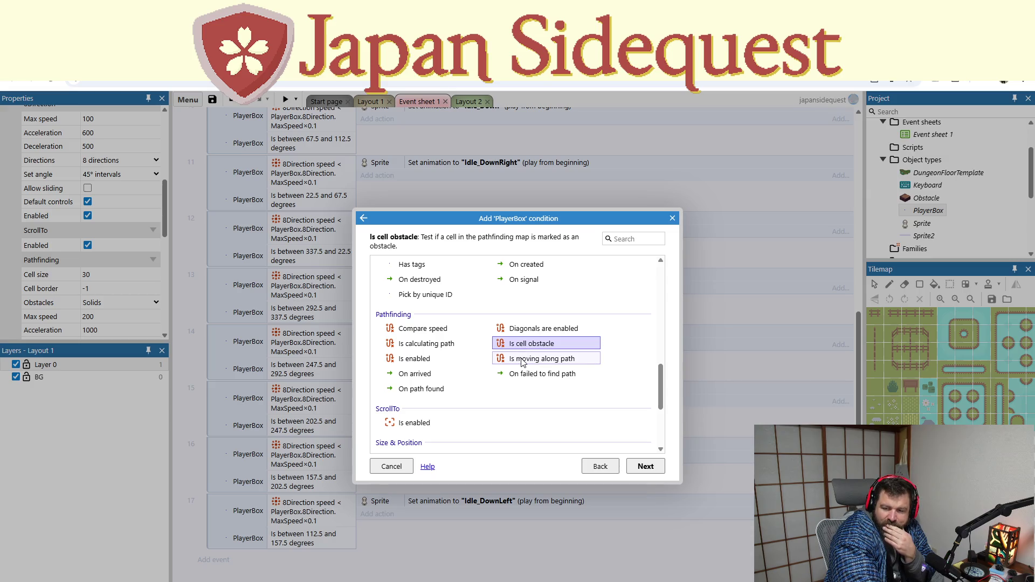
pyautogui.click(524, 362)
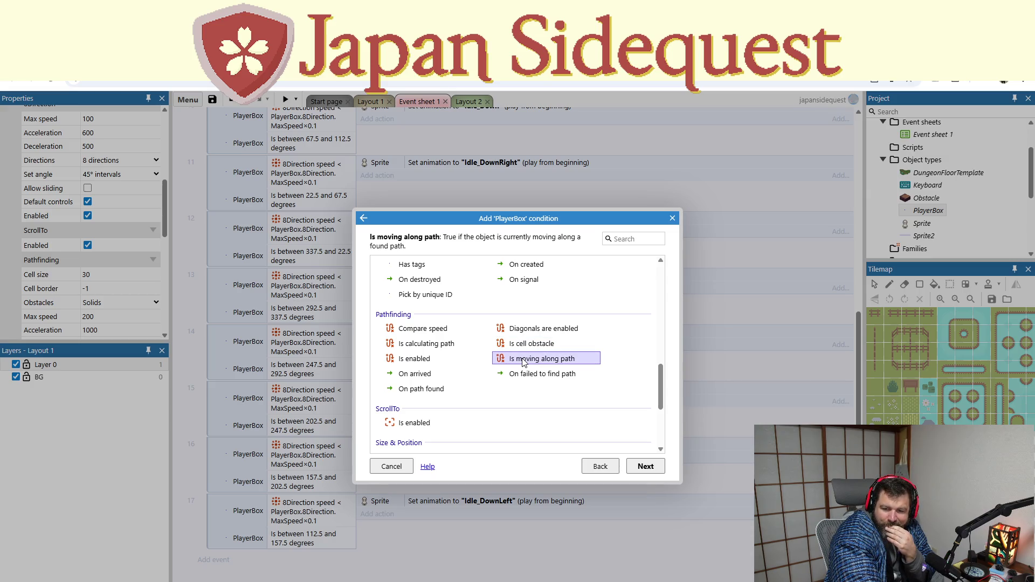
# Step: Review the On failed to find path, On arrived and On path found triggers, then filter by 'path'
pyautogui.click(526, 374)
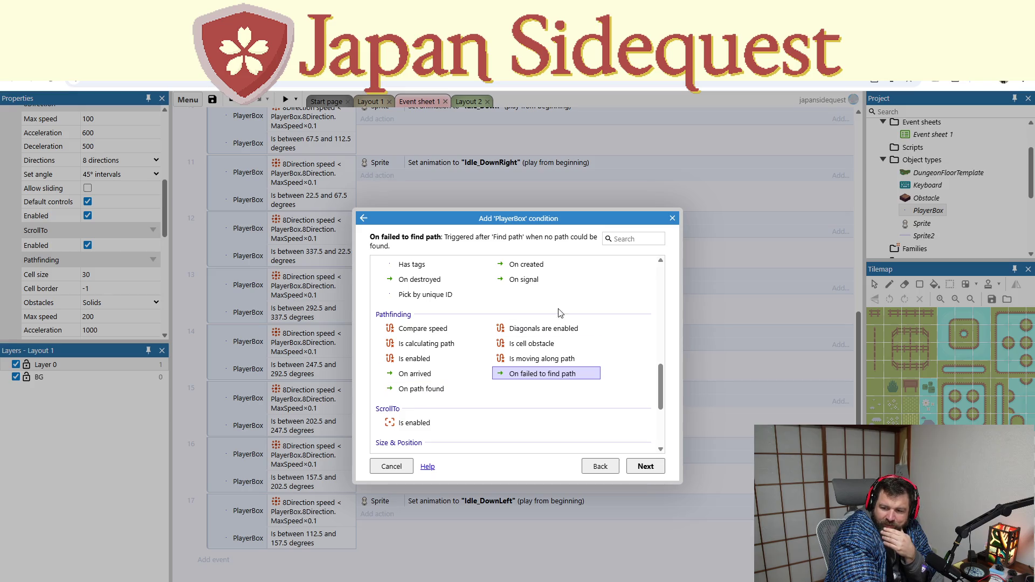
pyautogui.click(412, 377)
pyautogui.click(411, 392)
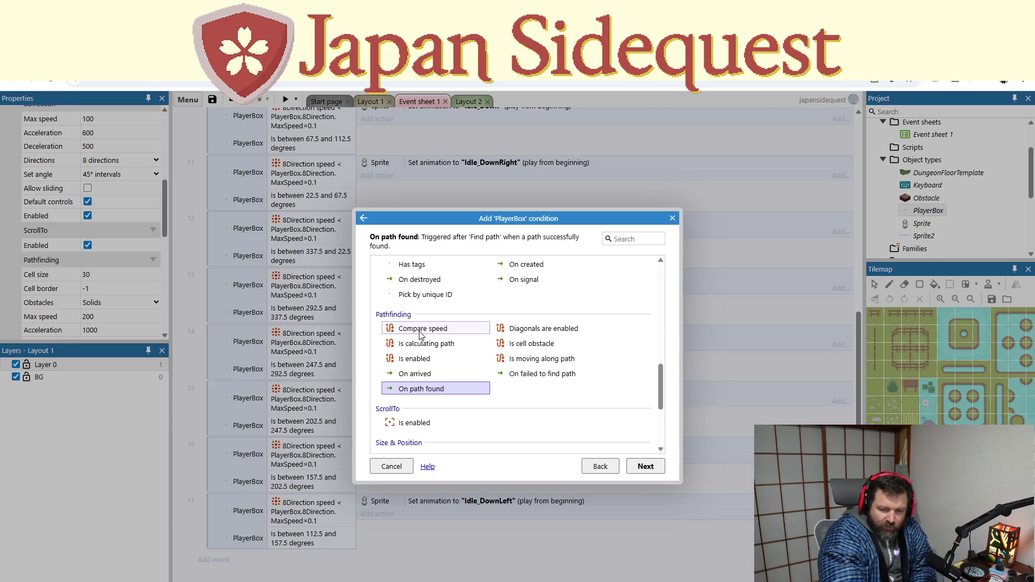
pyautogui.scroll(-3, 431, 362)
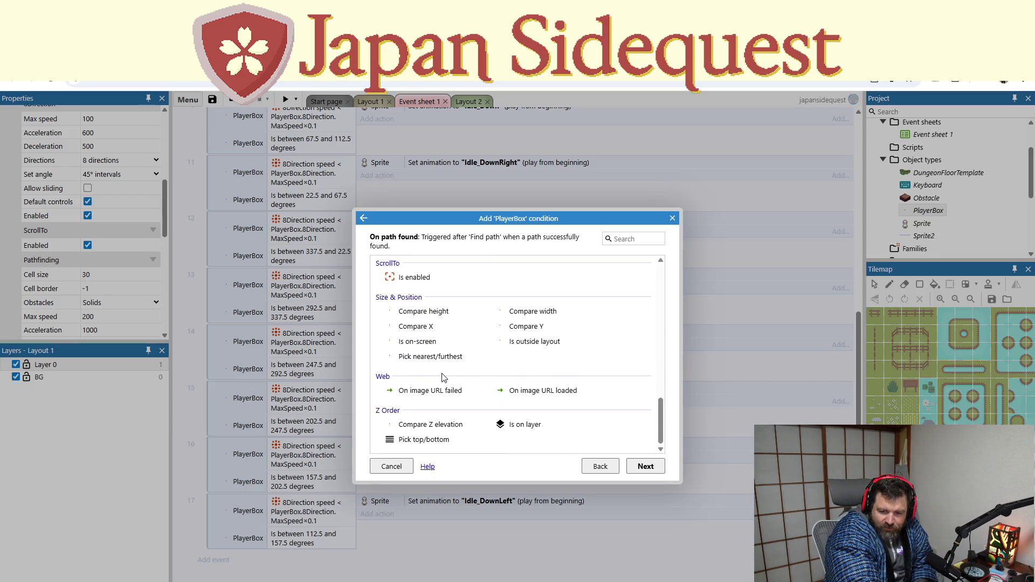
pyautogui.scroll(5, 461, 385)
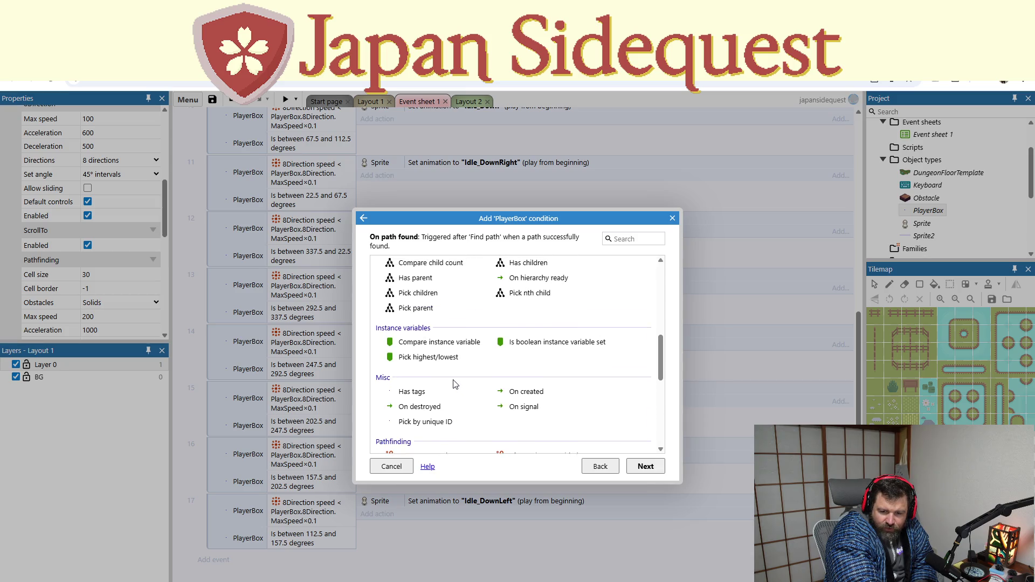
pyautogui.scroll(2, 454, 384)
pyautogui.scroll(-4, 453, 384)
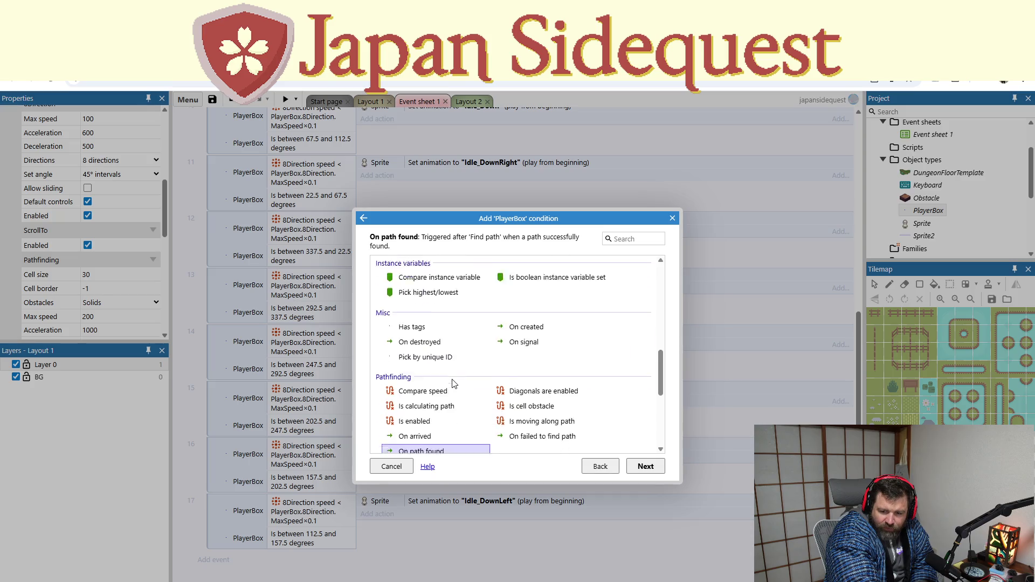
pyautogui.scroll(-1, 452, 383)
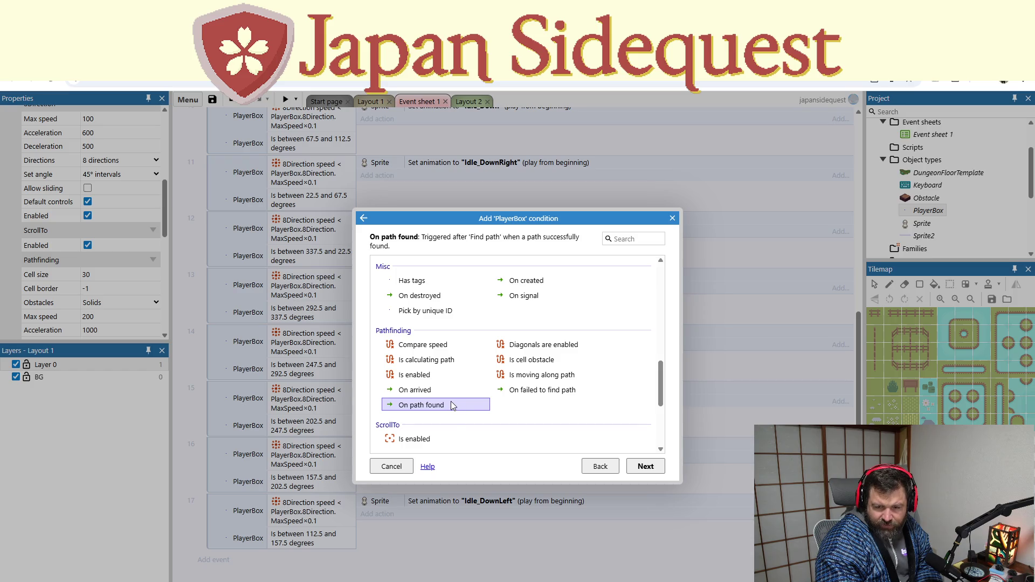
pyautogui.scroll(5, 450, 401)
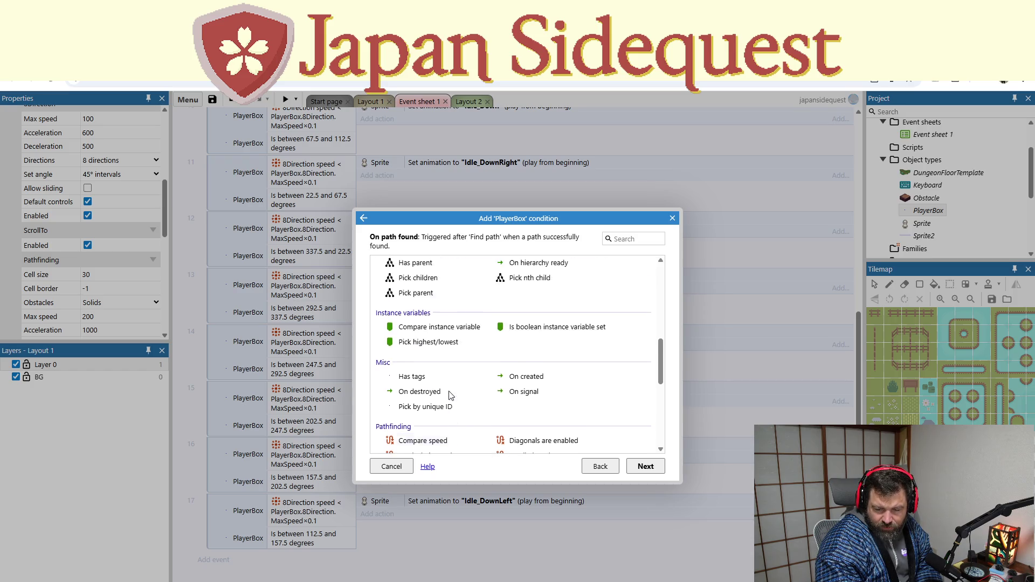
pyautogui.scroll(5, 450, 397)
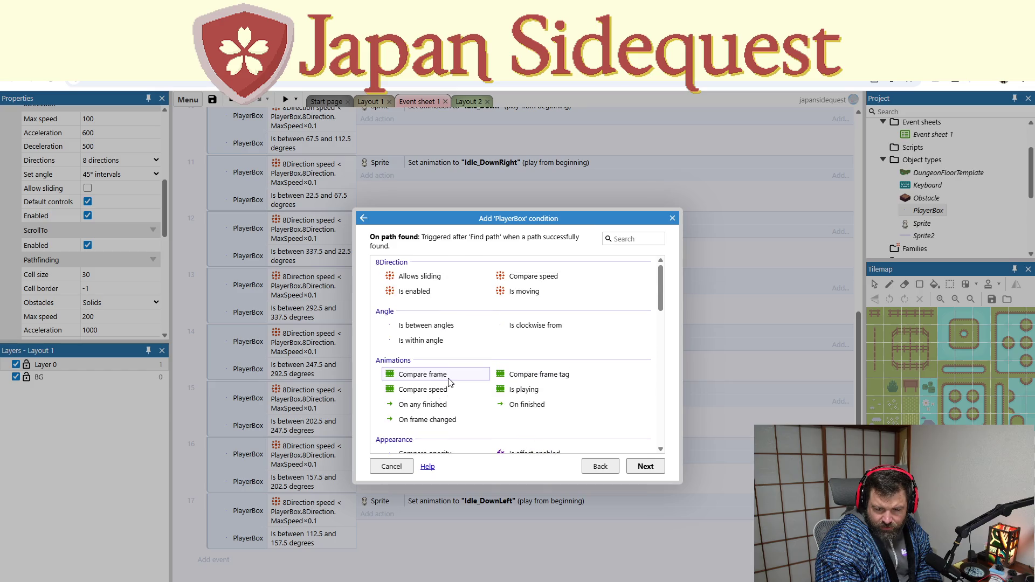
pyautogui.click(621, 239)
pyautogui.write('path')
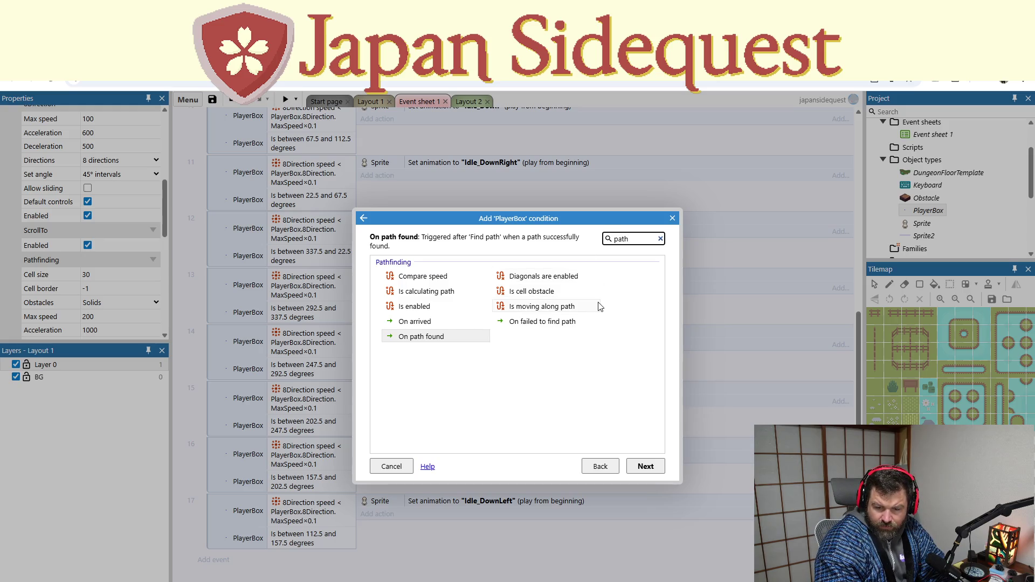
pyautogui.click(417, 322)
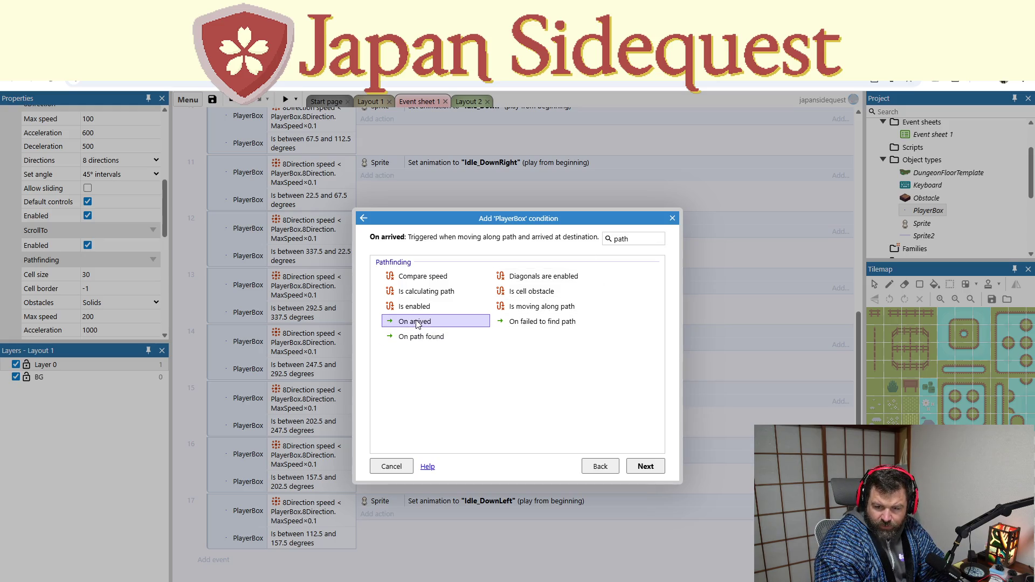
pyautogui.doubleClick(417, 322)
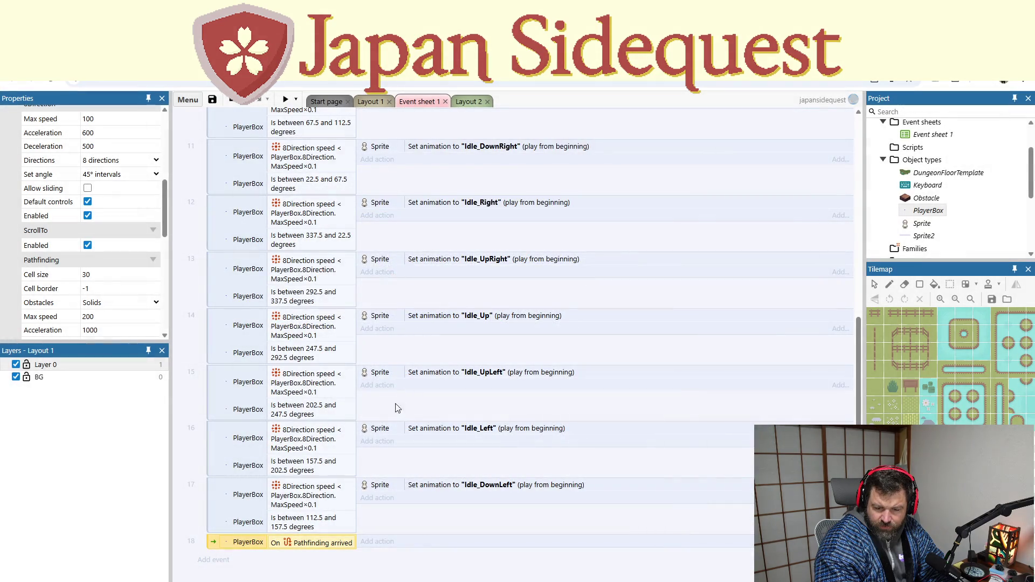
pyautogui.rightClick(214, 545)
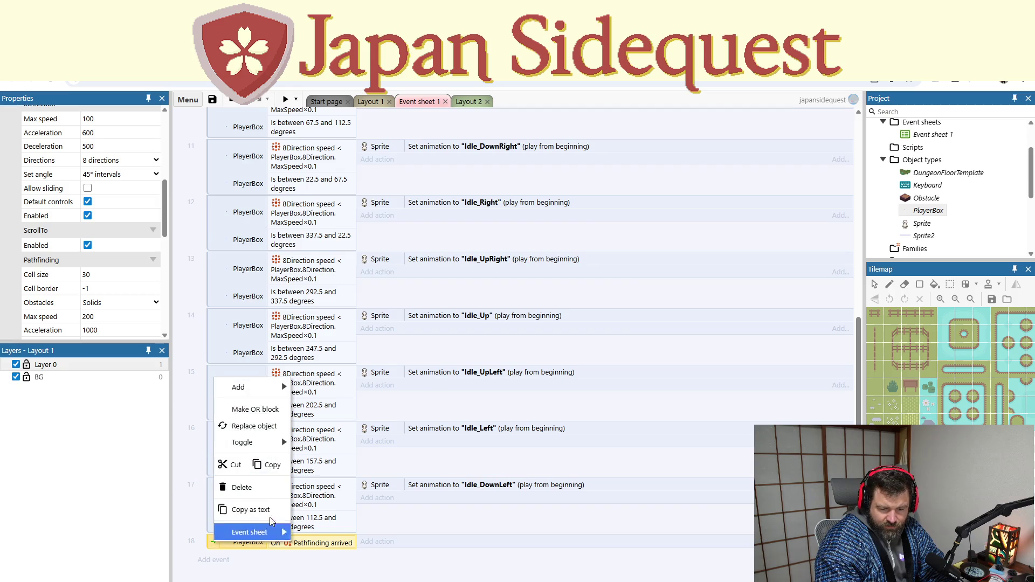
pyautogui.click(253, 487)
pyautogui.click(291, 574)
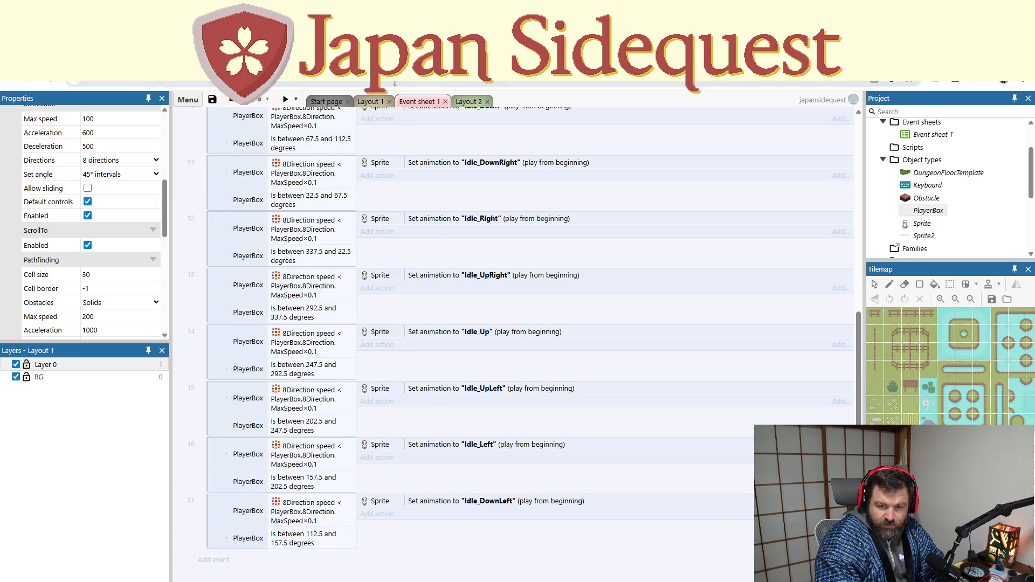
# Step: On Layout 1, bring up Insert new object and browse the available object types
pyautogui.click(370, 103)
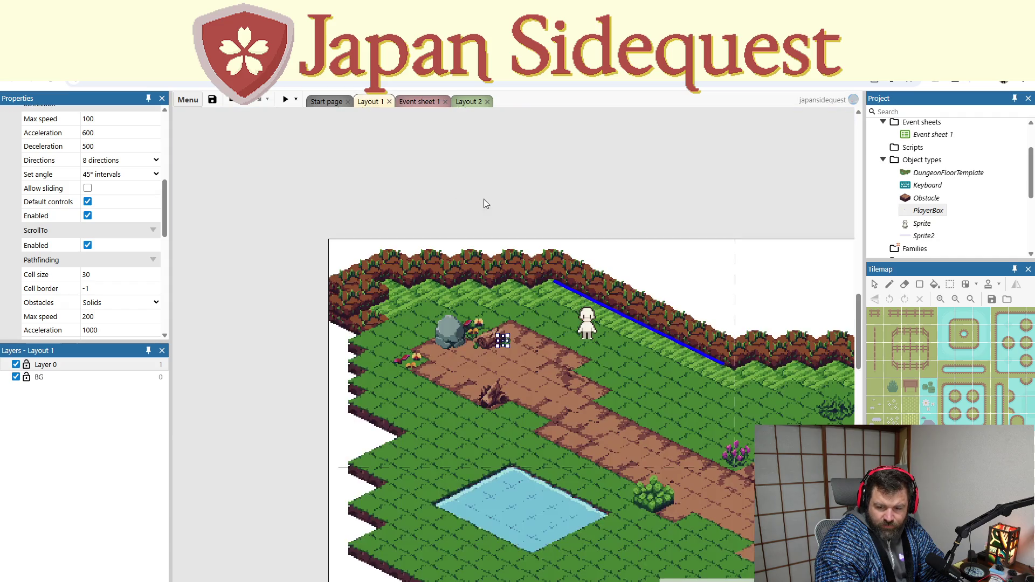
pyautogui.rightClick(642, 208)
pyautogui.click(685, 216)
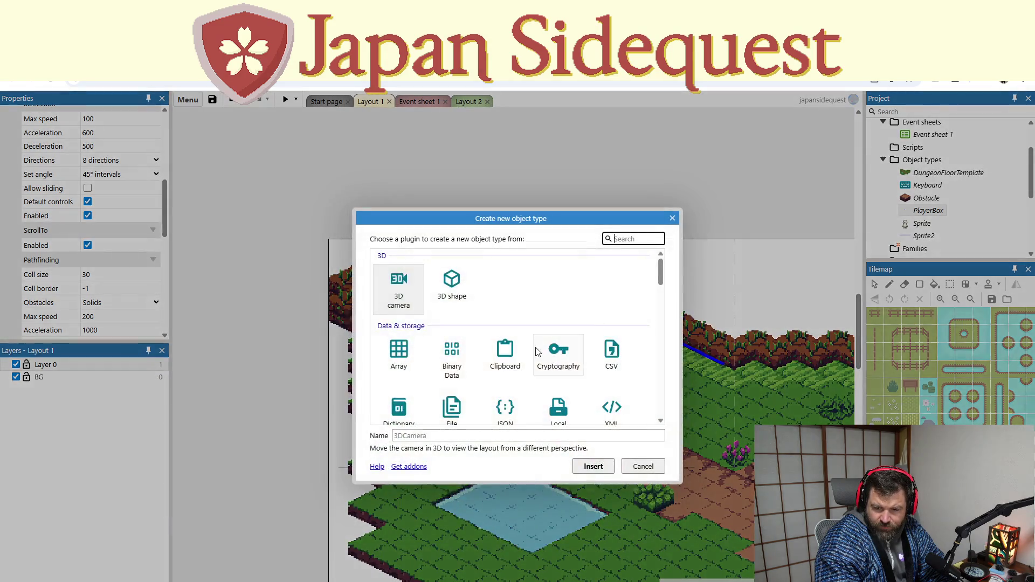
pyautogui.scroll(-5, 541, 307)
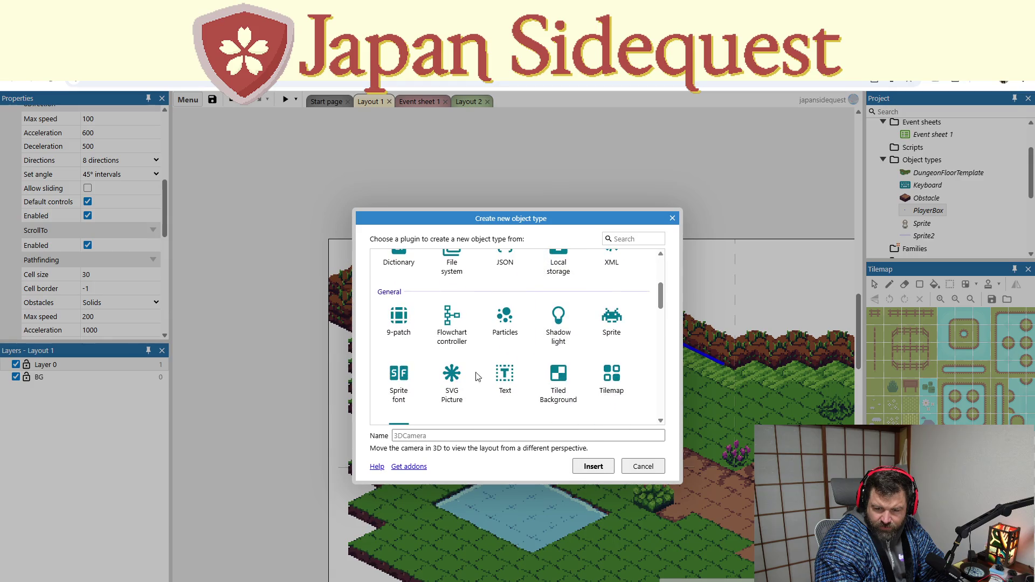
pyautogui.scroll(-4, 466, 408)
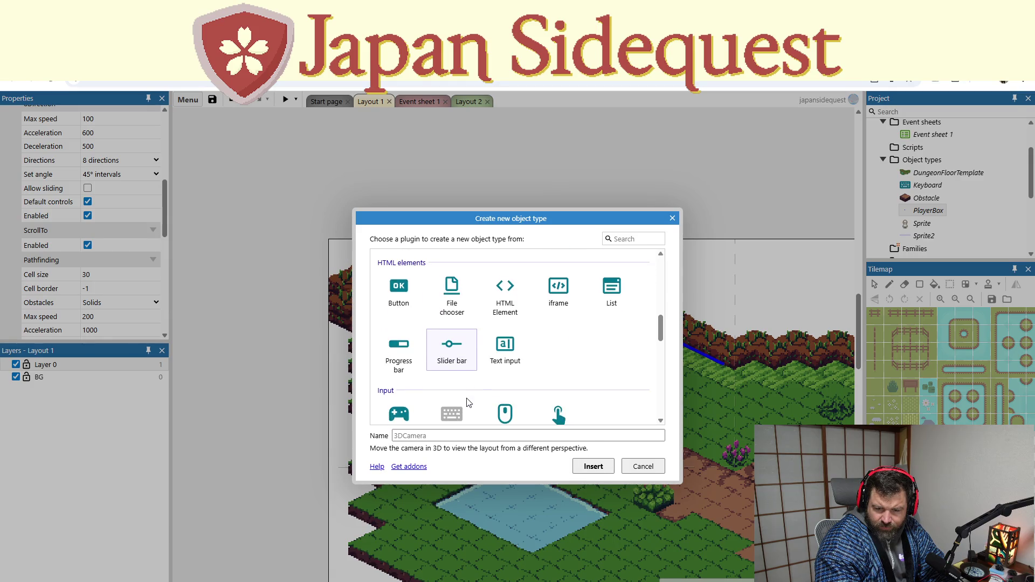
pyautogui.scroll(1, 466, 400)
pyautogui.scroll(-3, 466, 399)
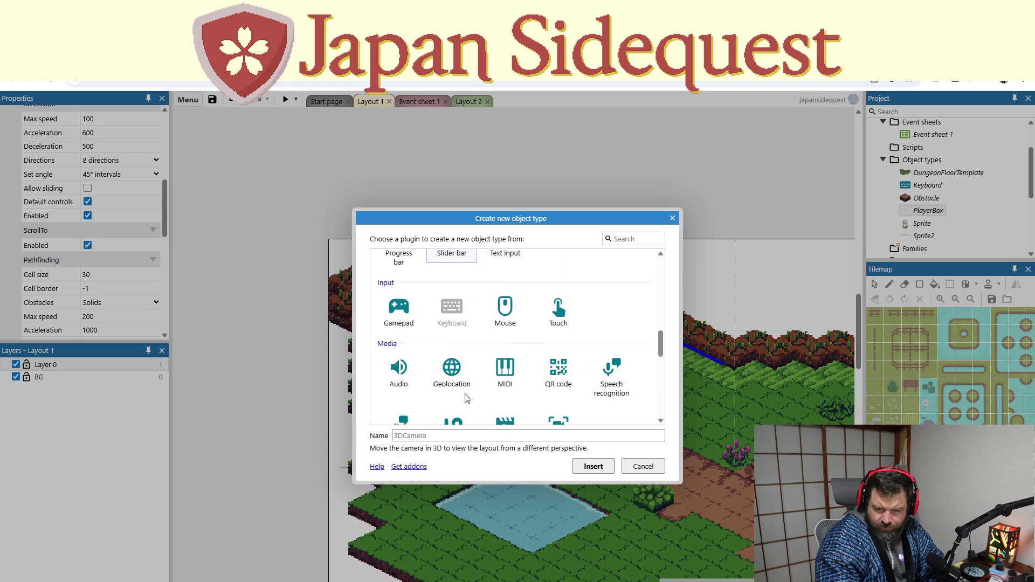
pyautogui.scroll(-1, 467, 398)
pyautogui.scroll(-2, 477, 408)
pyautogui.scroll(-3, 476, 408)
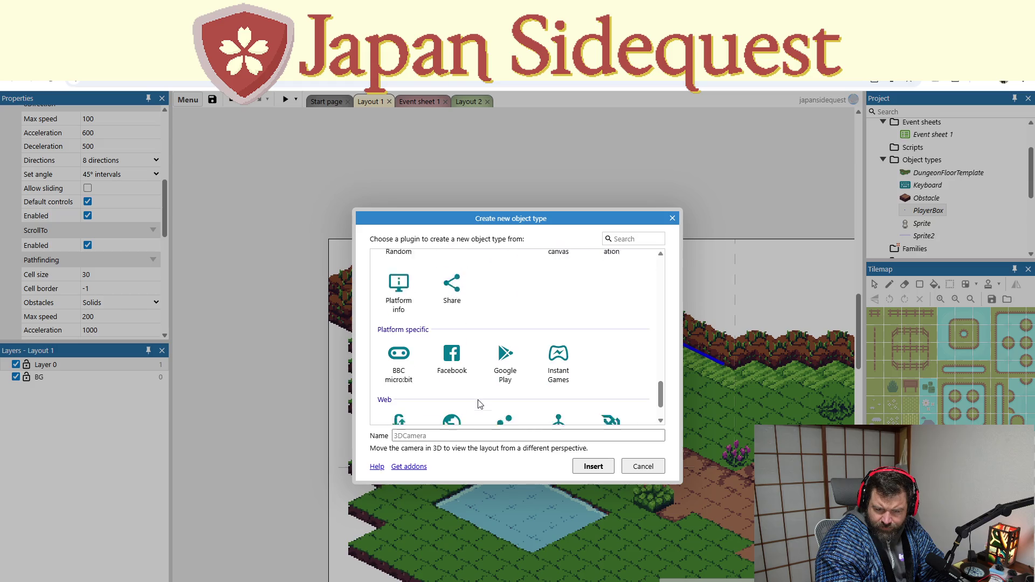
pyautogui.scroll(-1, 479, 400)
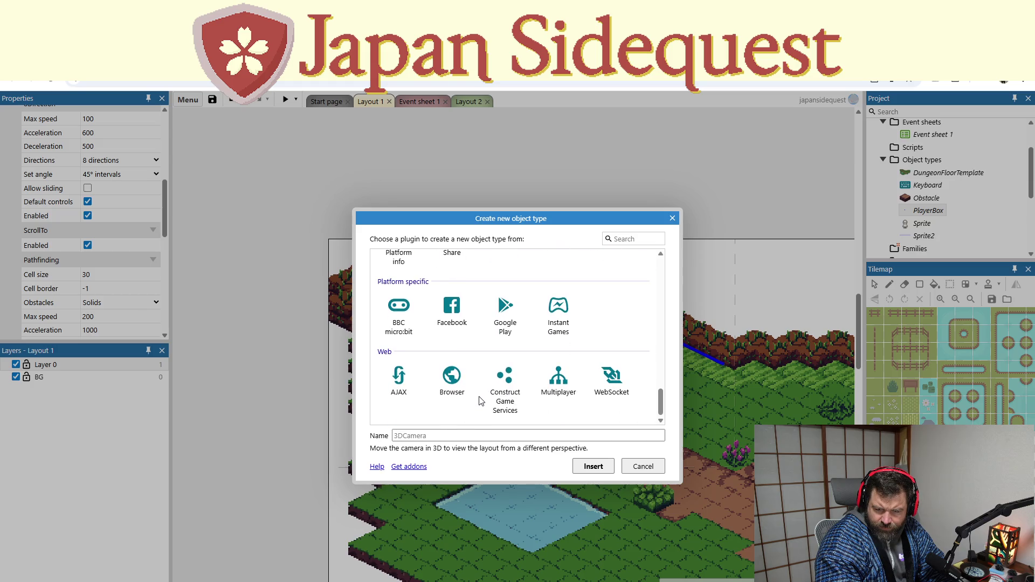
# Step: Search the object types for 'path' and cancel without adding anything
pyautogui.click(634, 239)
pyautogui.write('path')
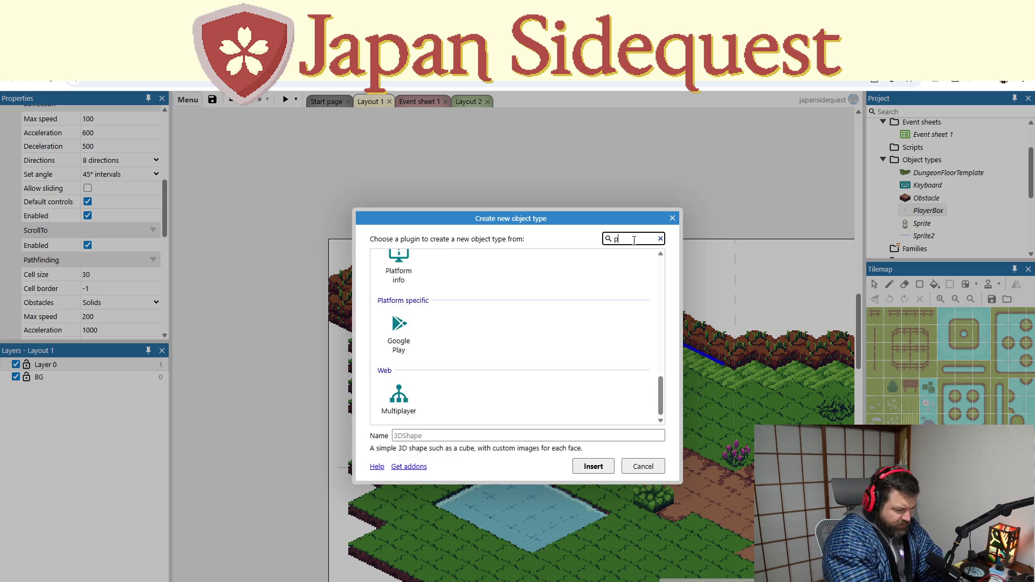
pyautogui.click(673, 219)
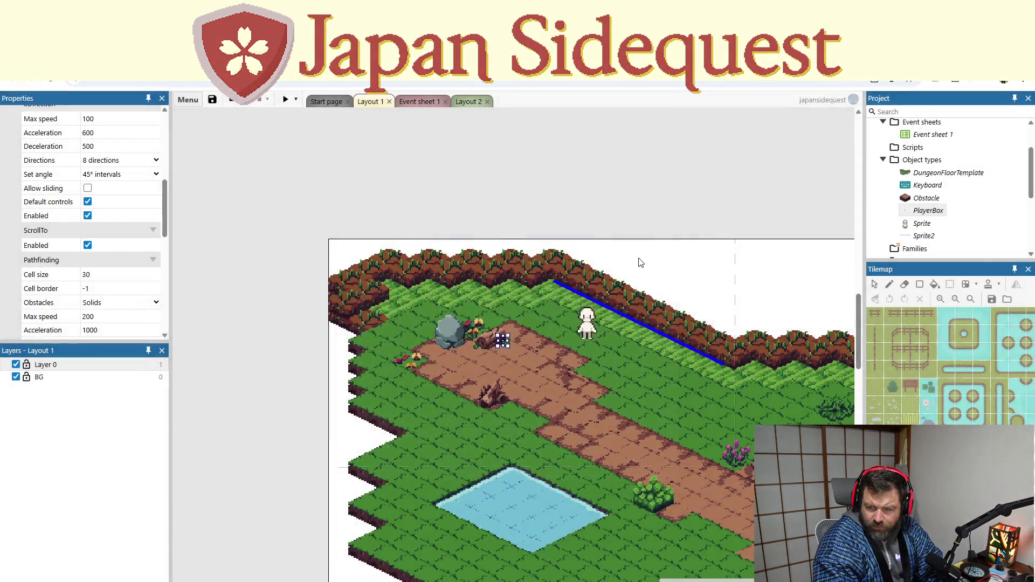
# Step: Dismiss the tilemap menu and load the Pathfinding demo URL in a new Chrome tab
pyautogui.rightClick(605, 399)
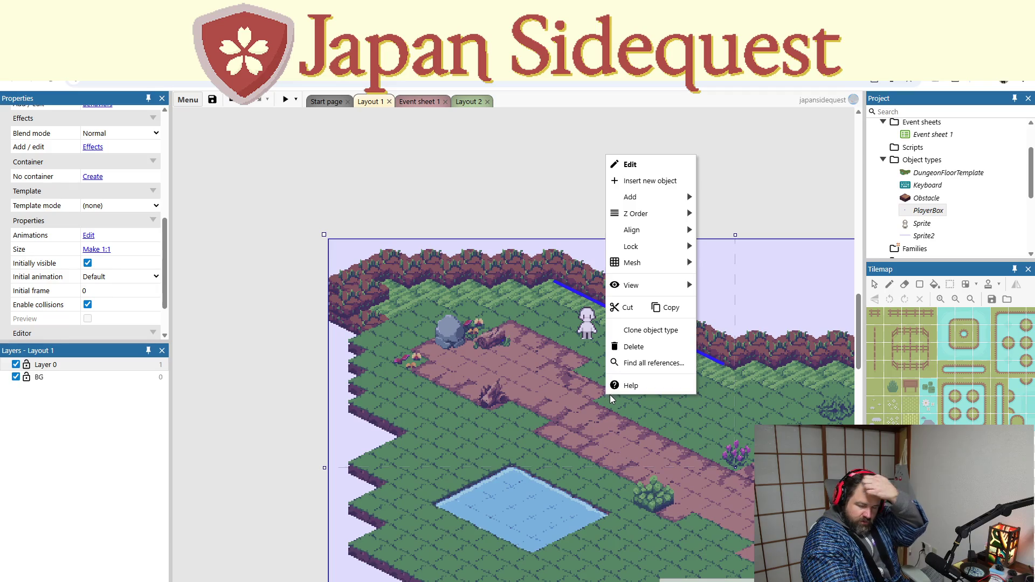
pyautogui.click(532, 206)
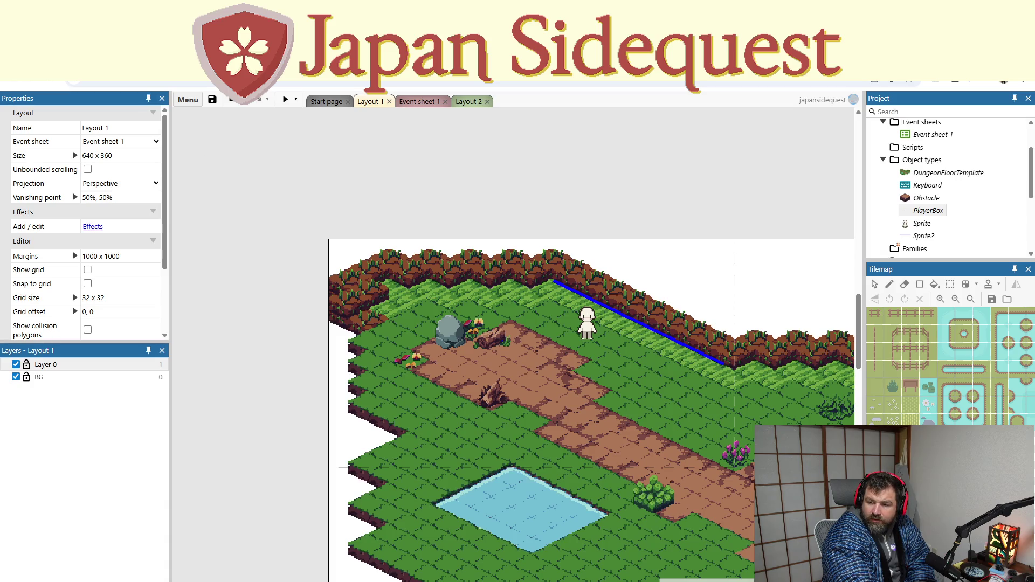
pyautogui.hotkey('ctrl', 't')
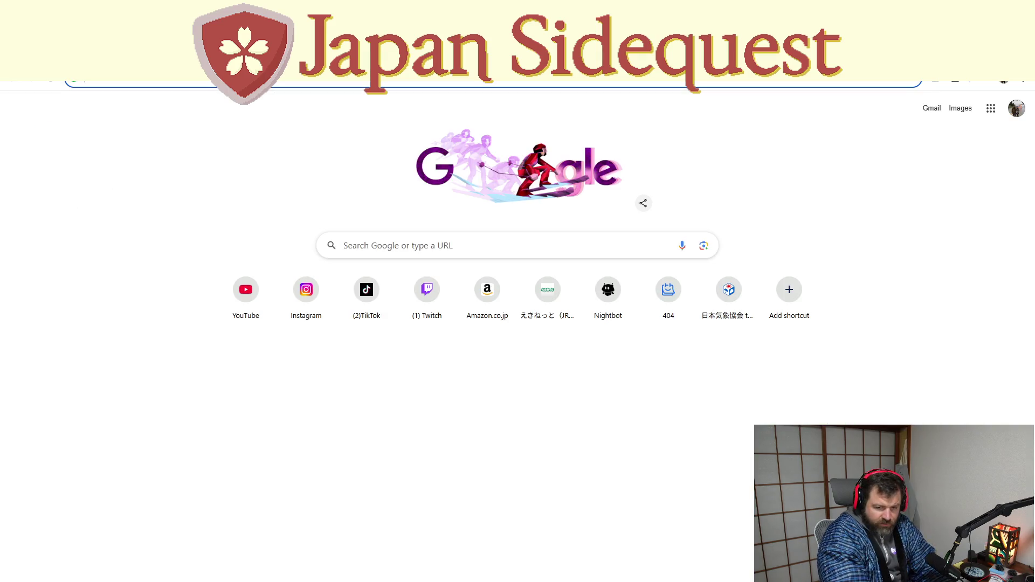
pyautogui.write('https://editor.construct.net/#open=pathfinding')
pyautogui.press('Return')
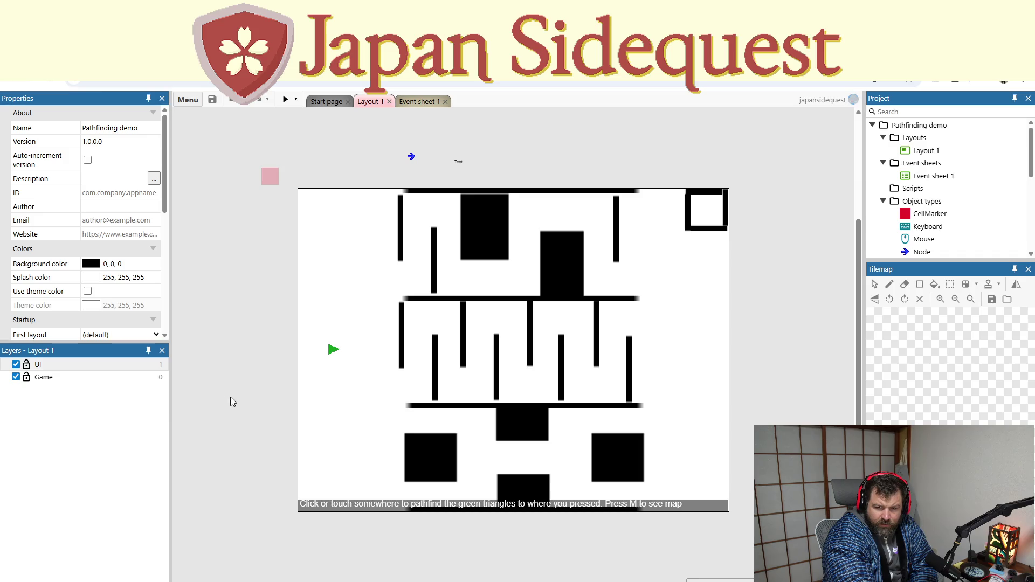
# Step: Show the maze Layout 1 properties (800 x 600), then switch to the running demo preview
pyautogui.click(290, 134)
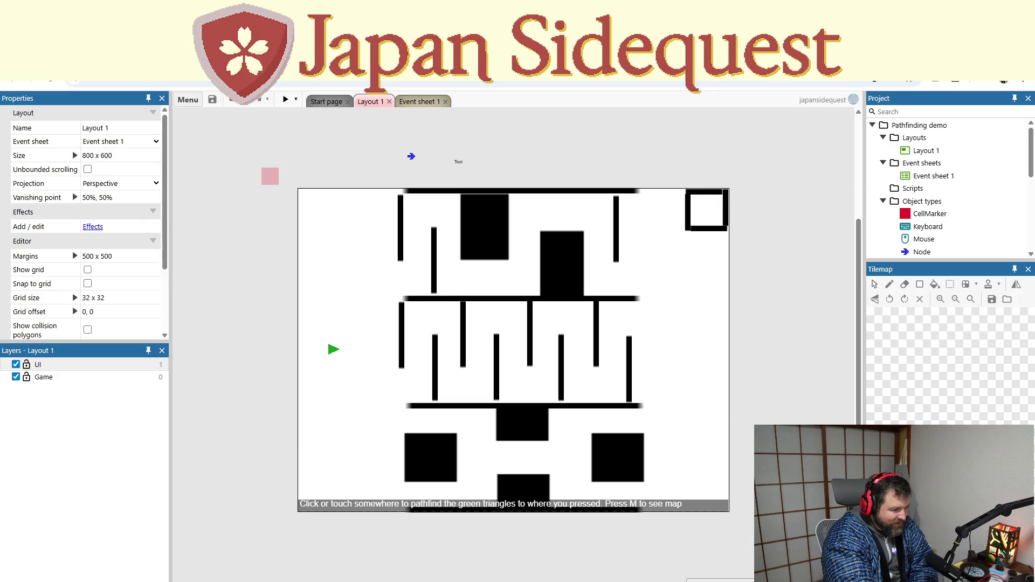
pyautogui.hotkey('alt', 'Tab')
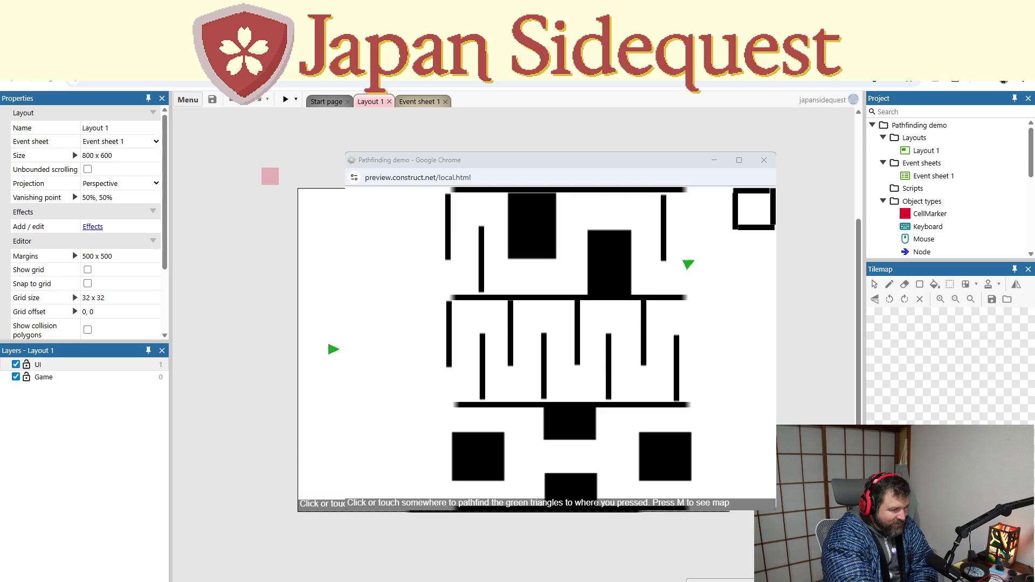
pyautogui.click(416, 382)
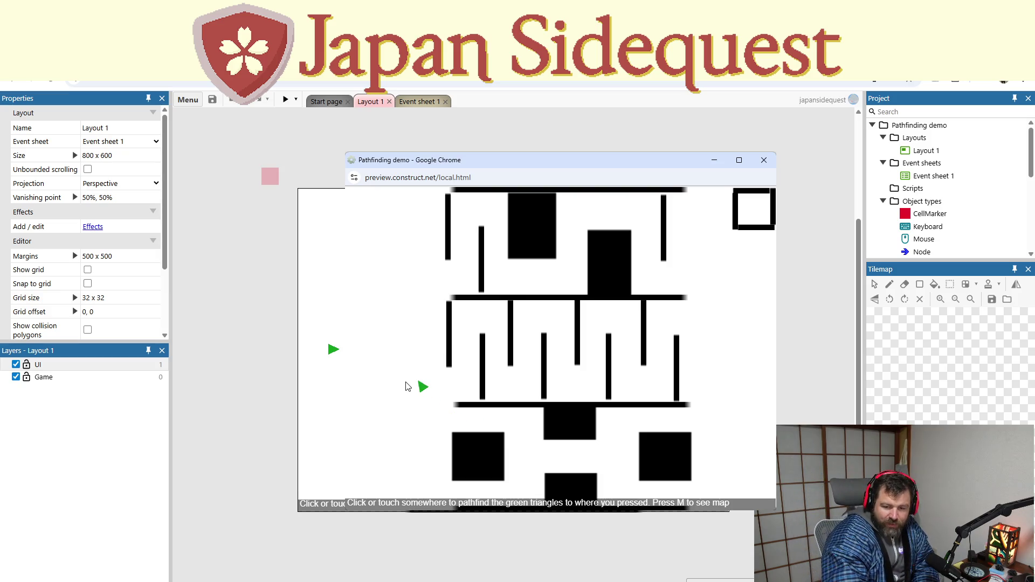
pyautogui.click(626, 357)
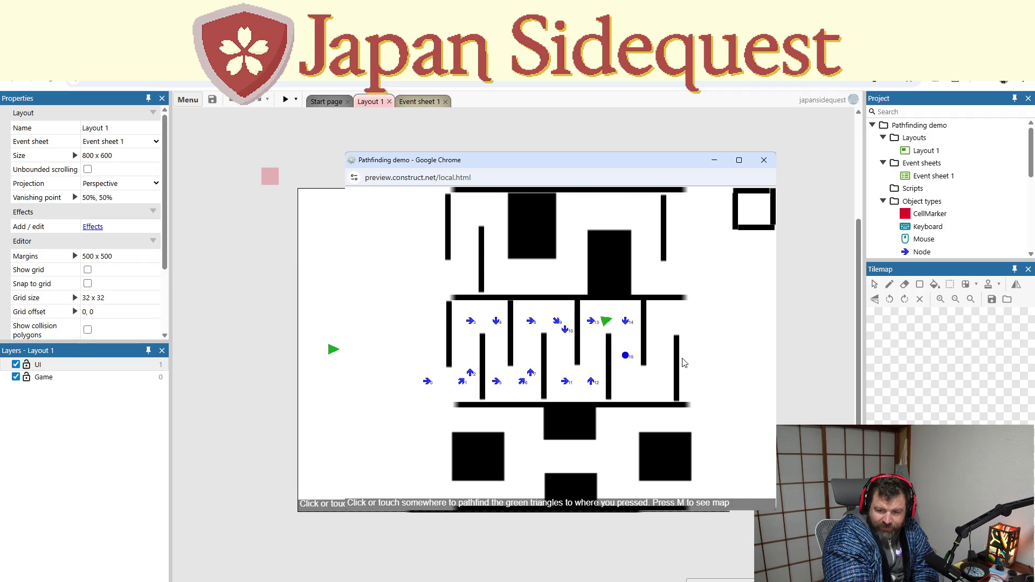
pyautogui.click(763, 211)
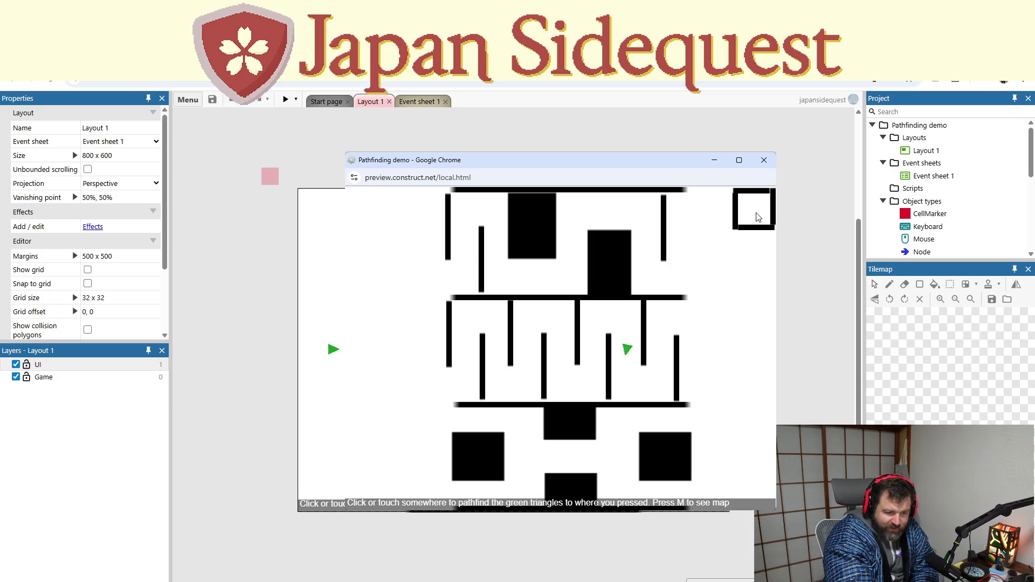
pyautogui.click(703, 269)
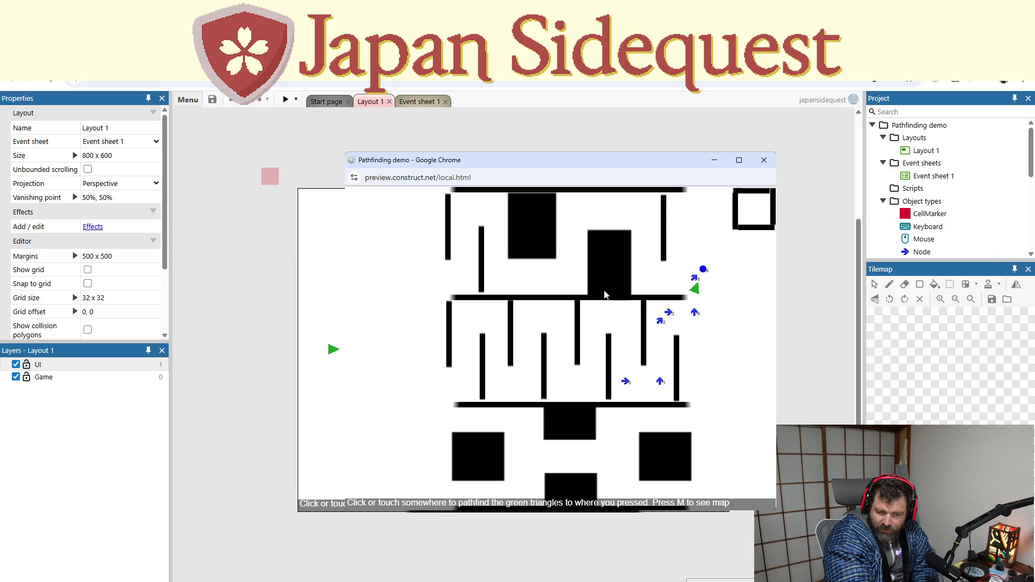
pyautogui.click(402, 278)
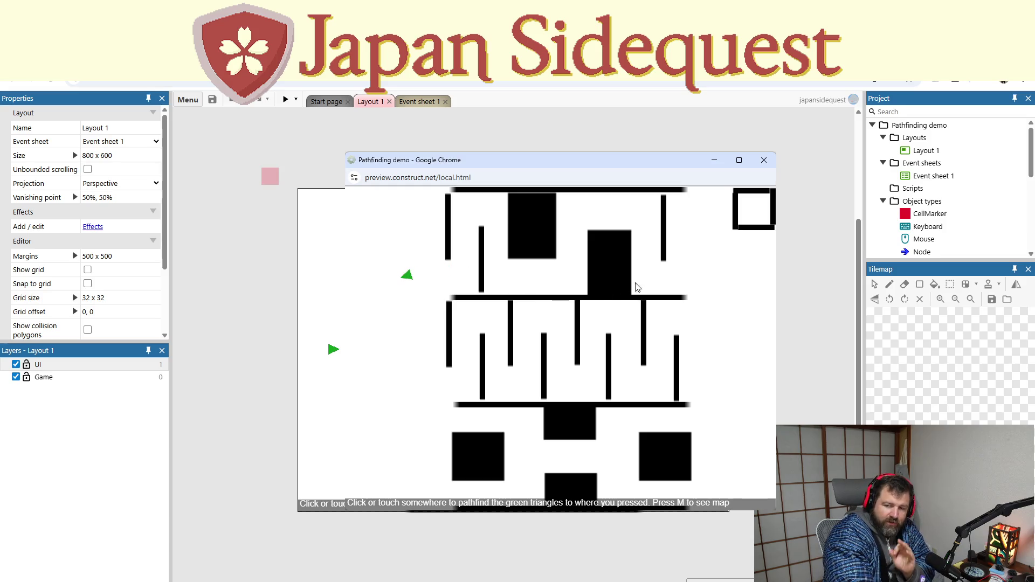
pyautogui.click(764, 161)
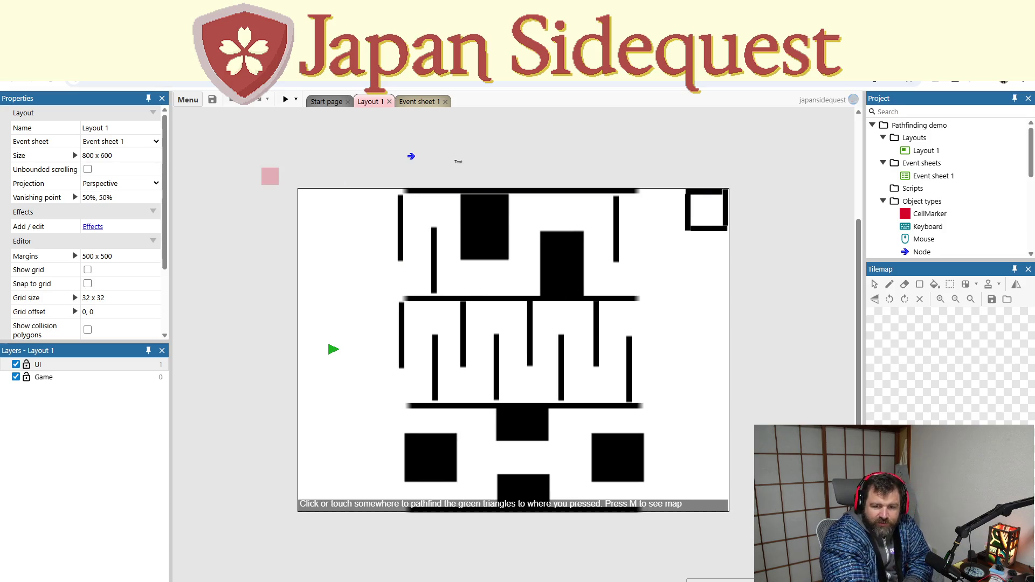
# Step: In the demo's Event sheet 1, inspect event 2's destroy and Find path actions, then view Show grid and Show path
pyautogui.click(416, 102)
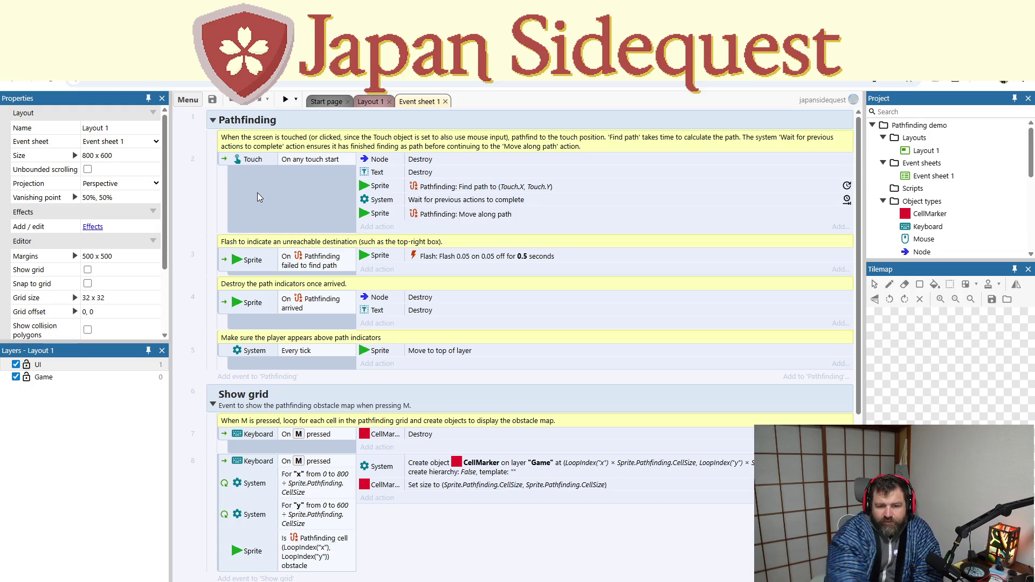
pyautogui.click(419, 159)
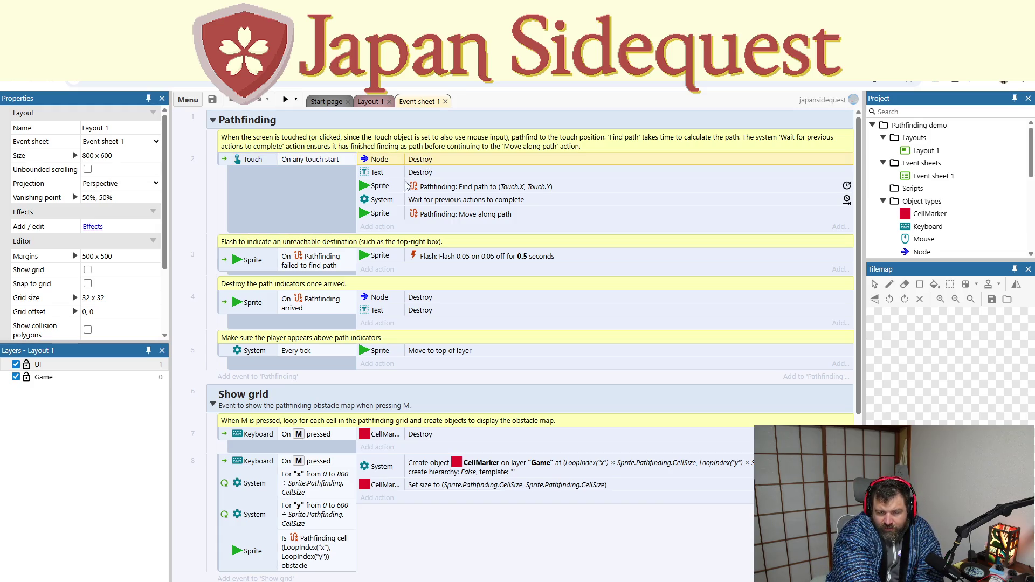
pyautogui.click(387, 178)
pyautogui.click(397, 188)
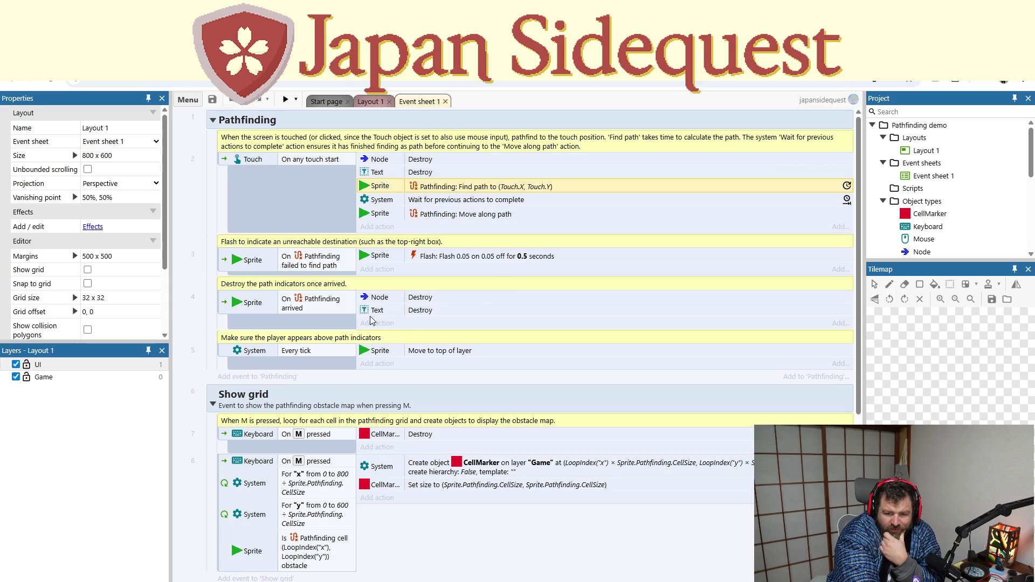
pyautogui.click(380, 295)
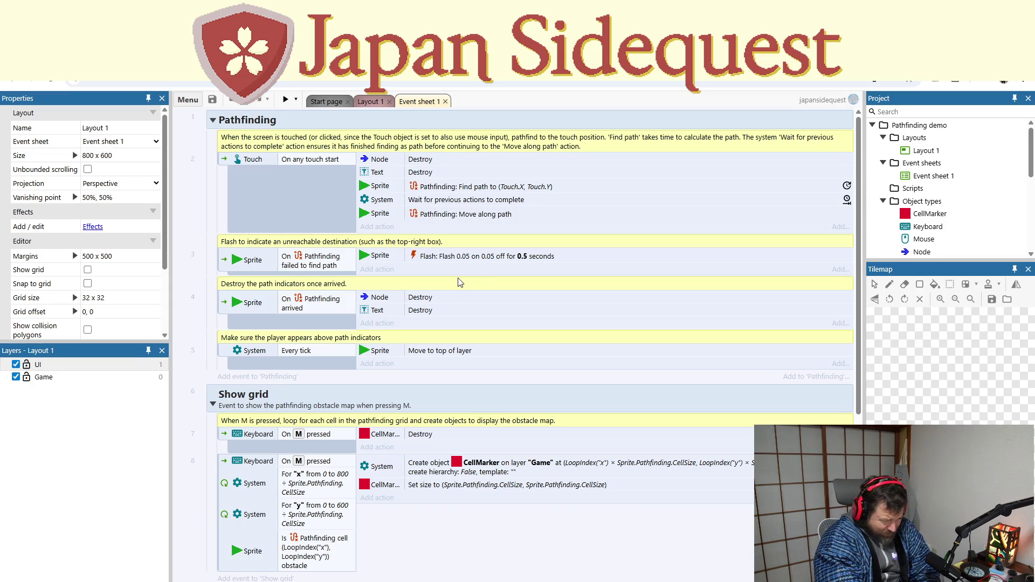
pyautogui.scroll(-3, 511, 333)
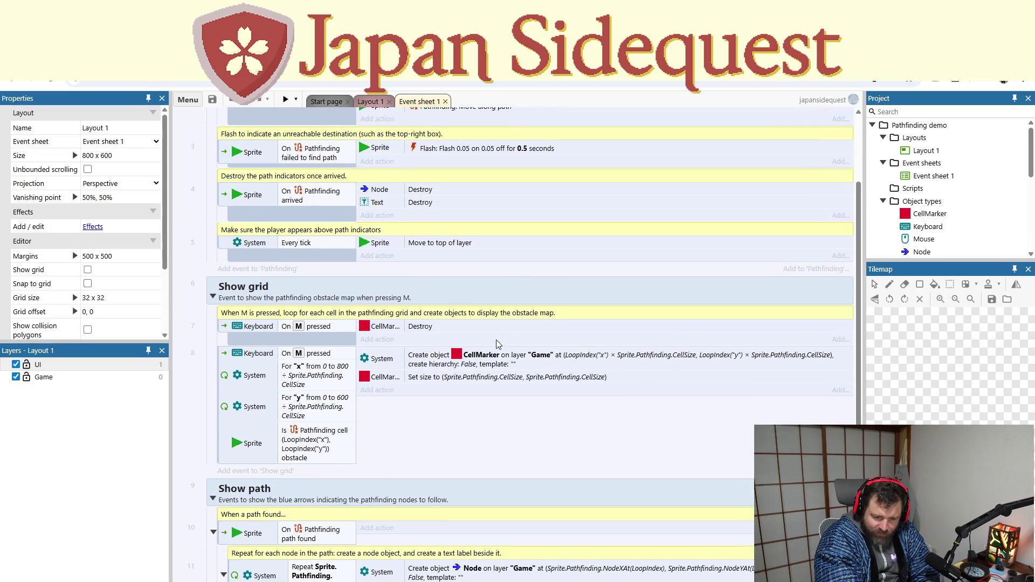
pyautogui.scroll(-1, 471, 342)
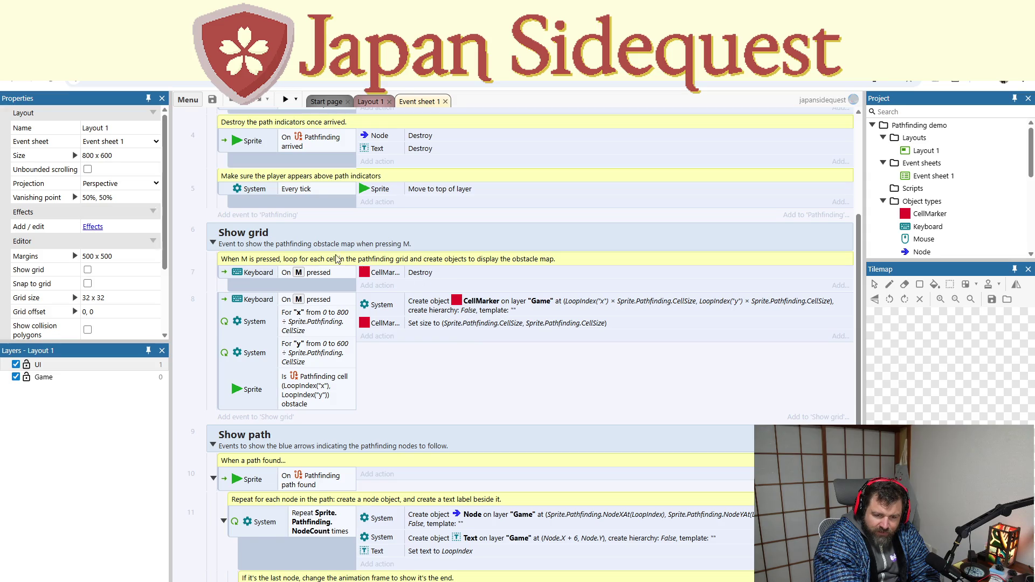
# Step: Preview the Pathfinding demo with its obstacle map shown, then close the preview
pyautogui.click(286, 99)
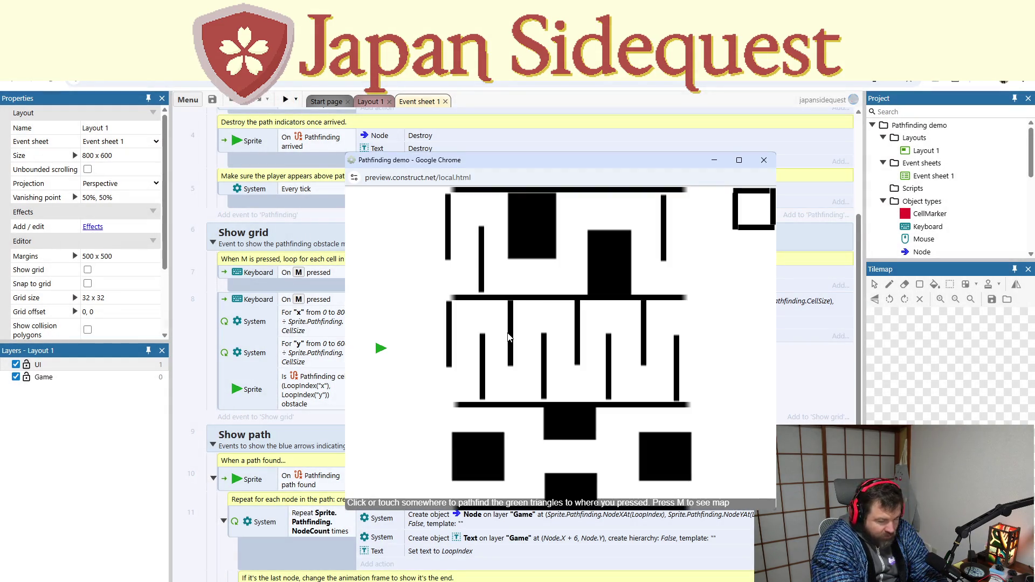
pyautogui.press('m')
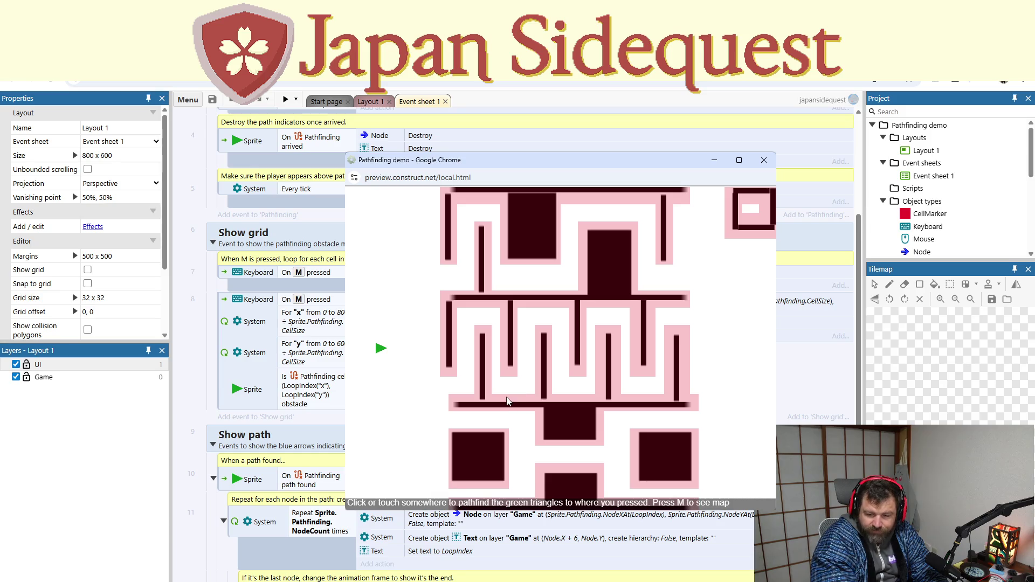
pyautogui.click(764, 160)
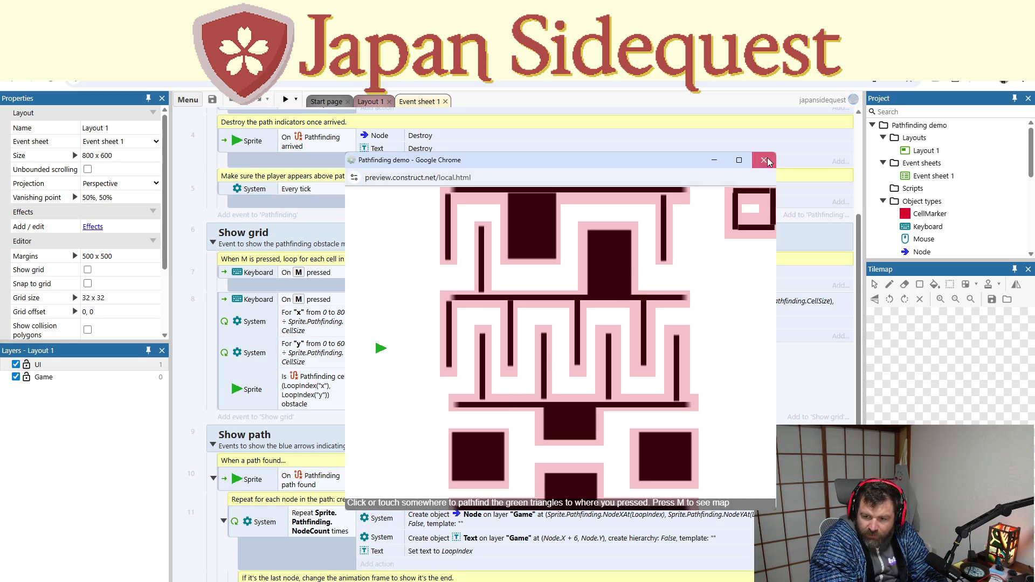
# Step: Back in the maze layout, select CellMarker and switch to Event sheet 1
pyautogui.click(365, 103)
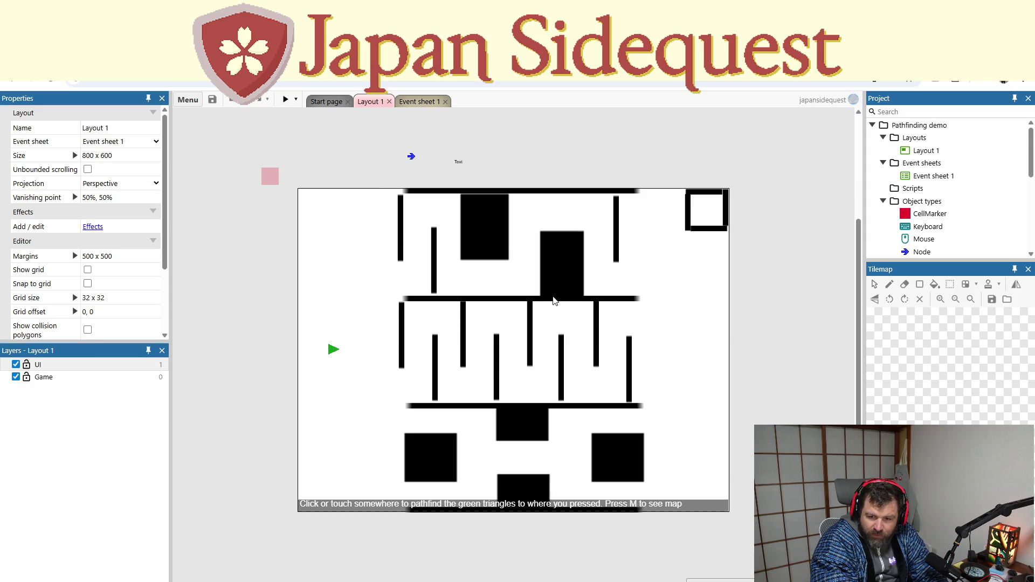
pyautogui.scroll(-2, 891, 233)
pyautogui.click(942, 159)
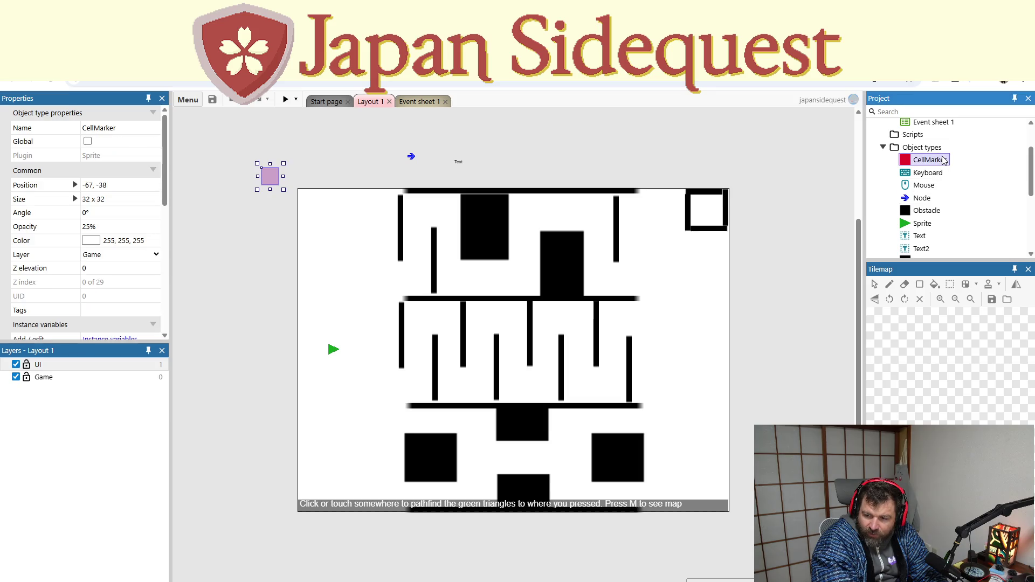
pyautogui.scroll(-2, 943, 175)
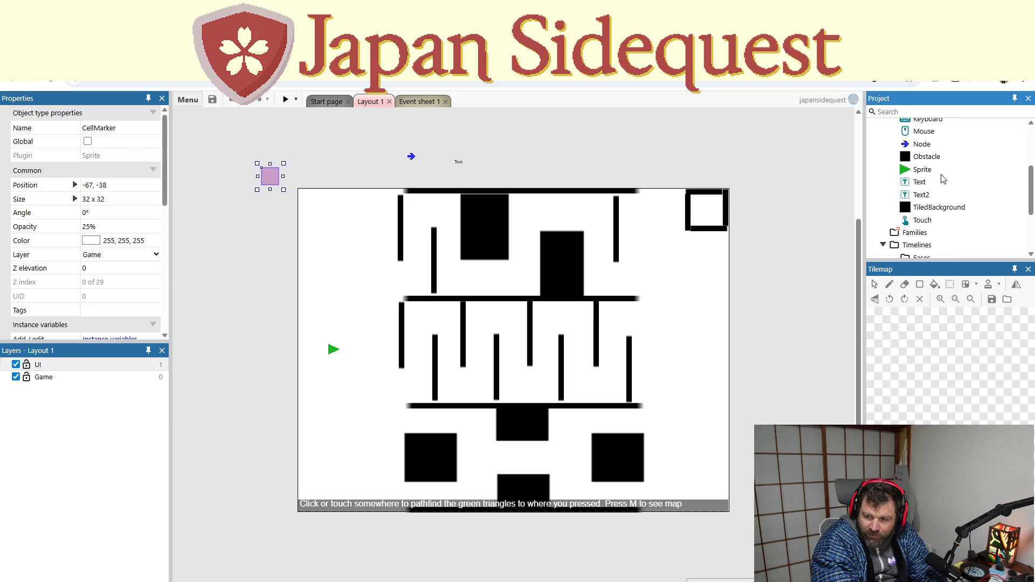
pyautogui.scroll(2, 942, 179)
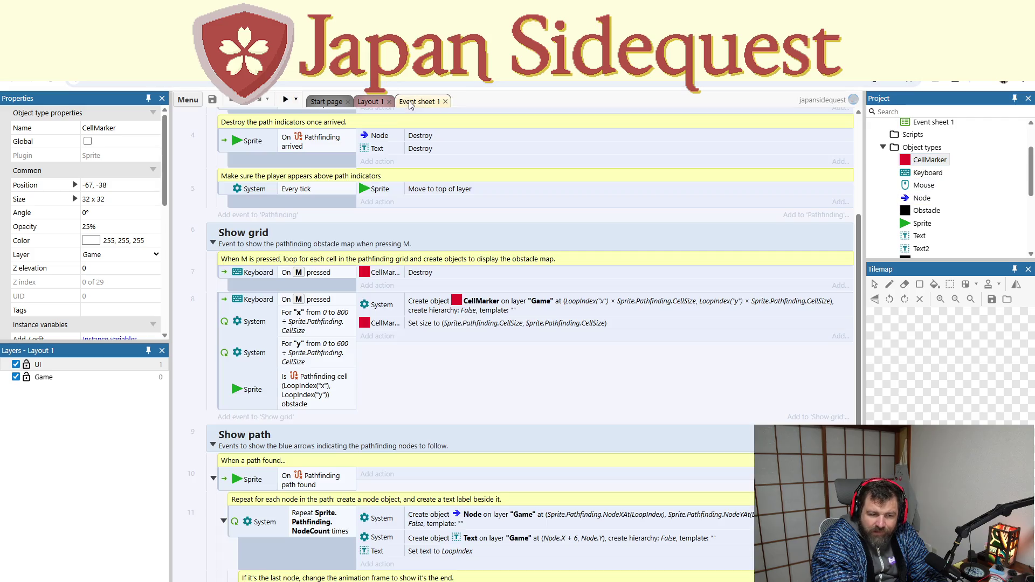
pyautogui.click(411, 102)
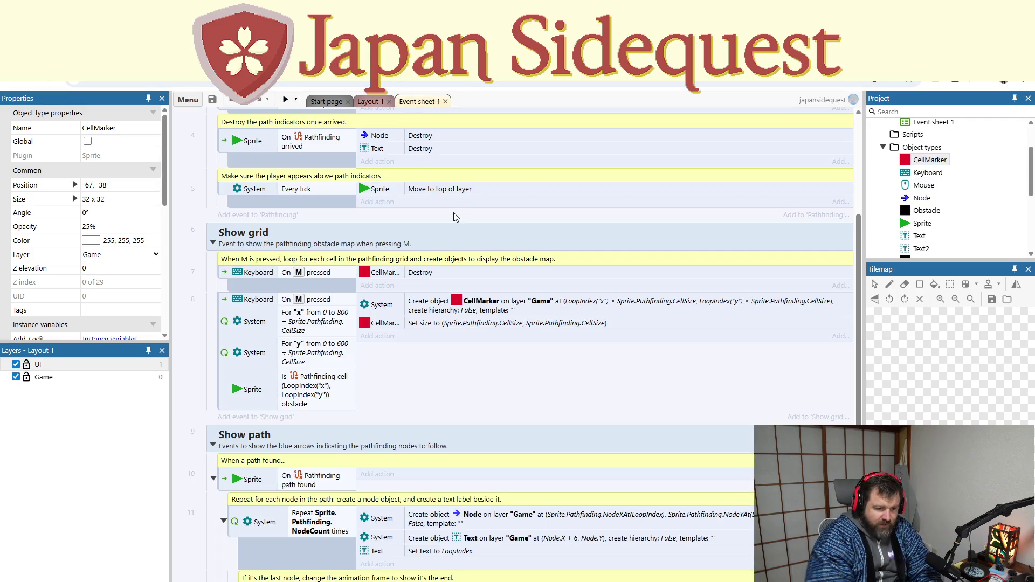
# Step: Scroll through Event sheet 1 to review the Show grid and Show path events
pyautogui.scroll(-5, 456, 217)
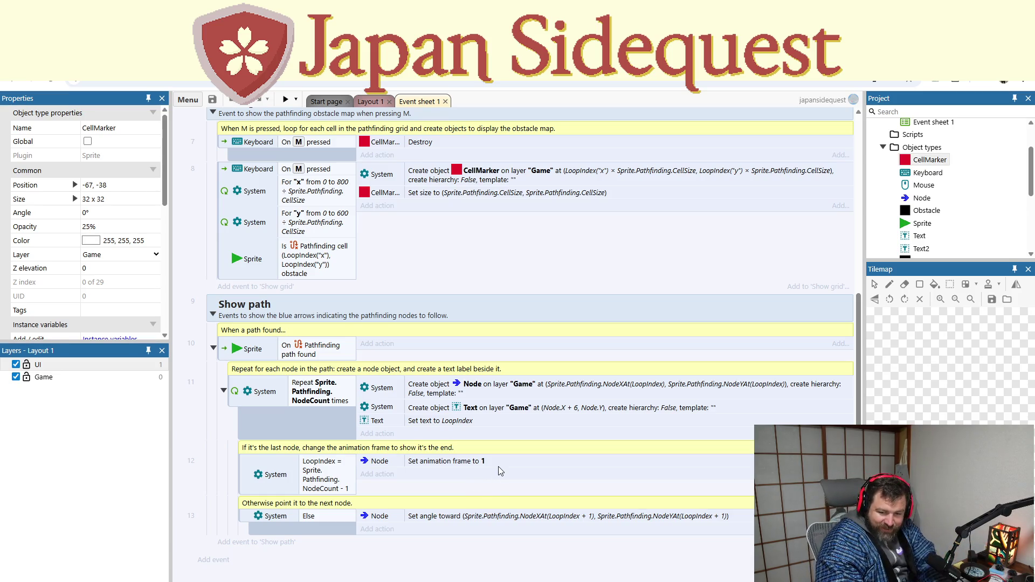
pyautogui.scroll(5, 485, 448)
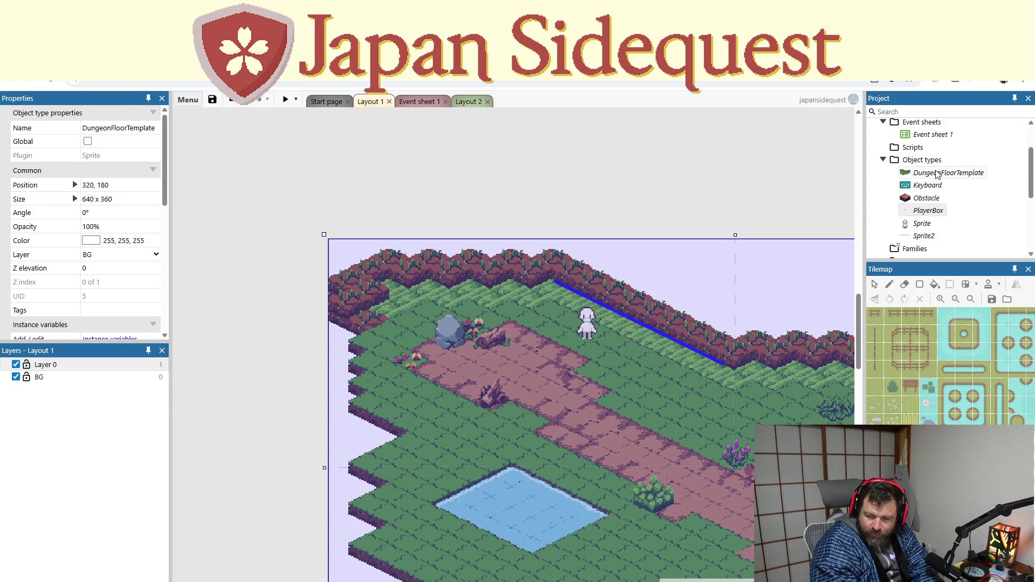
# Step: Add a new event at the end of the dungeon's sheet triggered by Keyboard On Space pressed
pyautogui.doubleClick(936, 210)
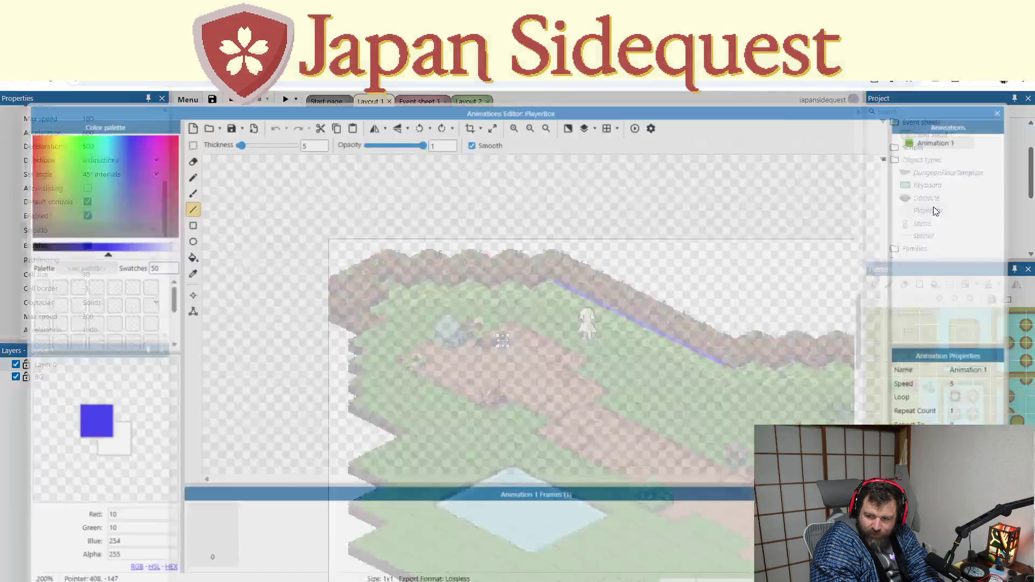
pyautogui.click(1002, 111)
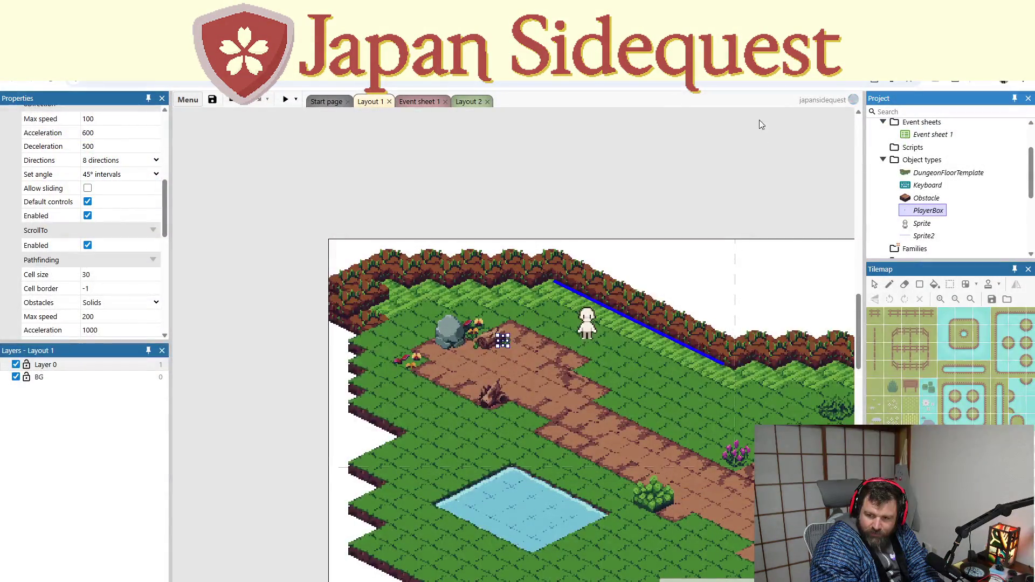
pyautogui.click(425, 101)
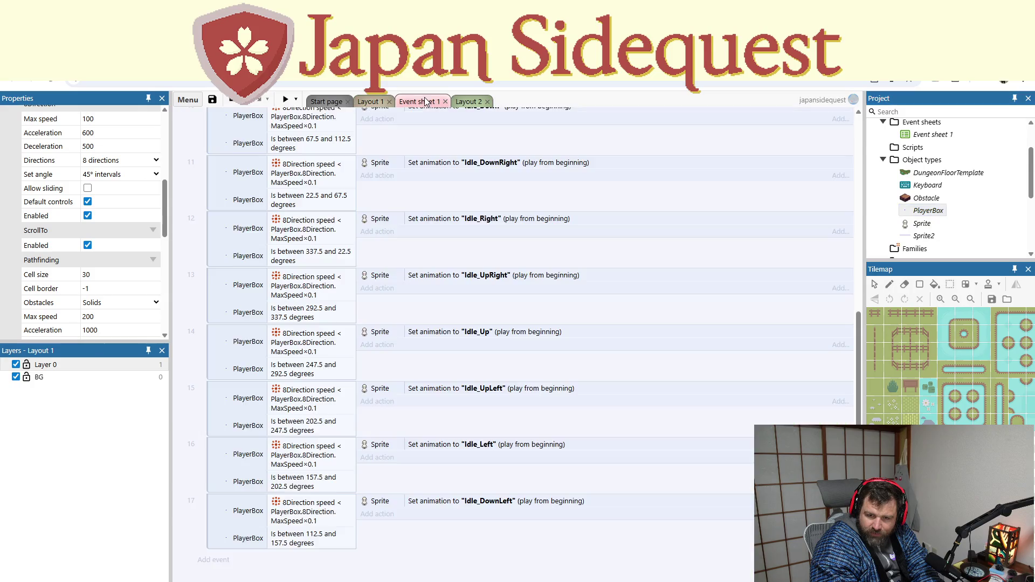
pyautogui.click(210, 560)
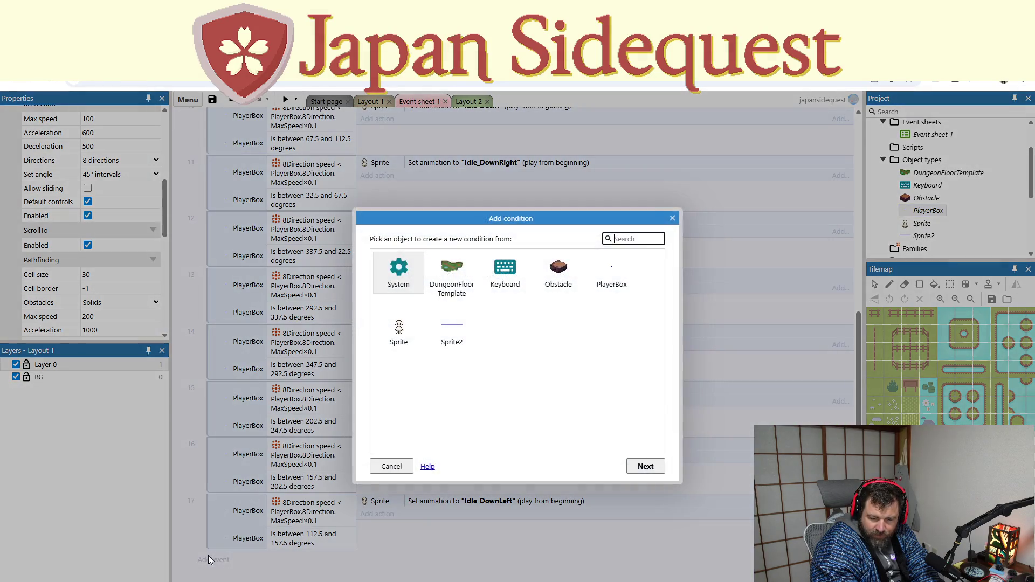
pyautogui.doubleClick(392, 270)
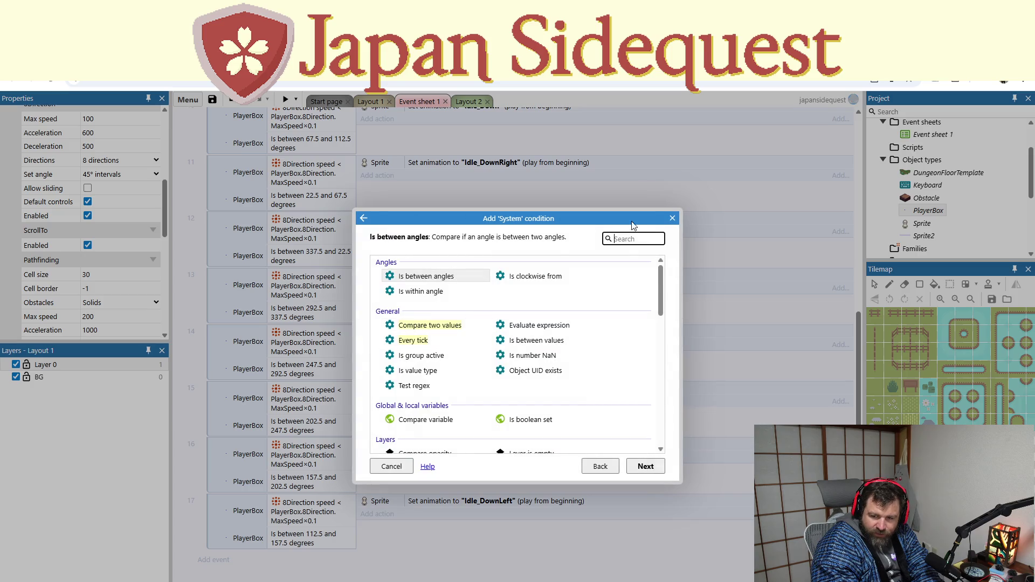
pyautogui.click(603, 465)
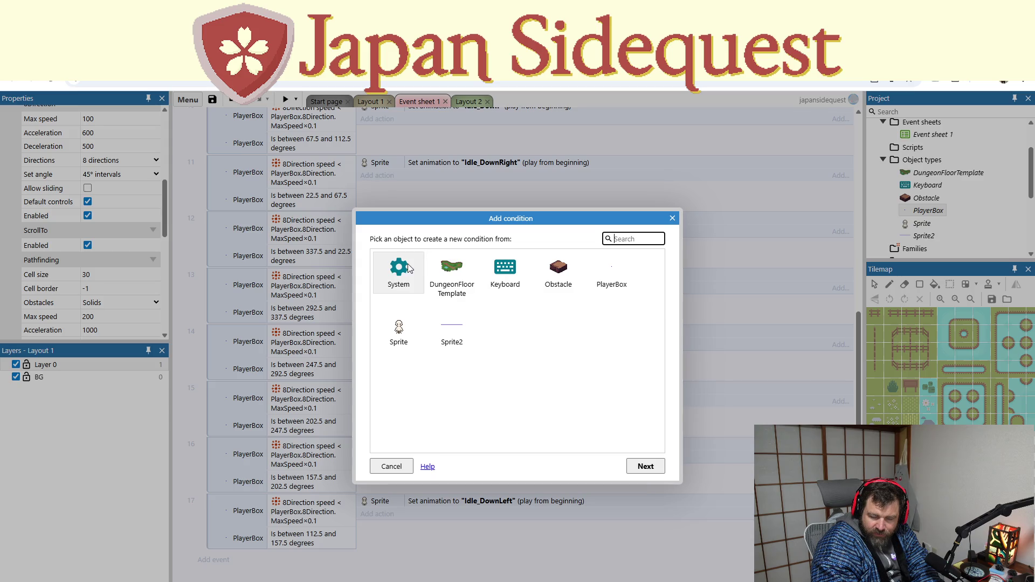
pyautogui.doubleClick(509, 275)
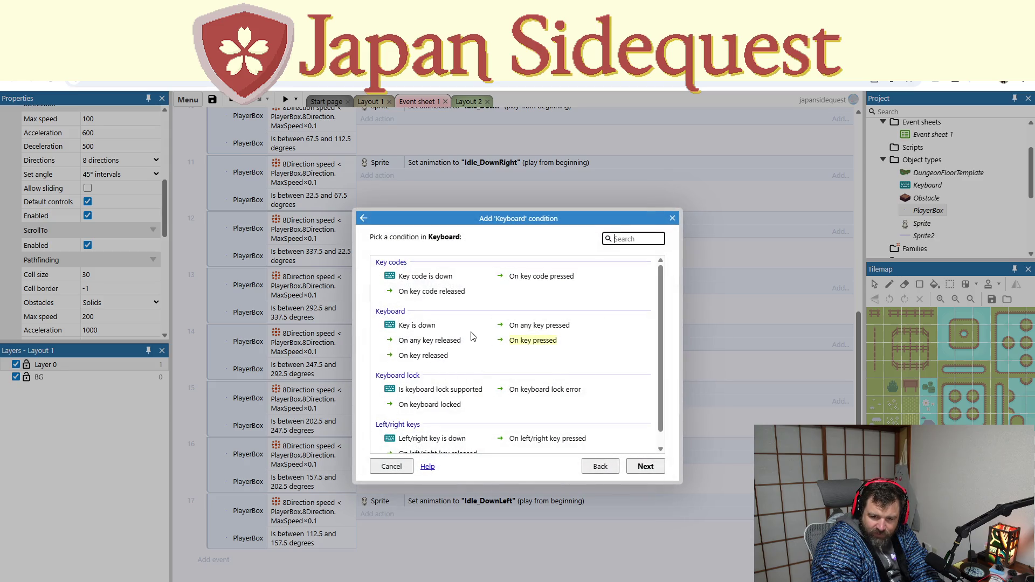
pyautogui.doubleClick(531, 340)
pyautogui.click(523, 302)
pyautogui.press('space')
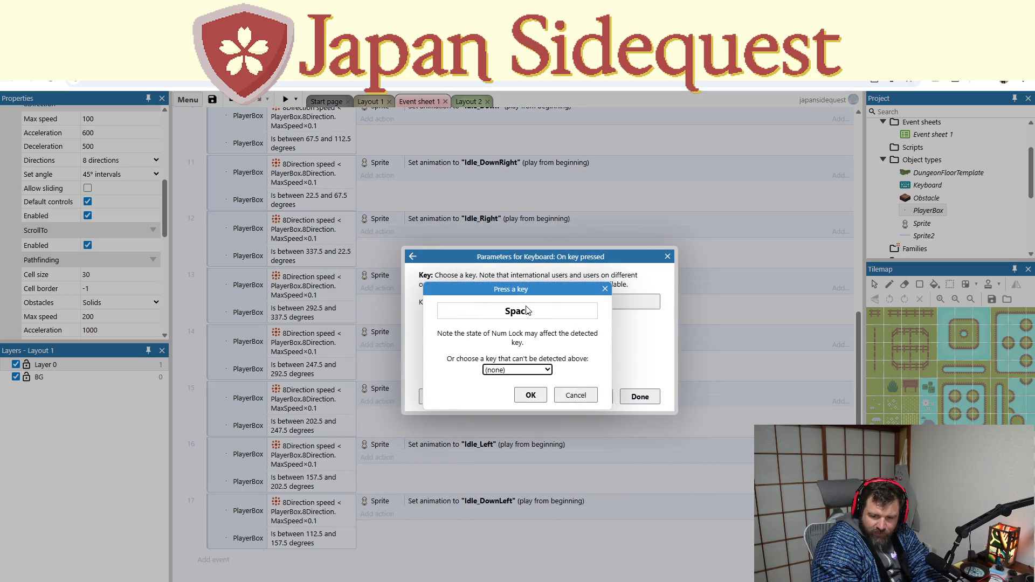
pyautogui.click(541, 401)
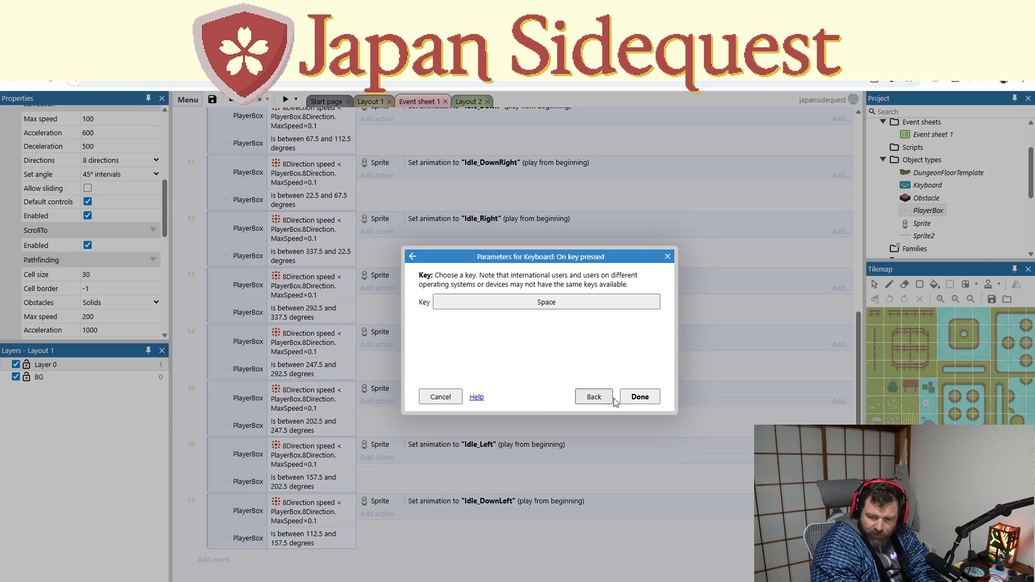
pyautogui.click(638, 397)
# Step: Give the Space event a PlayerBox Pathfinding Find path action with default X 0, Y 0
pyautogui.click(389, 559)
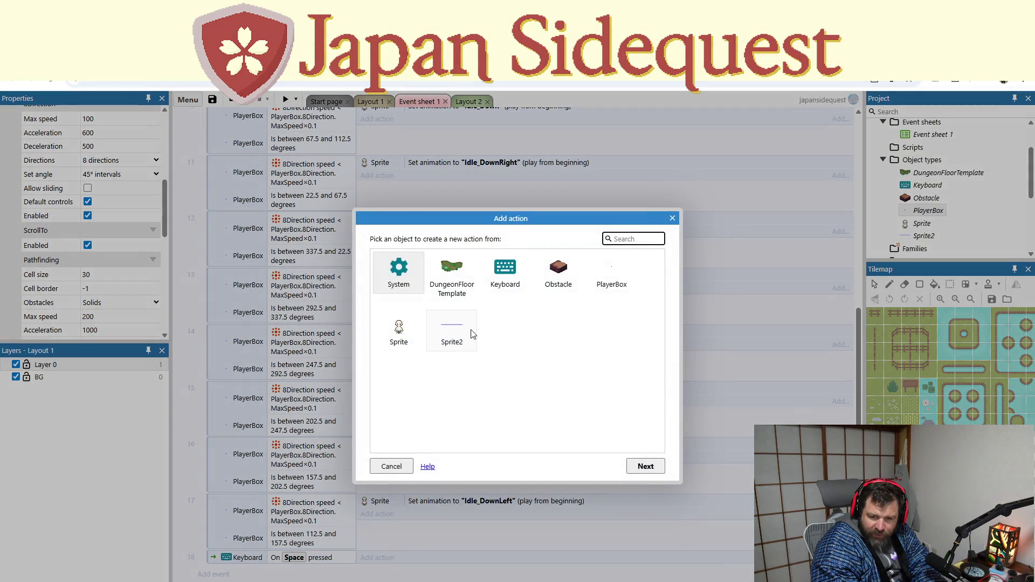
pyautogui.click(604, 278)
pyautogui.doubleClick(605, 278)
pyautogui.scroll(-5, 498, 371)
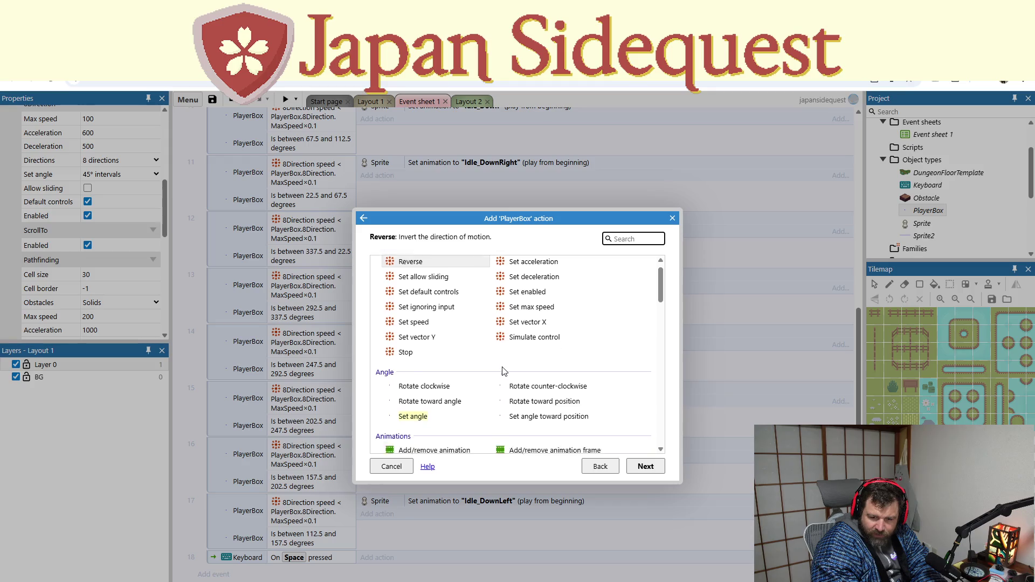
pyautogui.scroll(-7, 497, 370)
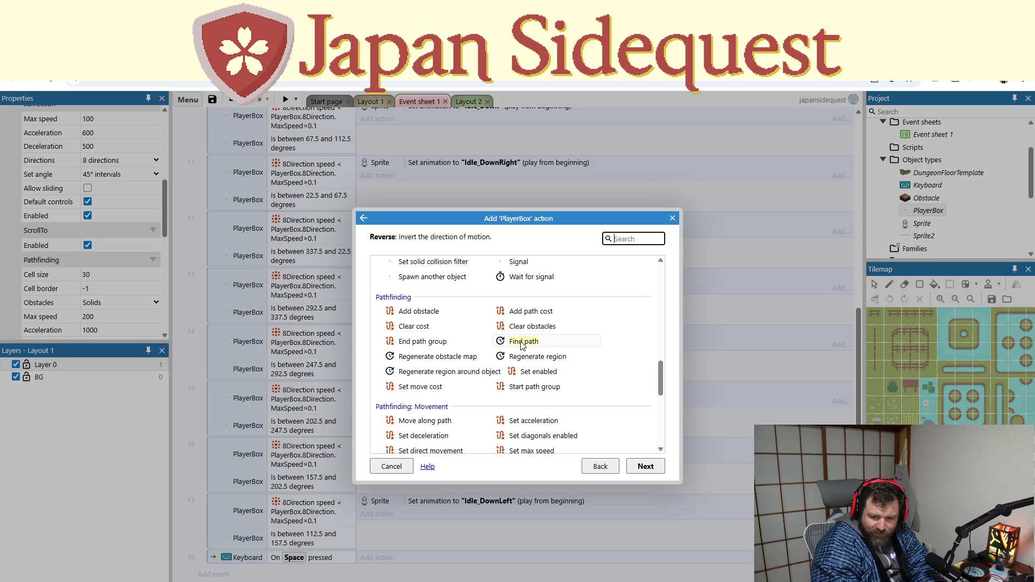
pyautogui.doubleClick(521, 342)
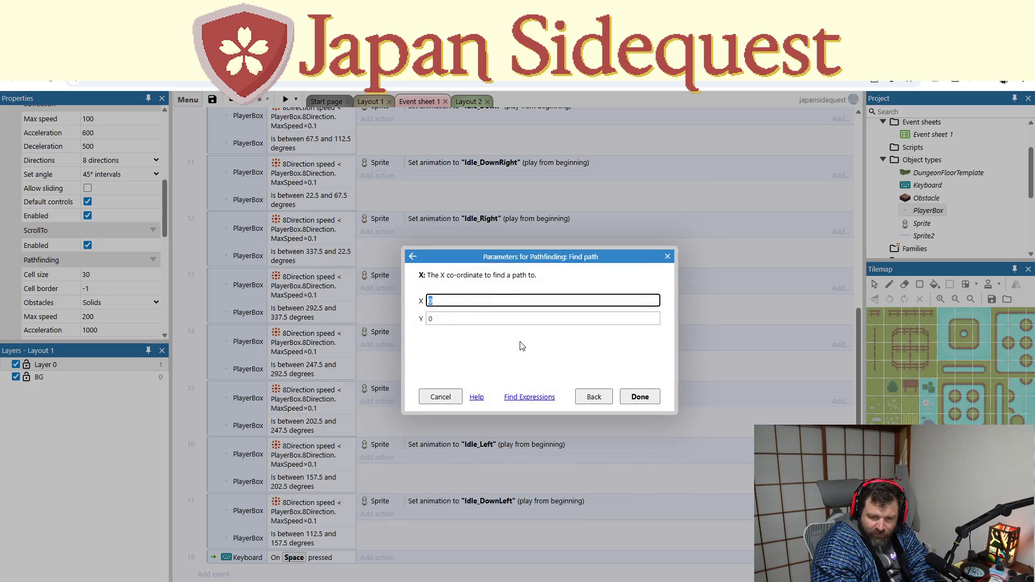
pyautogui.click(380, 102)
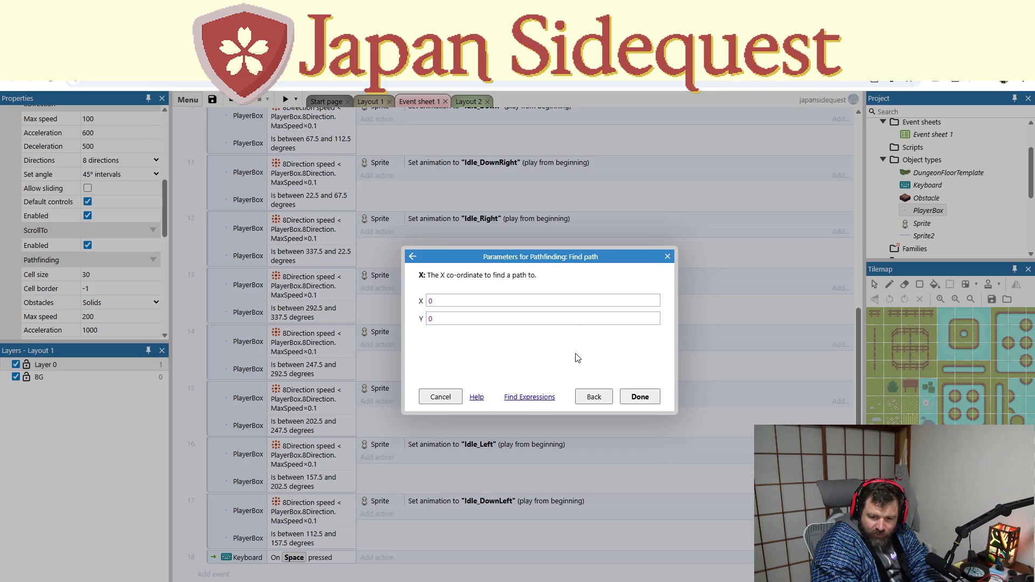
pyautogui.click(638, 396)
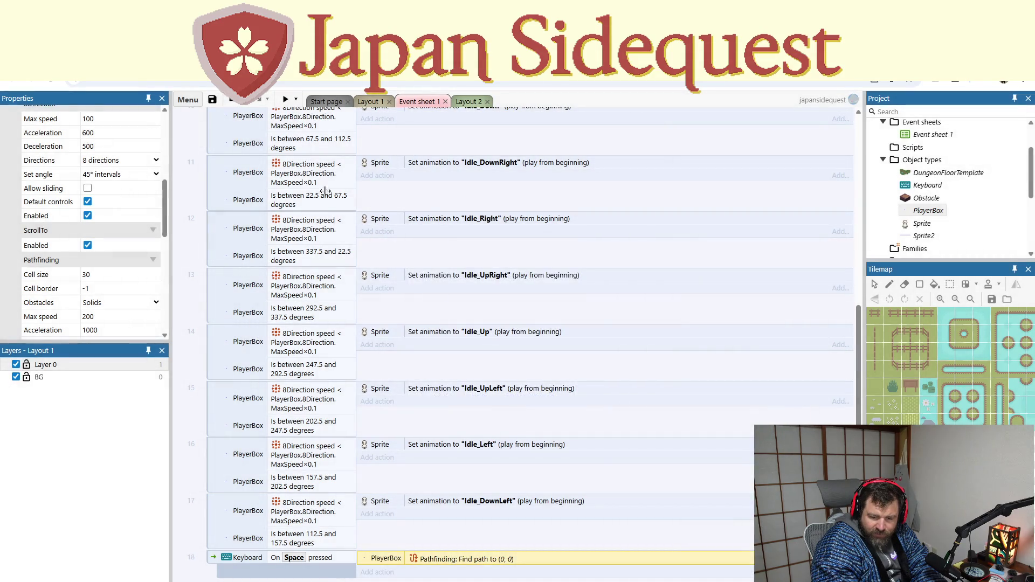
# Step: Pan Layout 1 to check the rock's position on the far path
pyautogui.click(371, 103)
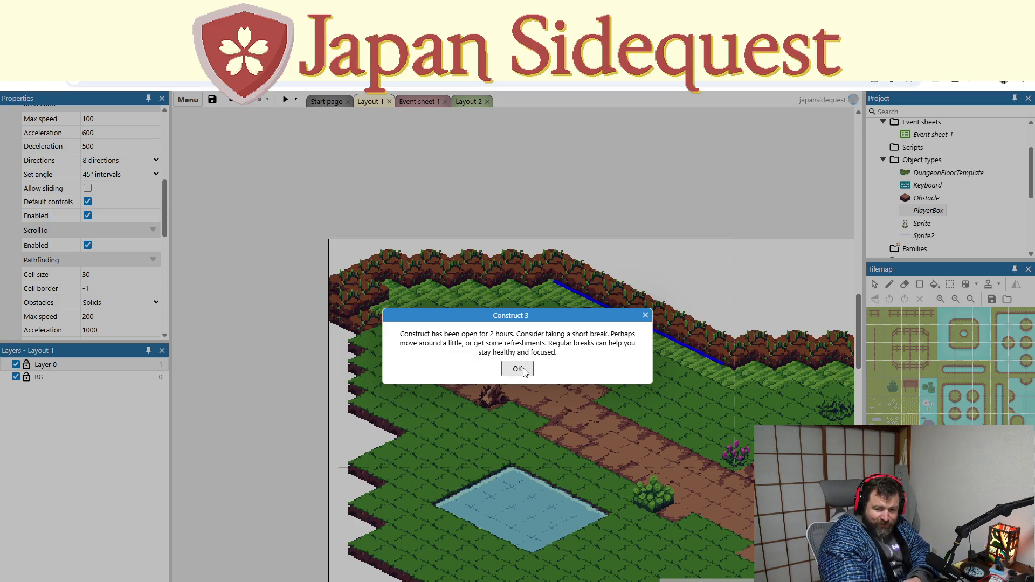
pyautogui.click(522, 371)
pyautogui.moveTo(652, 420)
pyautogui.mouseDown()
pyautogui.moveTo(502, 374)
pyautogui.moveTo(555, 388)
pyautogui.moveTo(488, 403)
pyautogui.mouseUp()
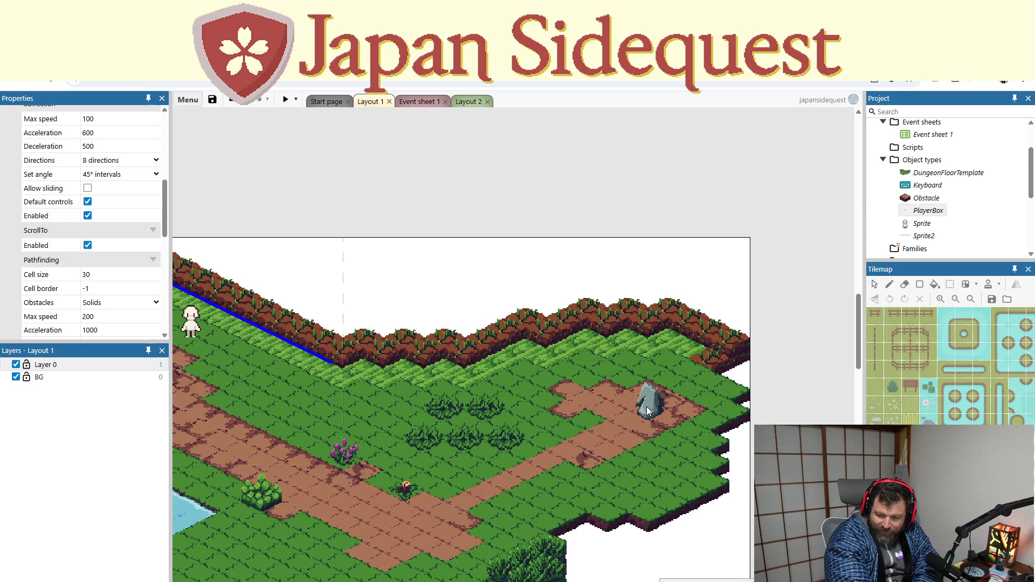
# Step: Set the Find path target to X 558, Y 133 and preview the game
pyautogui.click(425, 101)
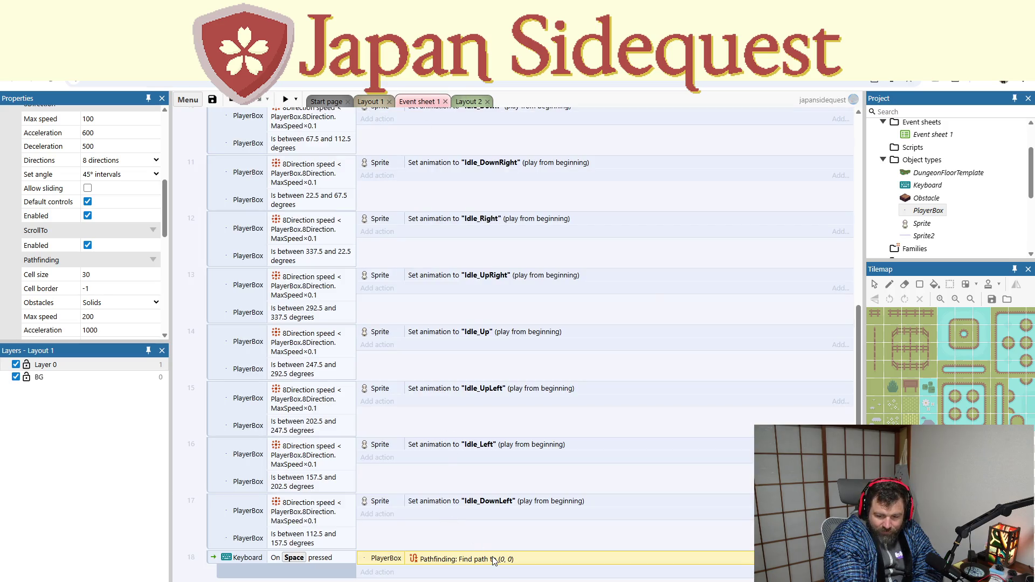
pyautogui.doubleClick(494, 560)
pyautogui.write('558')
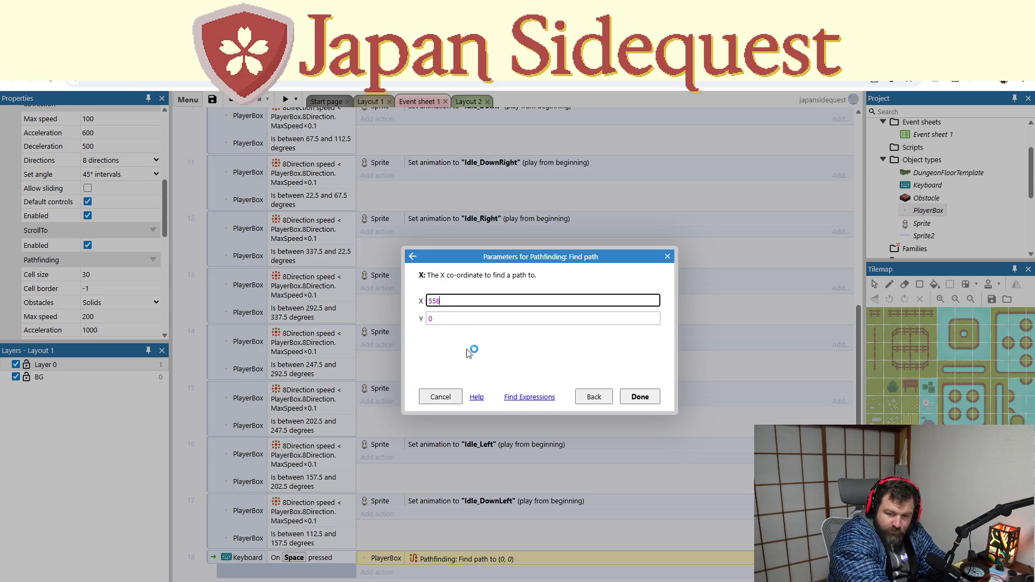
pyautogui.press('Tab')
pyautogui.write('1')
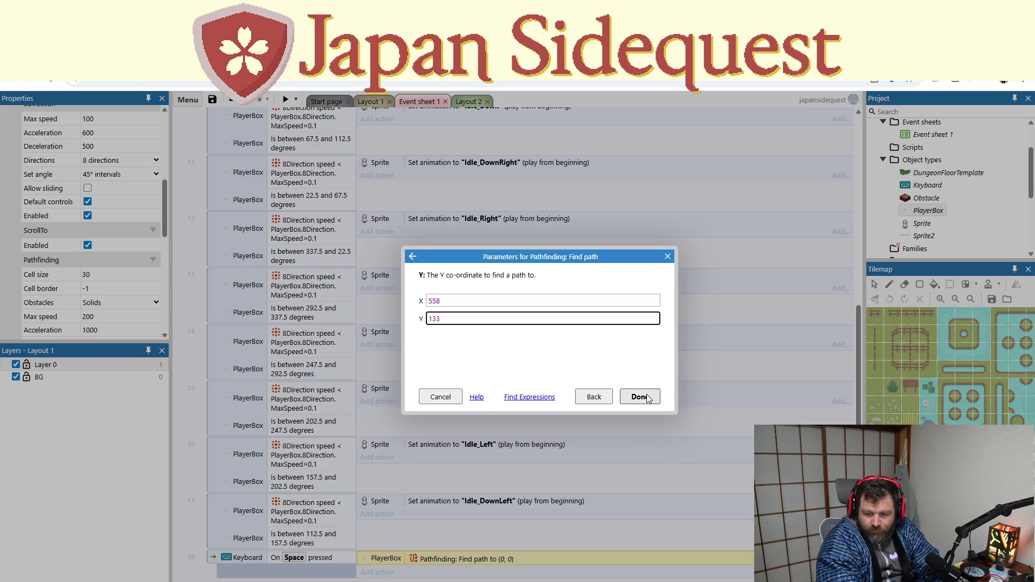
pyautogui.click(639, 397)
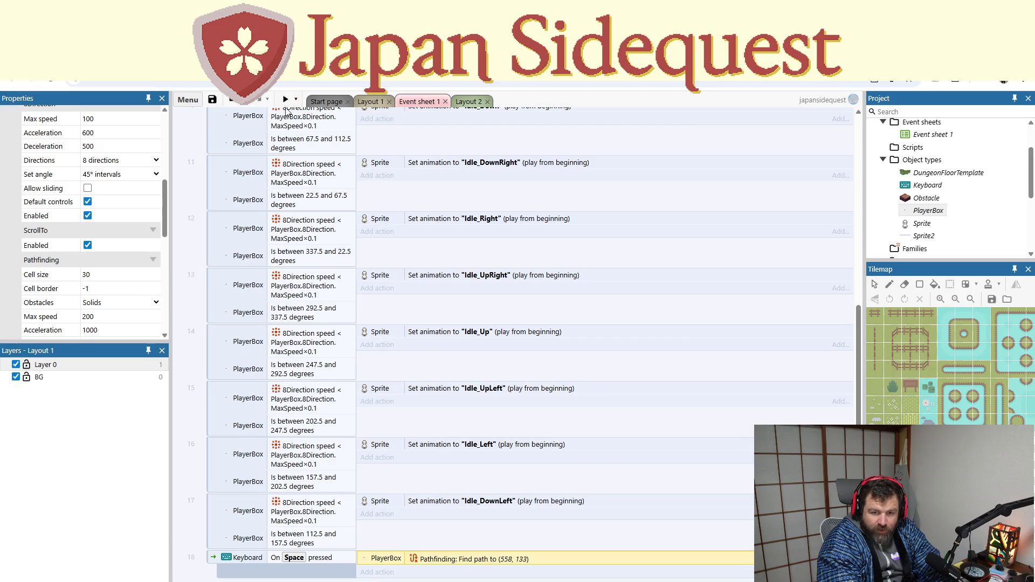
pyautogui.click(281, 100)
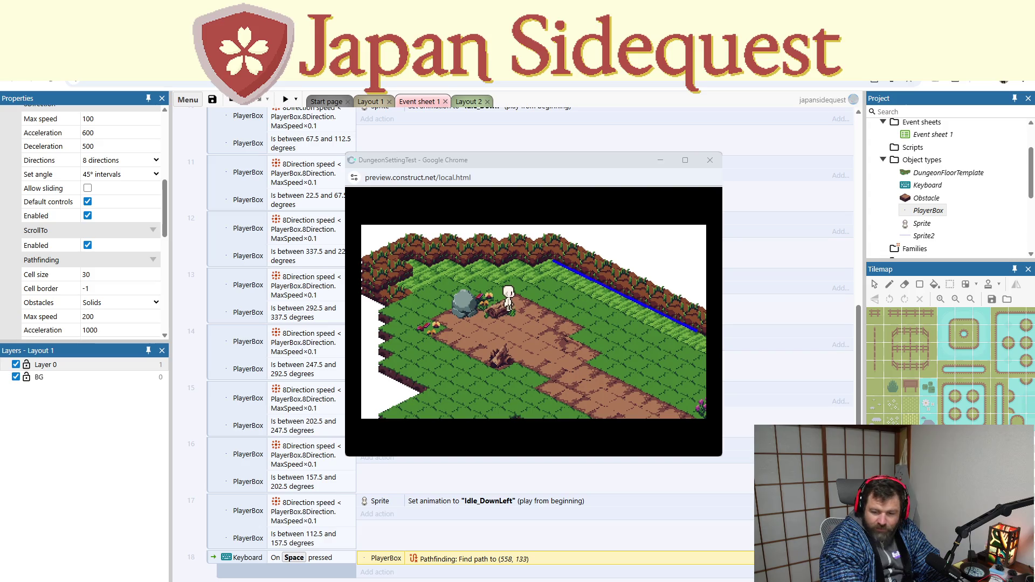
pyautogui.click(710, 160)
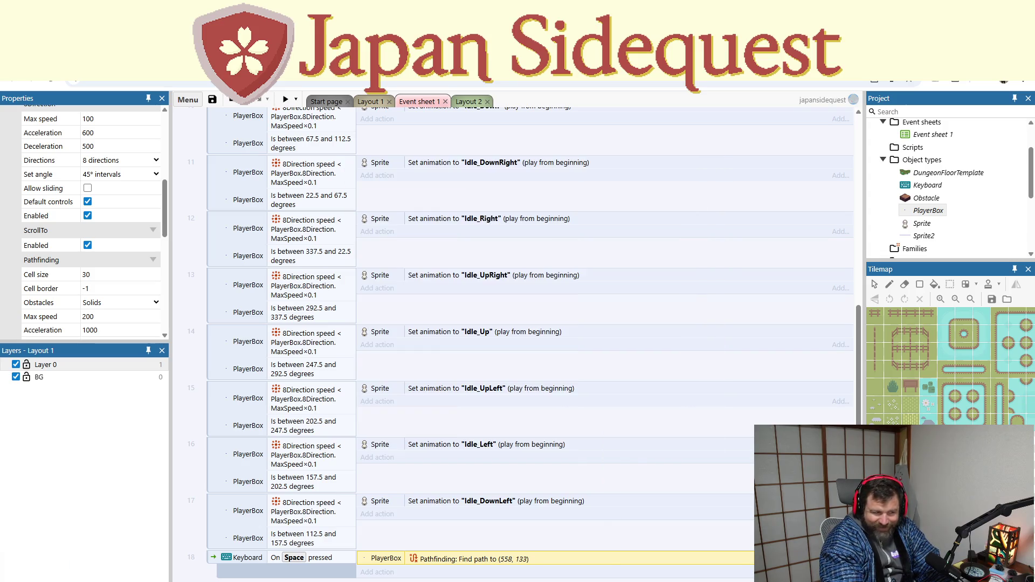
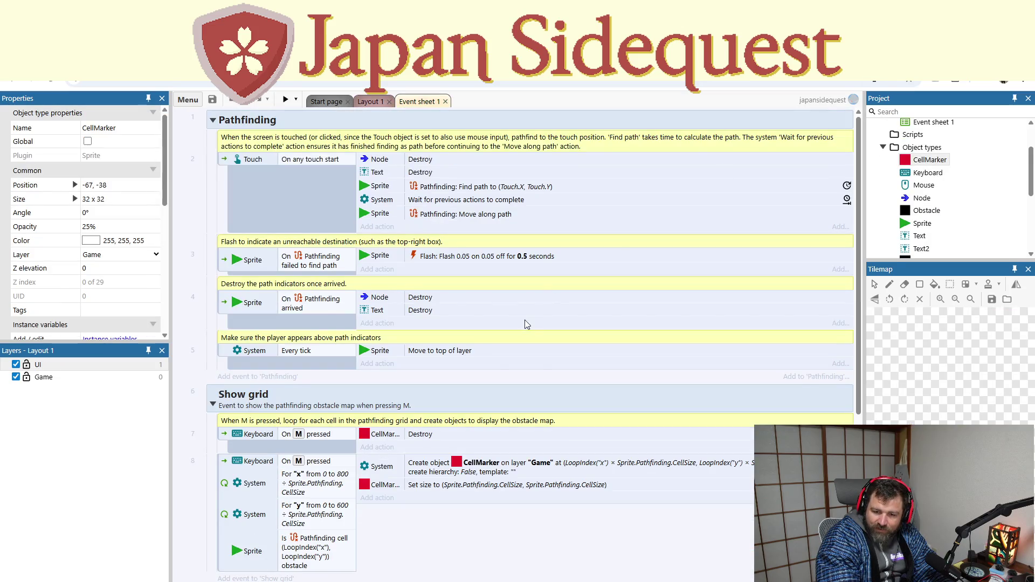
# Step: Inspect the example's 'Wait for previous actions' and 'Move along path' actions
pyautogui.click(462, 198)
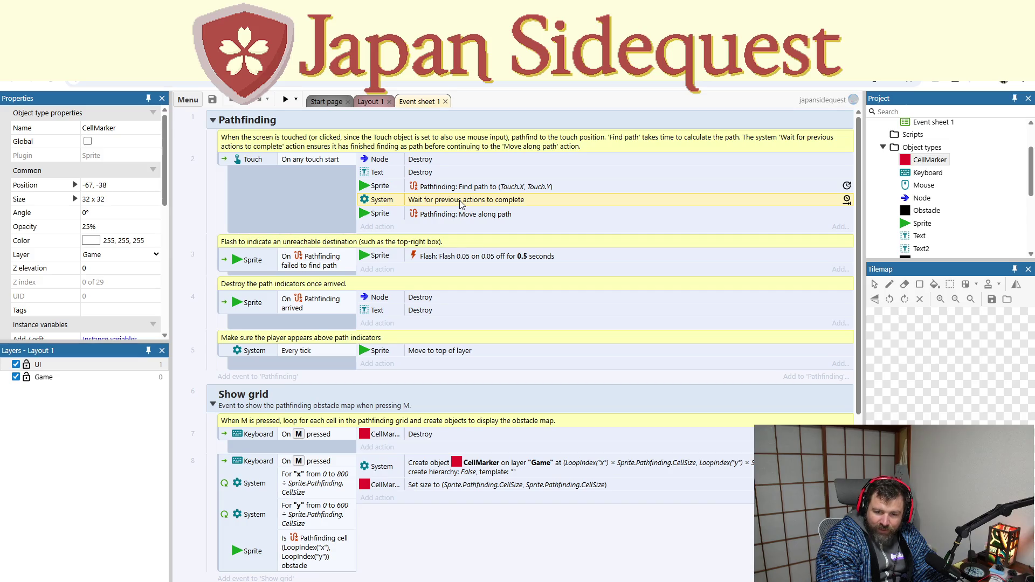
pyautogui.click(451, 218)
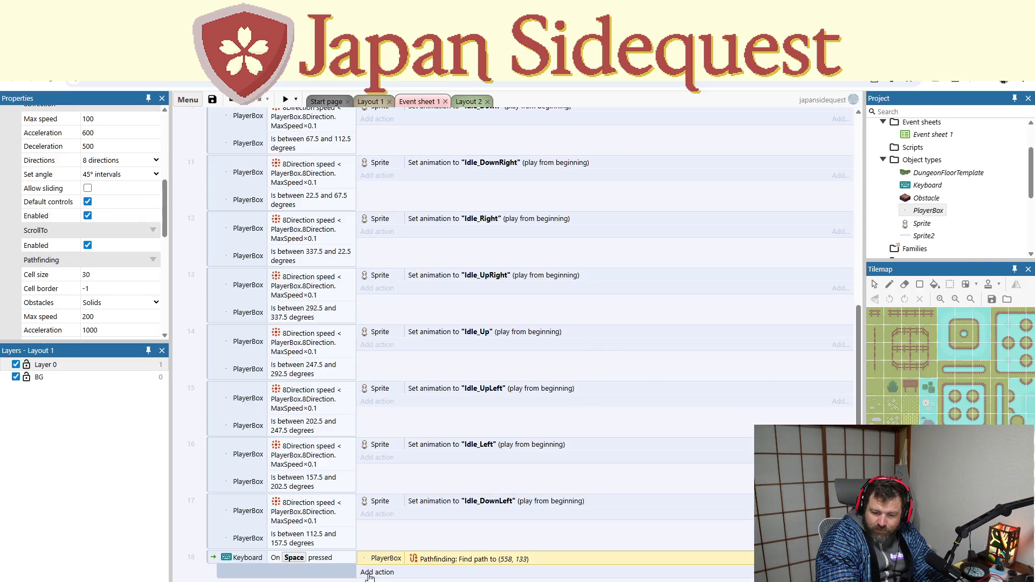
# Step: Add a System 'Wait for previous actions' action to the Space-pressed event
pyautogui.click(376, 572)
pyautogui.doubleClick(398, 269)
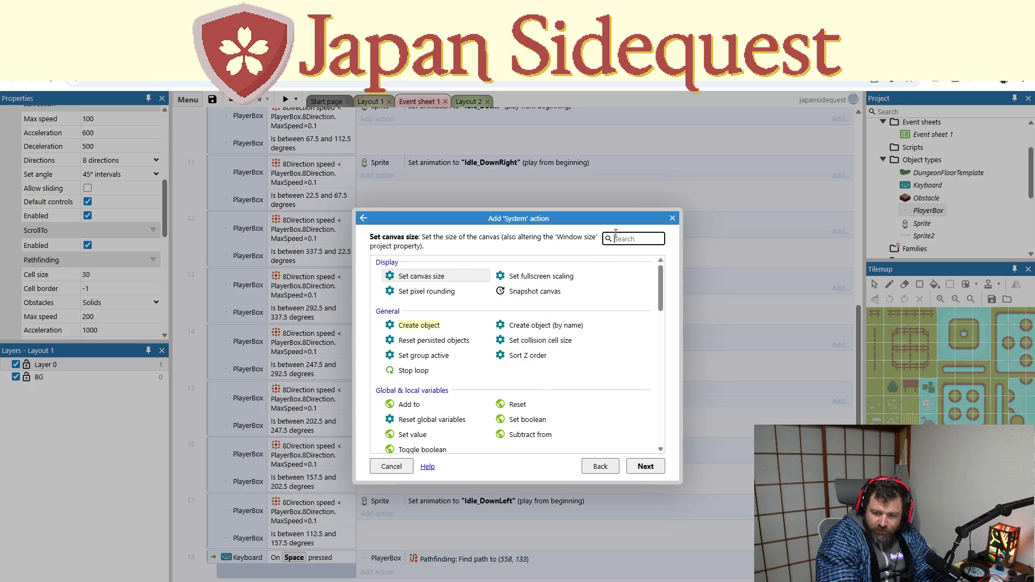
pyautogui.write('wa')
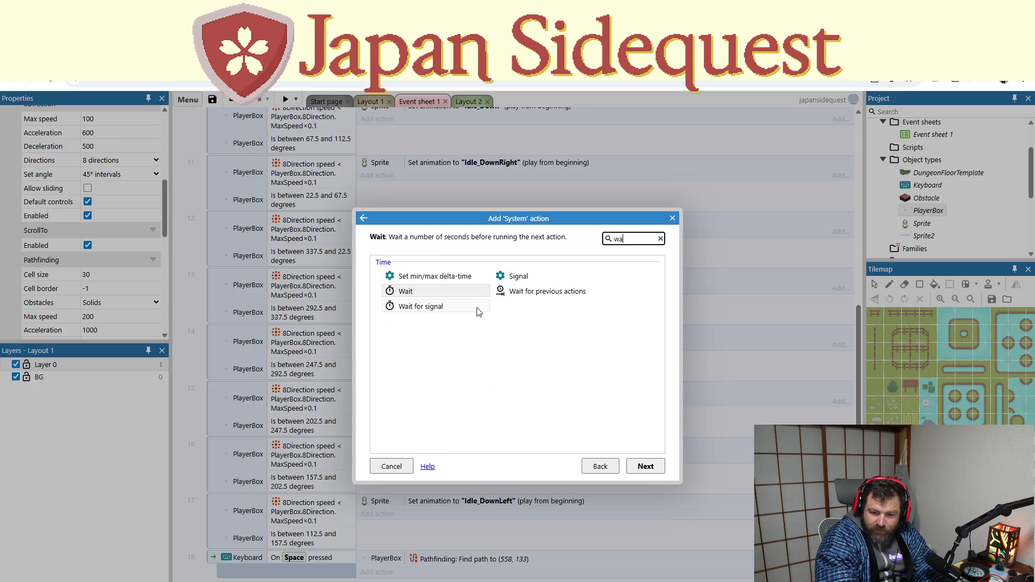
pyautogui.doubleClick(516, 293)
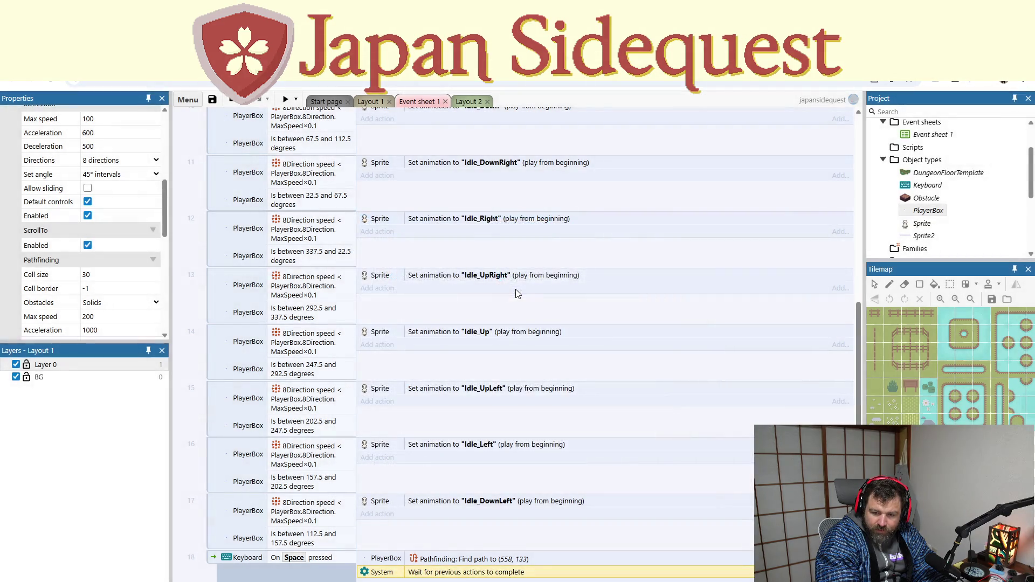
# Step: Add PlayerBox Pathfinding 'Move along path' after the wait, then run a preview
pyautogui.press('a')
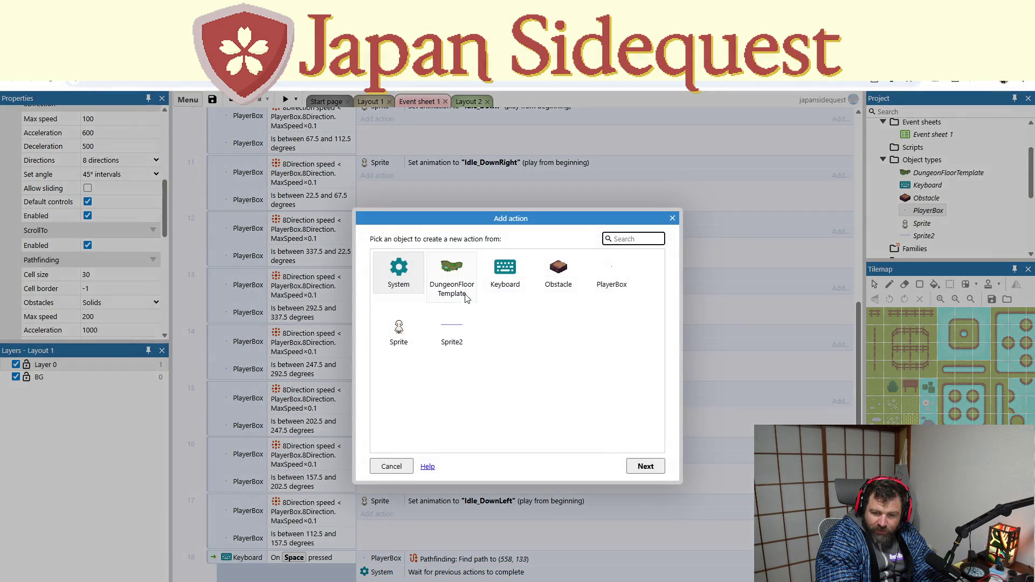
pyautogui.doubleClick(605, 284)
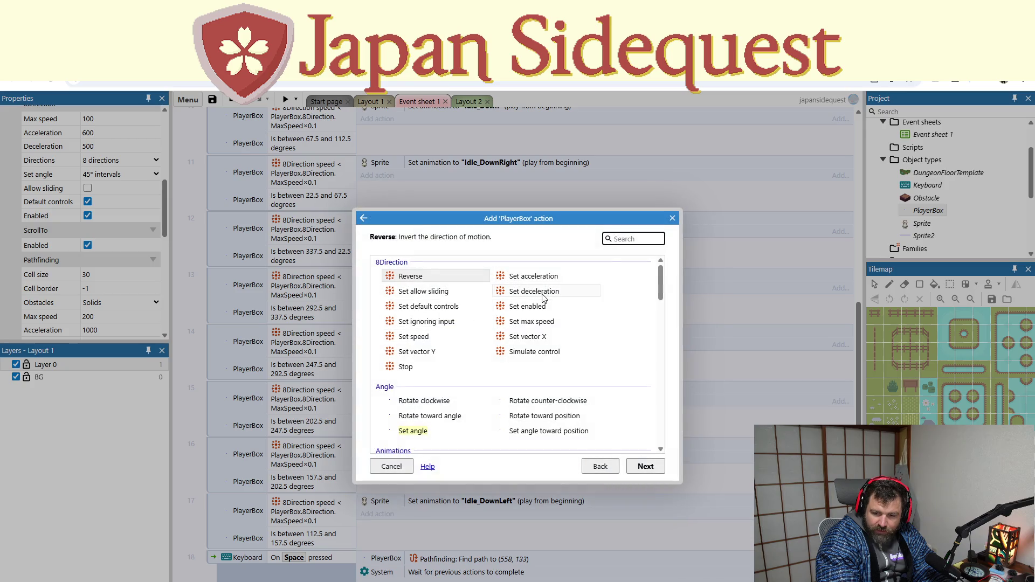
pyautogui.scroll(-3, 496, 389)
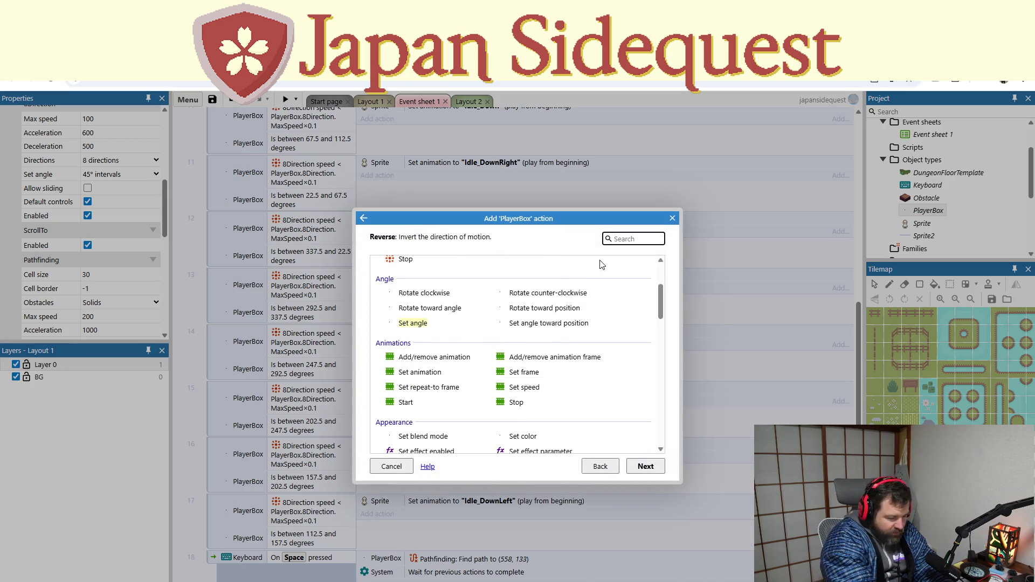
pyautogui.write('pat')
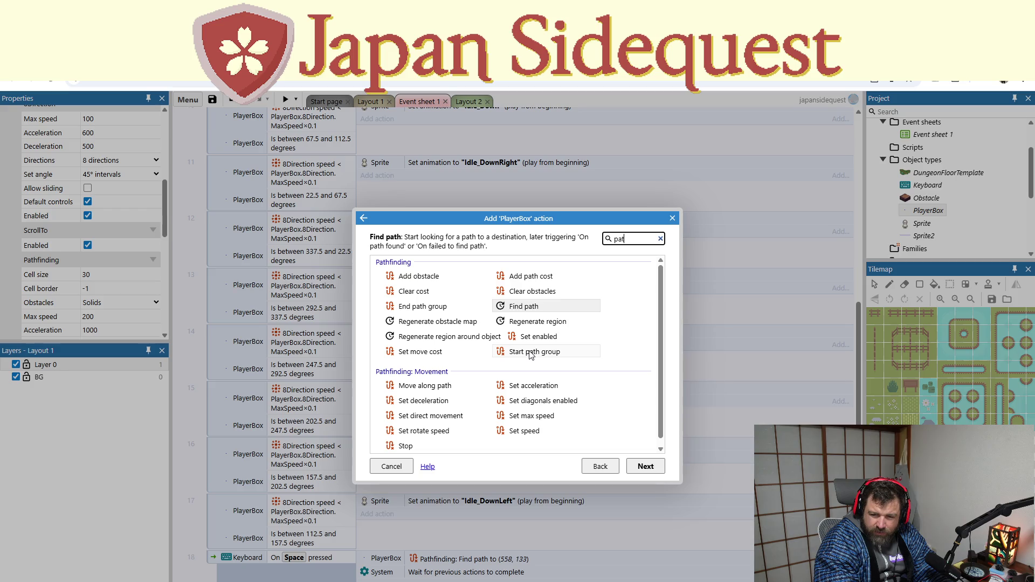
pyautogui.click(441, 384)
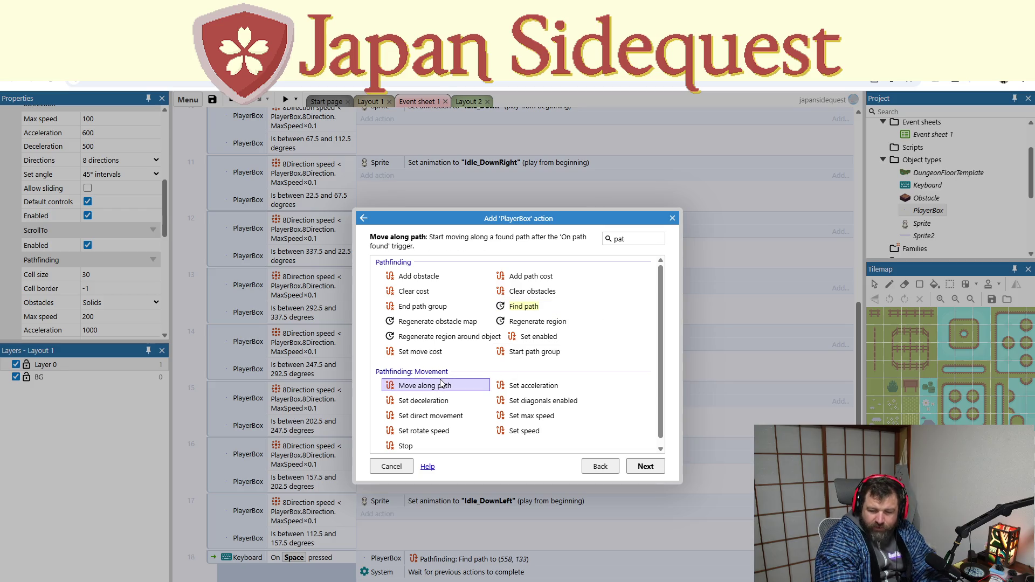
pyautogui.scroll(-1, 450, 390)
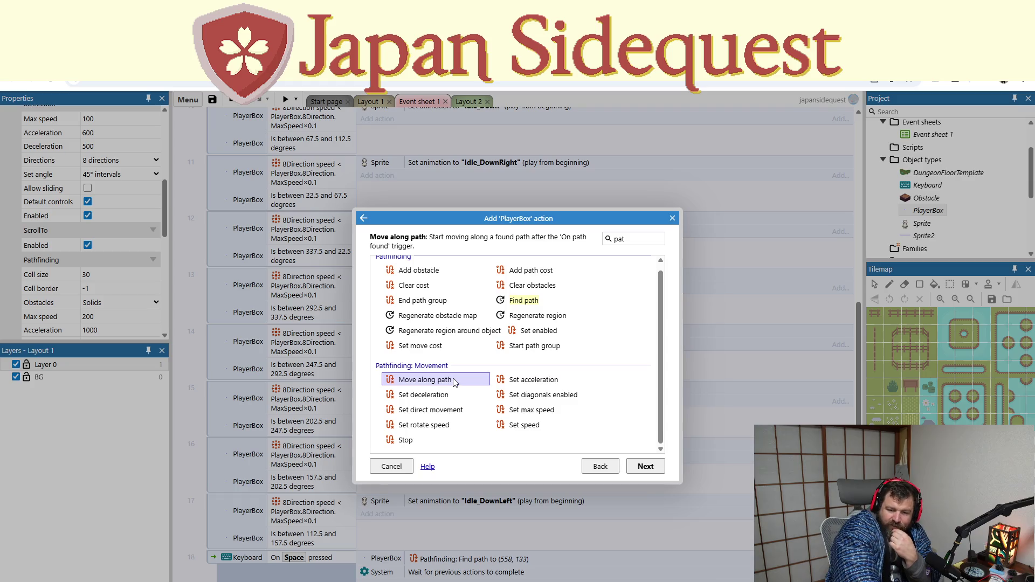
pyautogui.scroll(1, 457, 382)
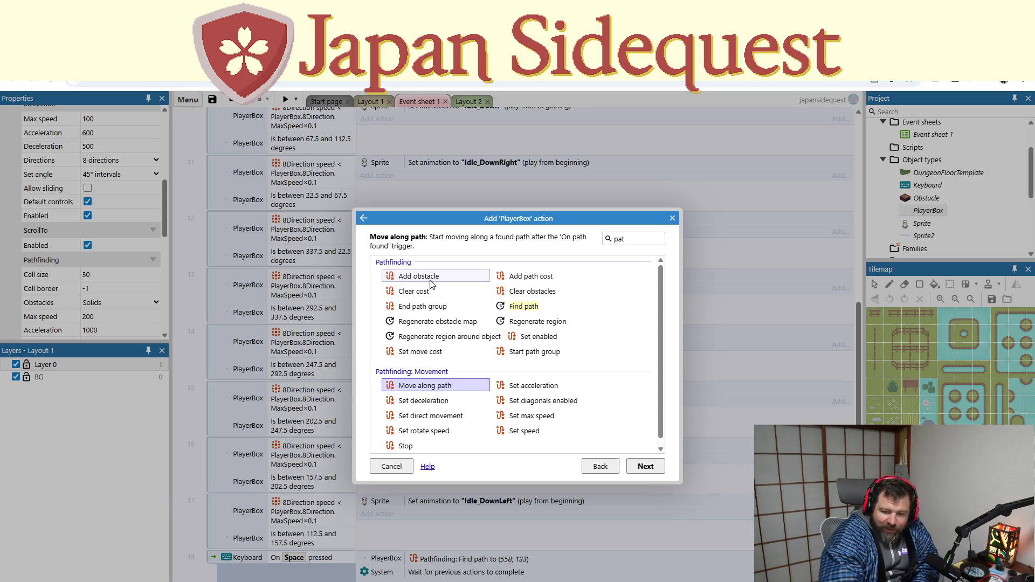
pyautogui.scroll(-1, 539, 401)
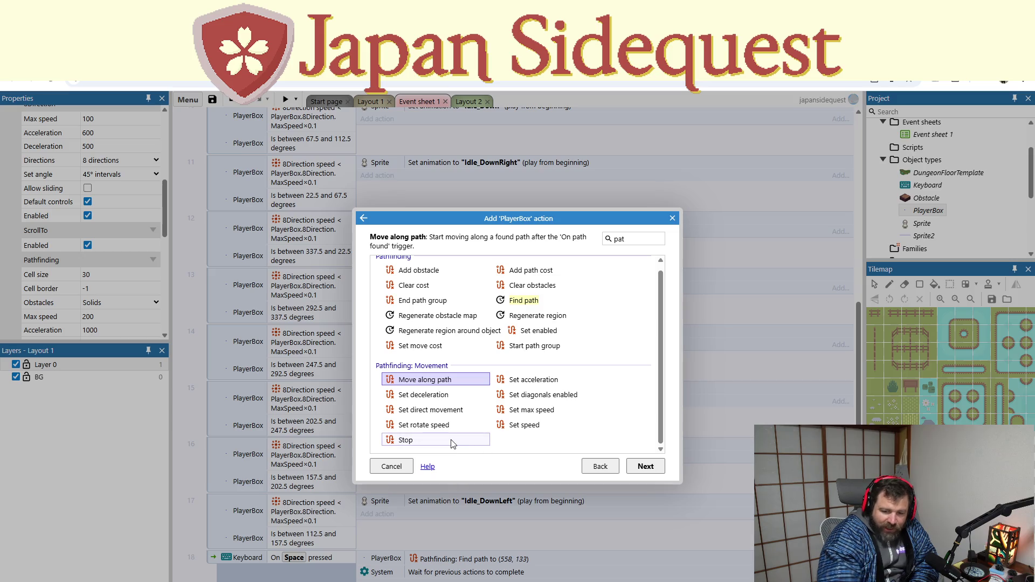
pyautogui.click(646, 466)
pyautogui.click(284, 99)
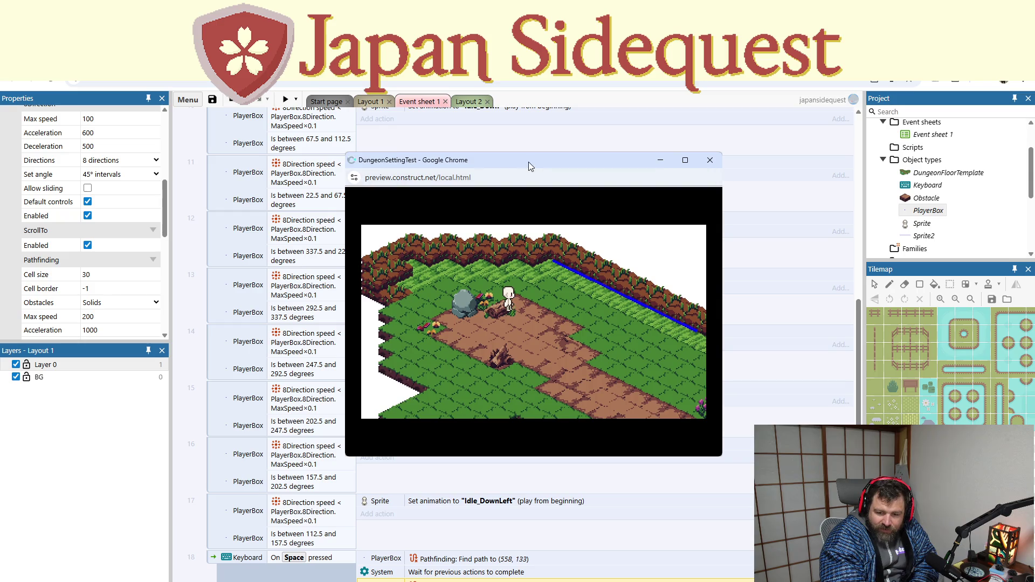
# Step: Test the Space-key pathfinding walk in two preview runs, then close the preview
pyautogui.press('space')
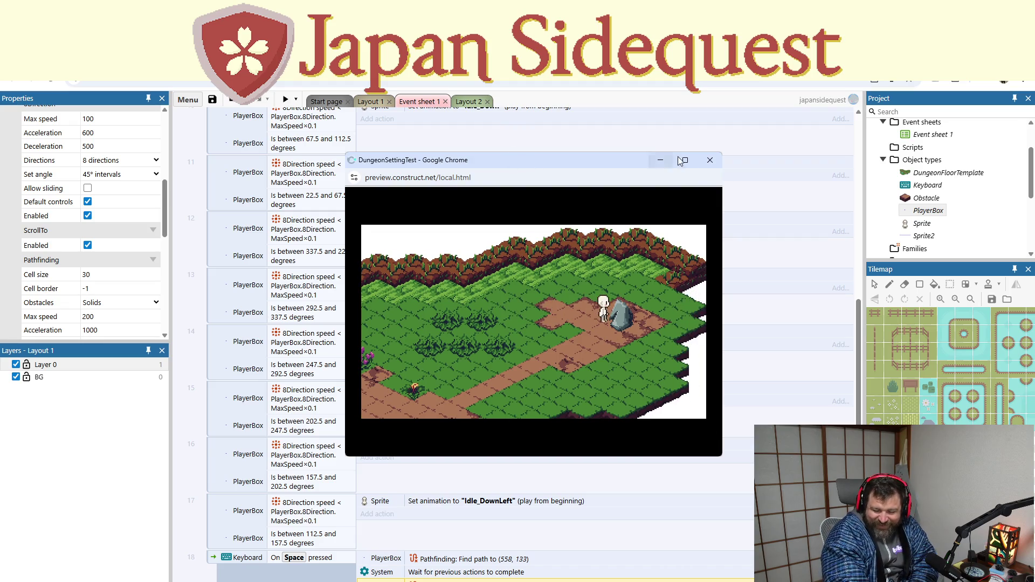
pyautogui.click(711, 161)
pyautogui.click(285, 99)
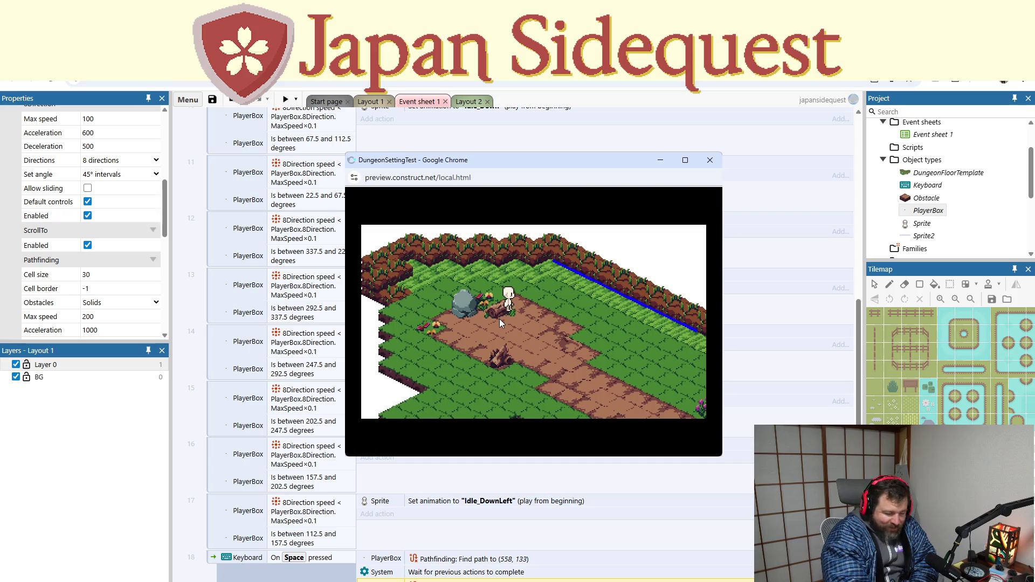
pyautogui.press('space')
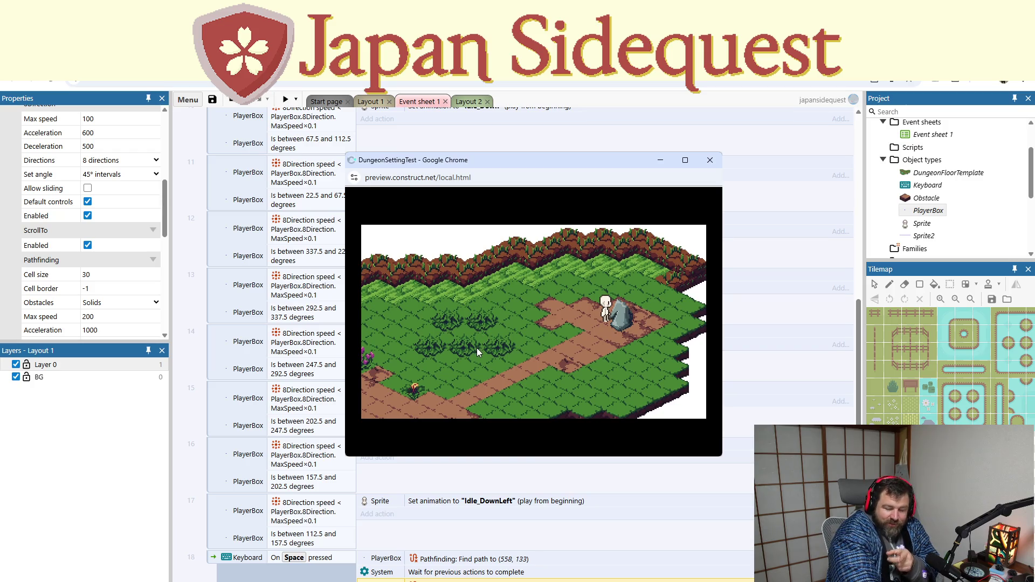
pyautogui.click(712, 165)
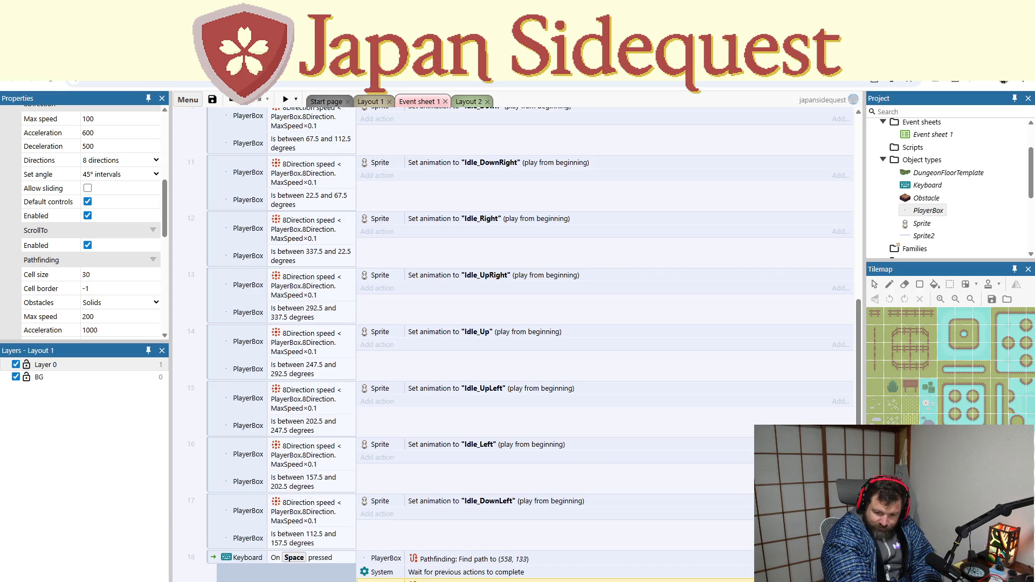
pyautogui.scroll(-1, 582, 466)
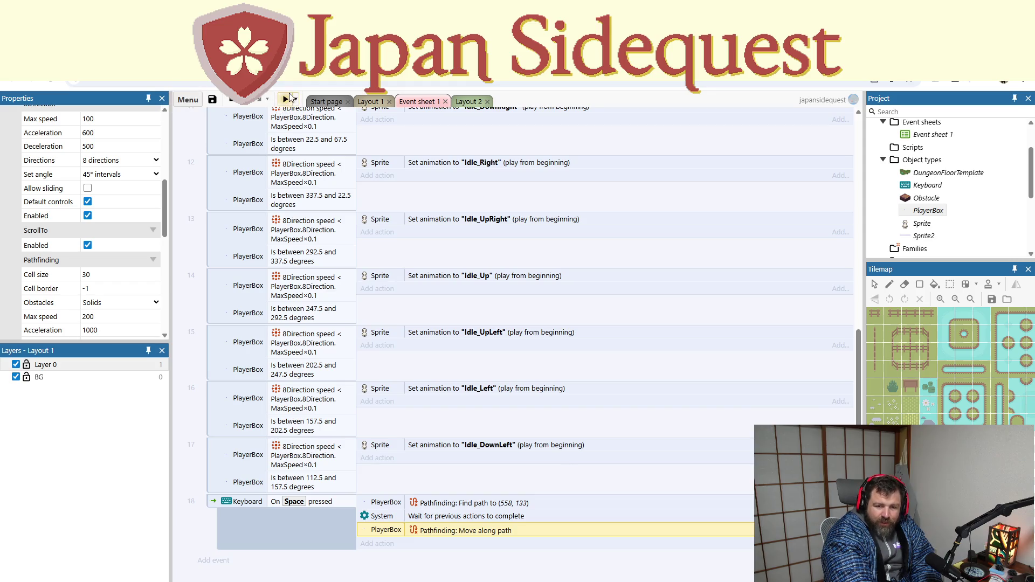
pyautogui.press('space')
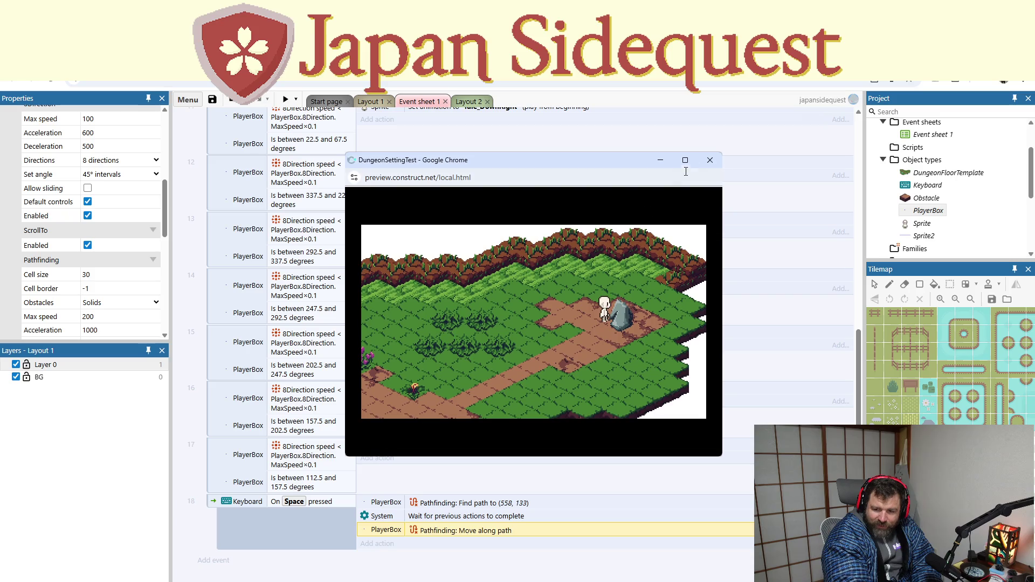
pyautogui.click(710, 160)
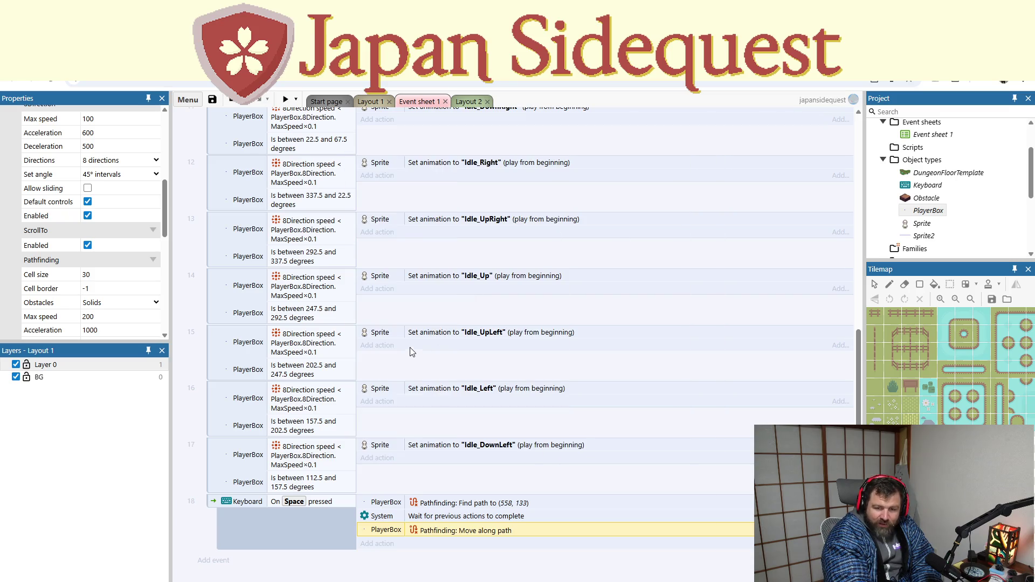
pyautogui.click(370, 101)
pyautogui.moveTo(473, 425); pyautogui.dragTo(548, 413)
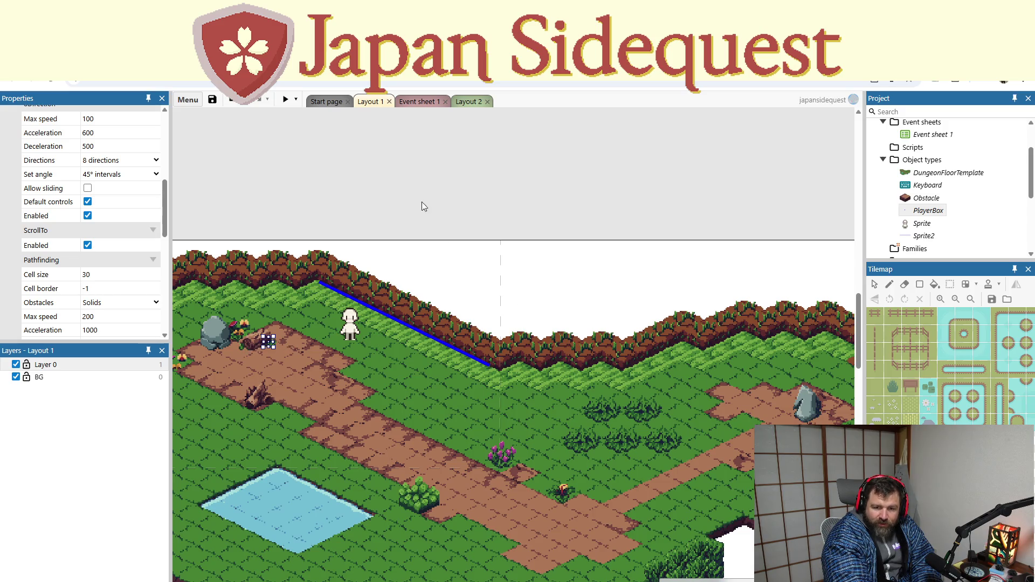
pyautogui.click(295, 108)
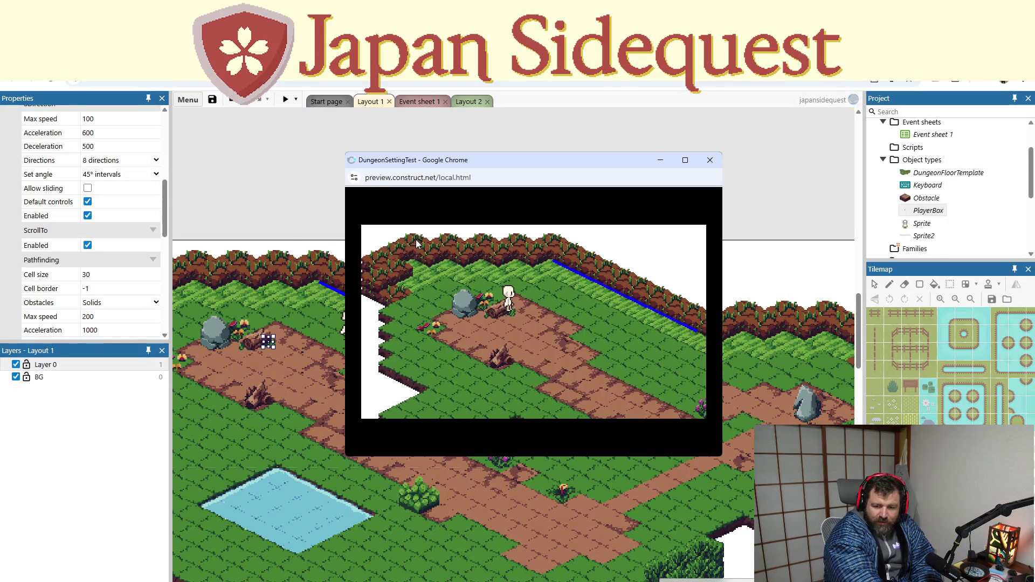
pyautogui.press('Right')
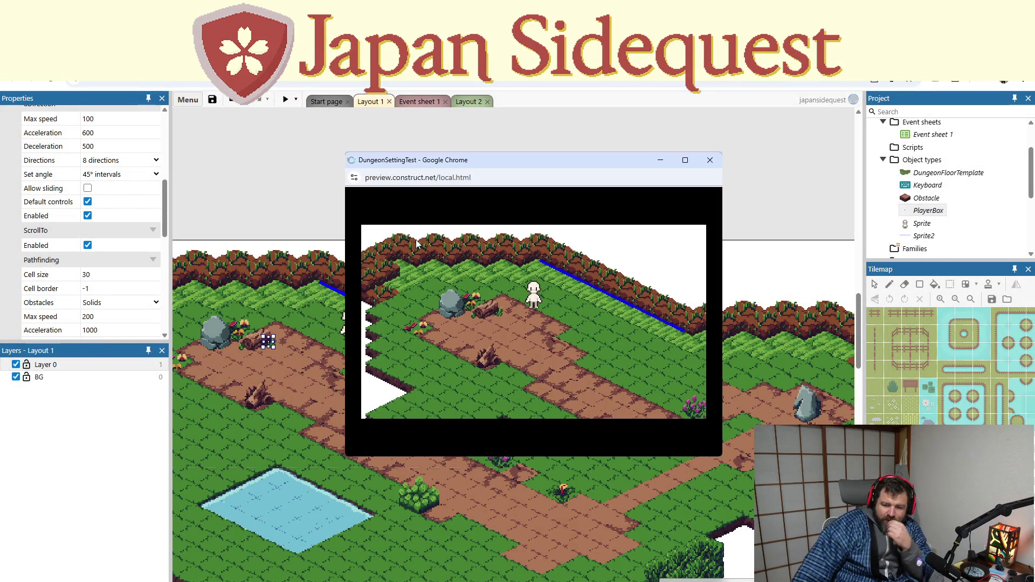
pyautogui.press('Down')
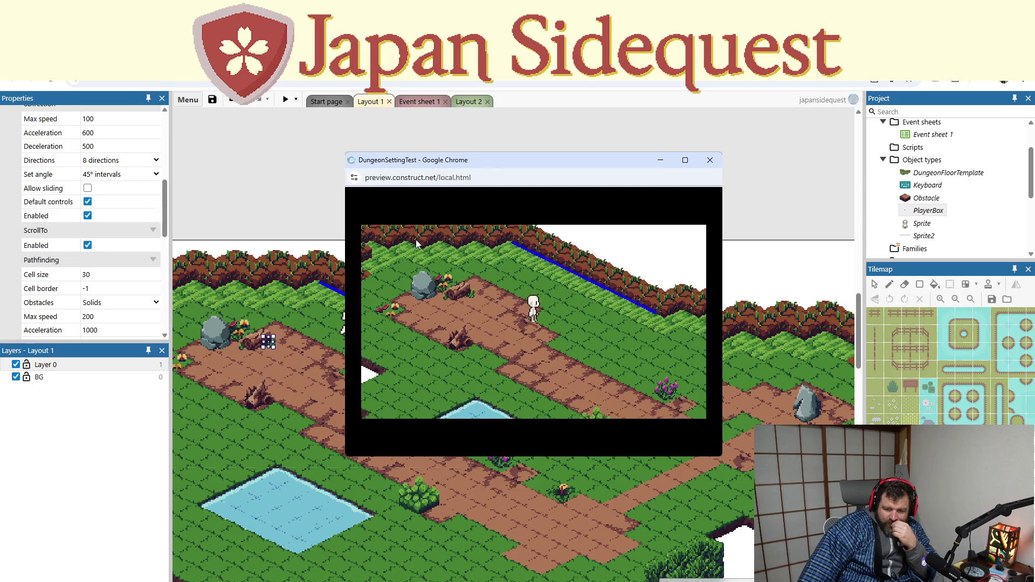
pyautogui.press('Down')
pyautogui.press('Right')
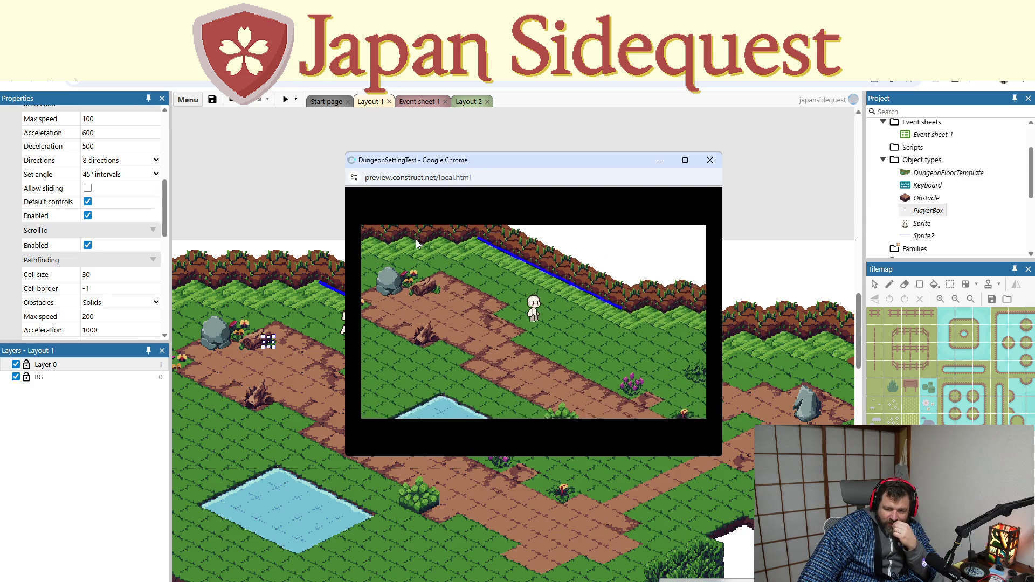
pyautogui.press('Up')
pyautogui.press('Right')
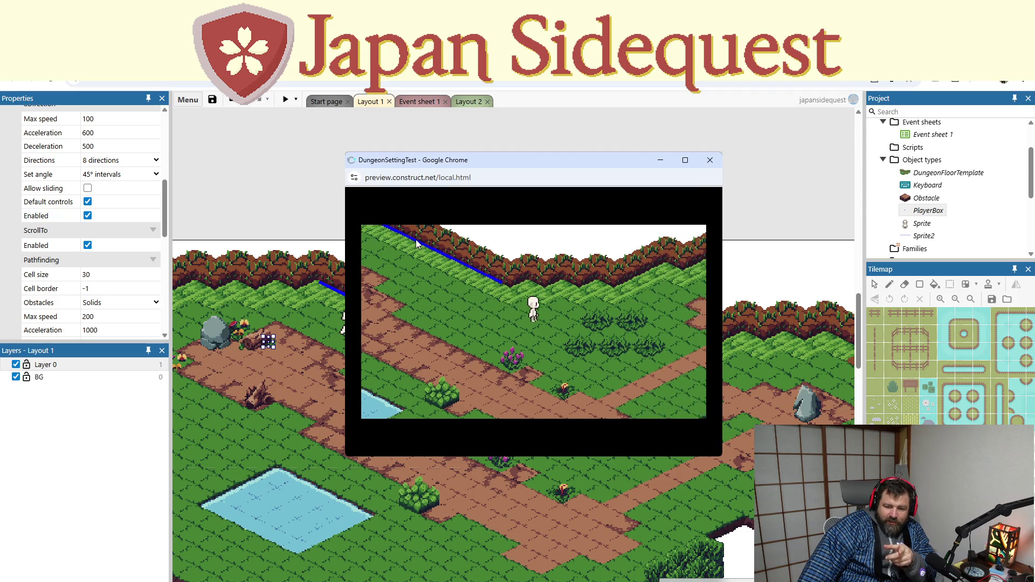
pyautogui.press('Right')
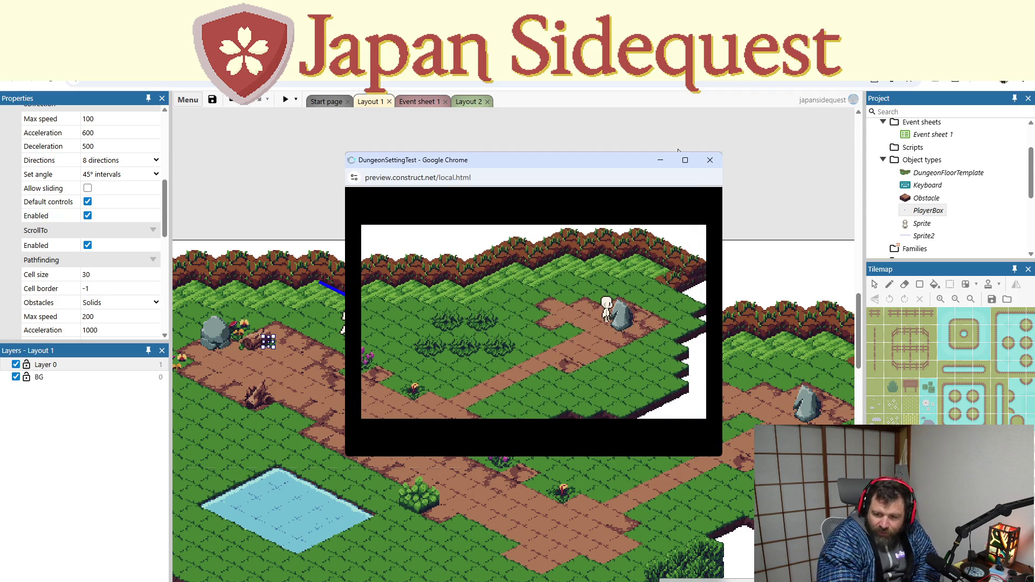
pyautogui.click(709, 161)
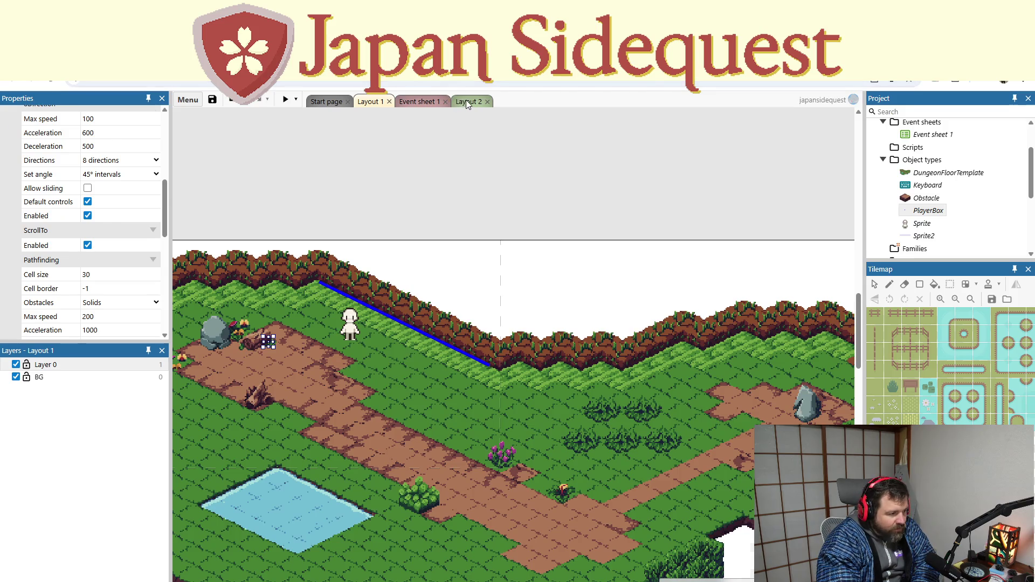
pyautogui.click(466, 102)
pyautogui.click(418, 101)
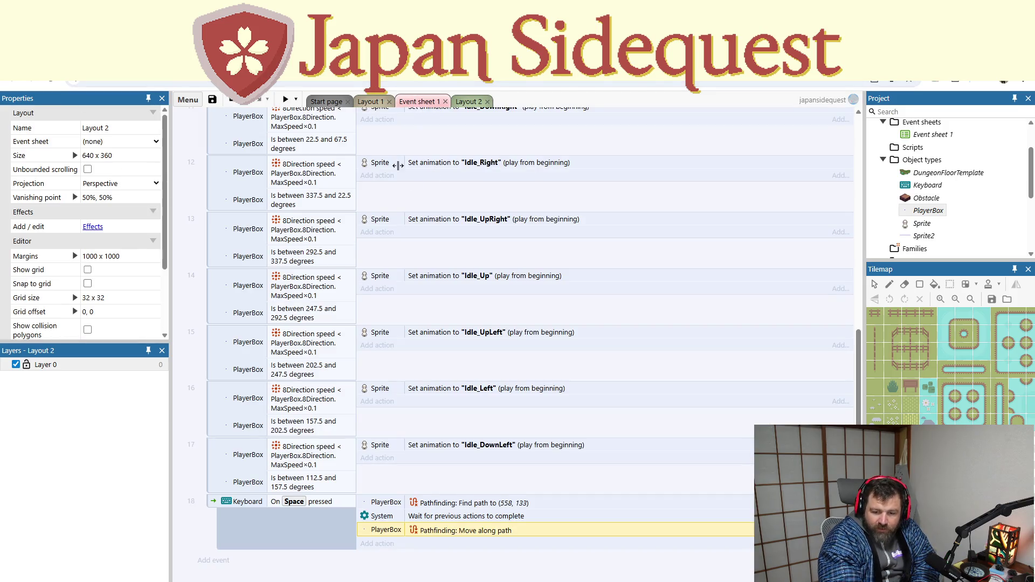
# Step: Select the moving conditions of the Walk_Down and Walk_DownRight events and save the project
pyautogui.scroll(10, 430, 382)
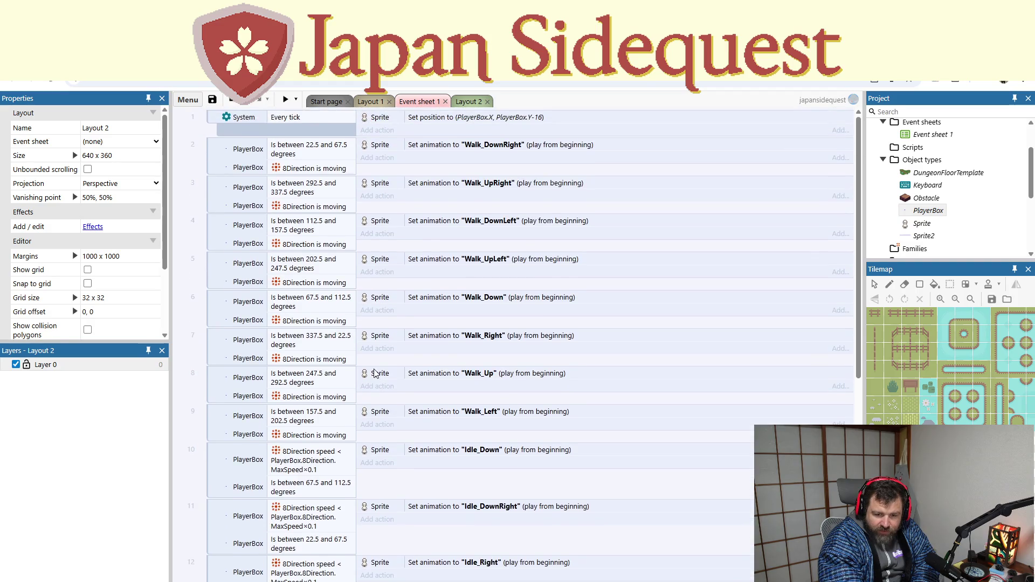
pyautogui.click(329, 321)
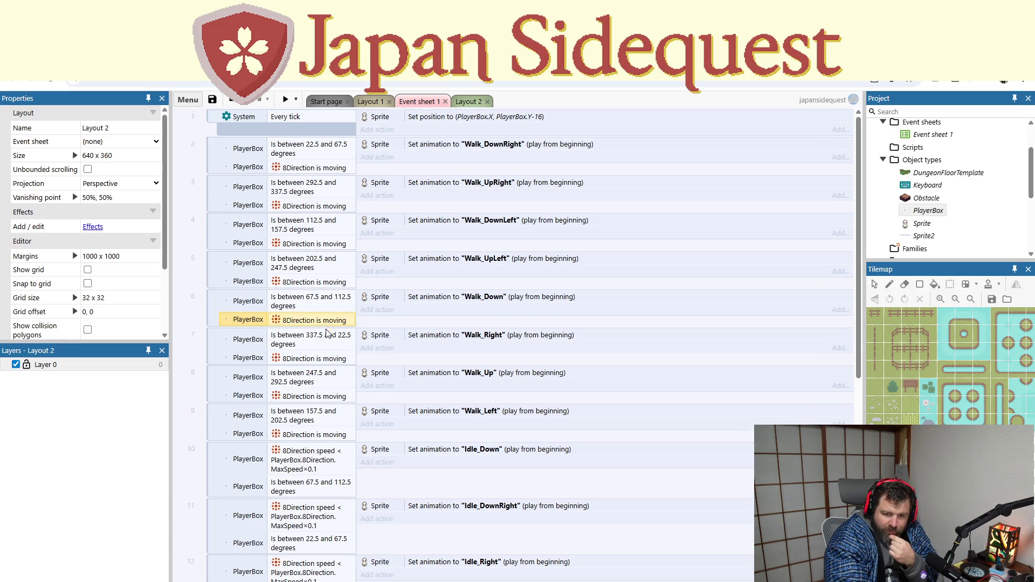
pyautogui.scroll(-2, 326, 328)
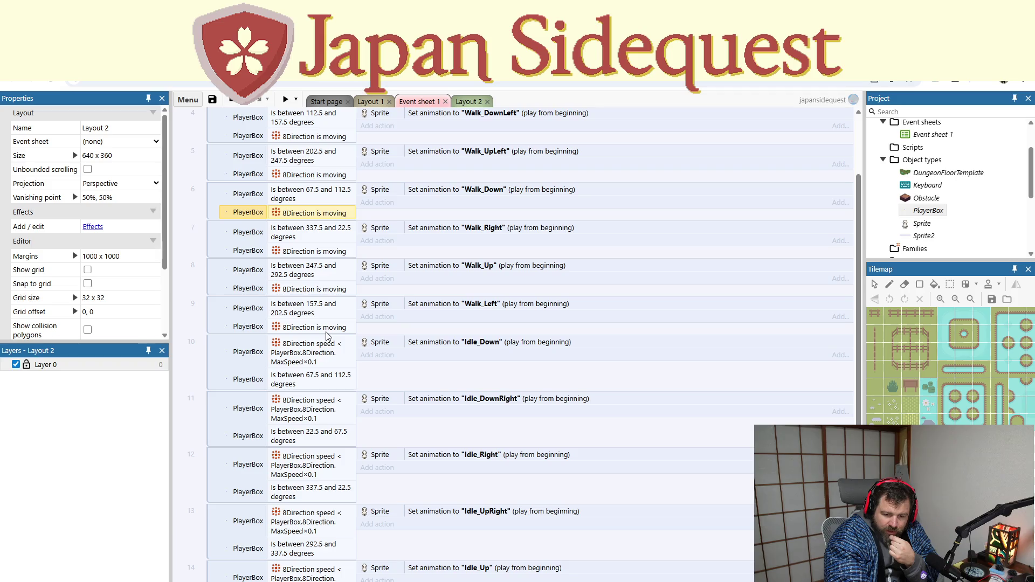
pyautogui.scroll(2, 326, 335)
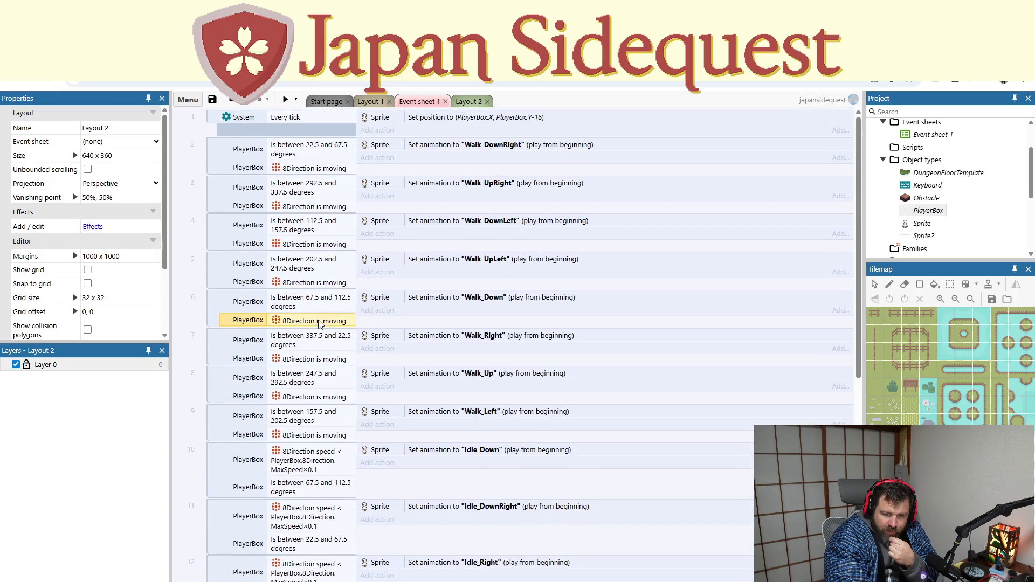
pyautogui.click(319, 170)
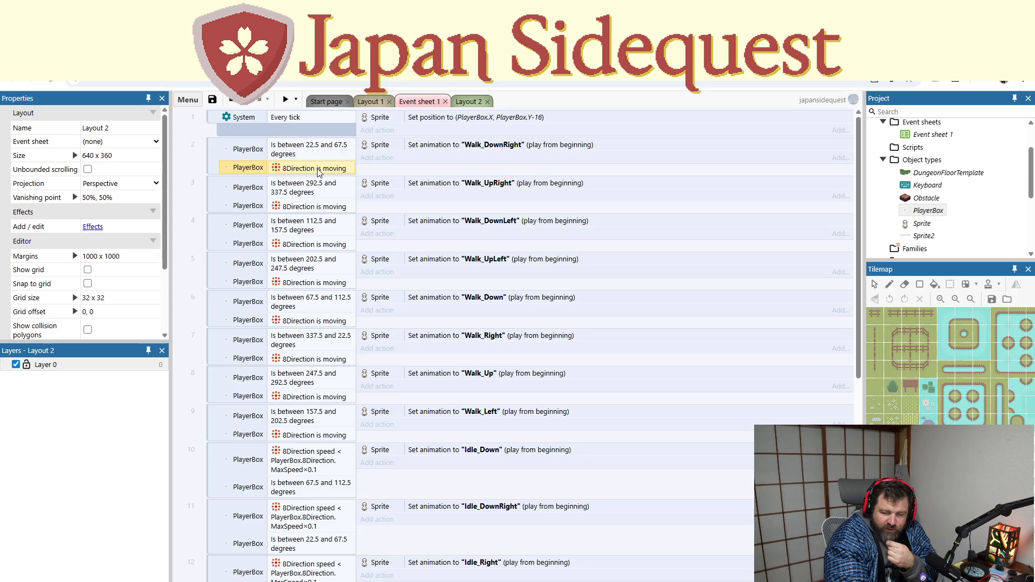
pyautogui.hotkey('ctrl', 's')
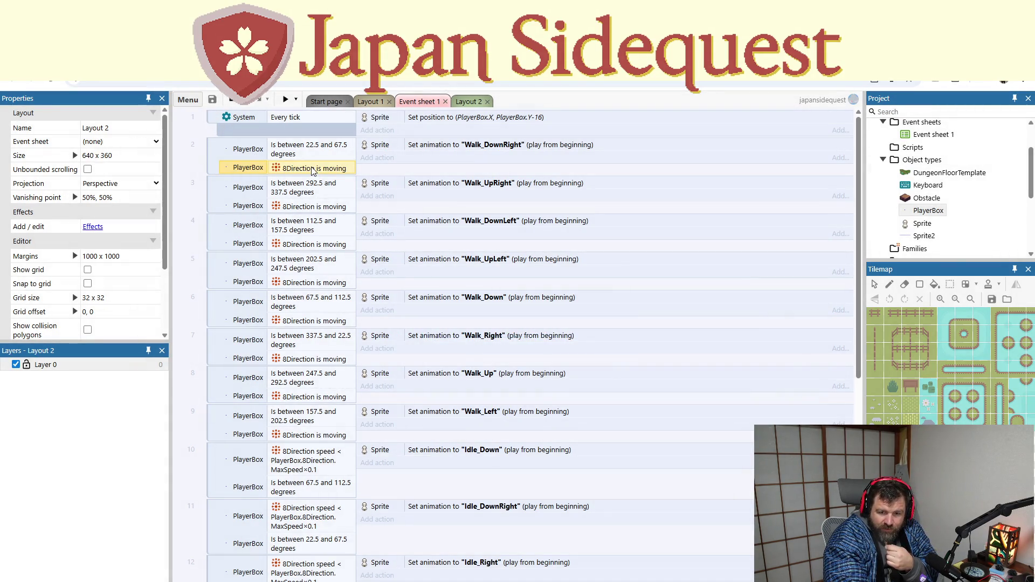
# Step: Swap Walk_DownRight's moving condition to Pathfinding 'Is moving along path'
pyautogui.doubleClick(312, 172)
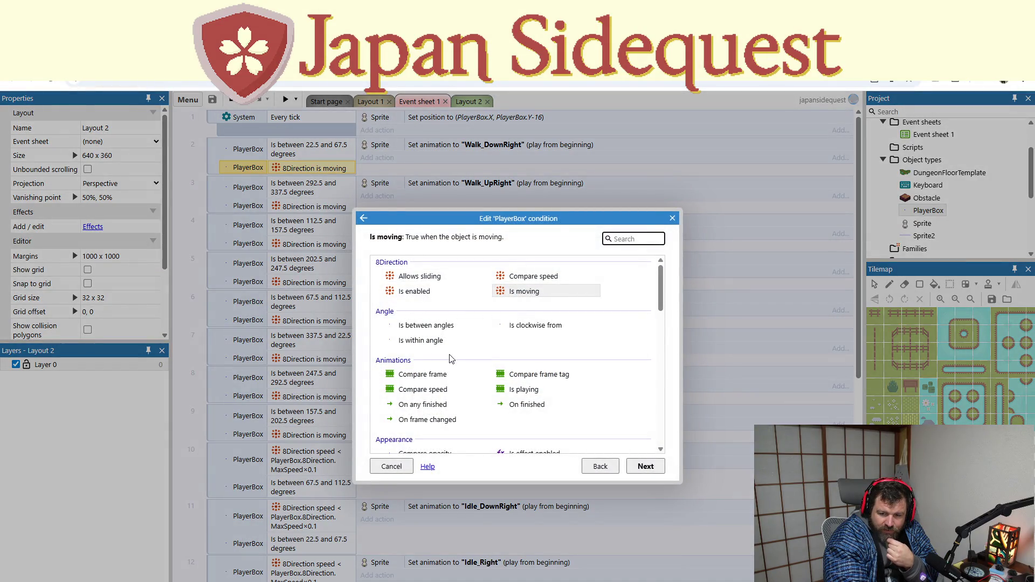
pyautogui.scroll(-1, 452, 359)
pyautogui.scroll(-2, 452, 360)
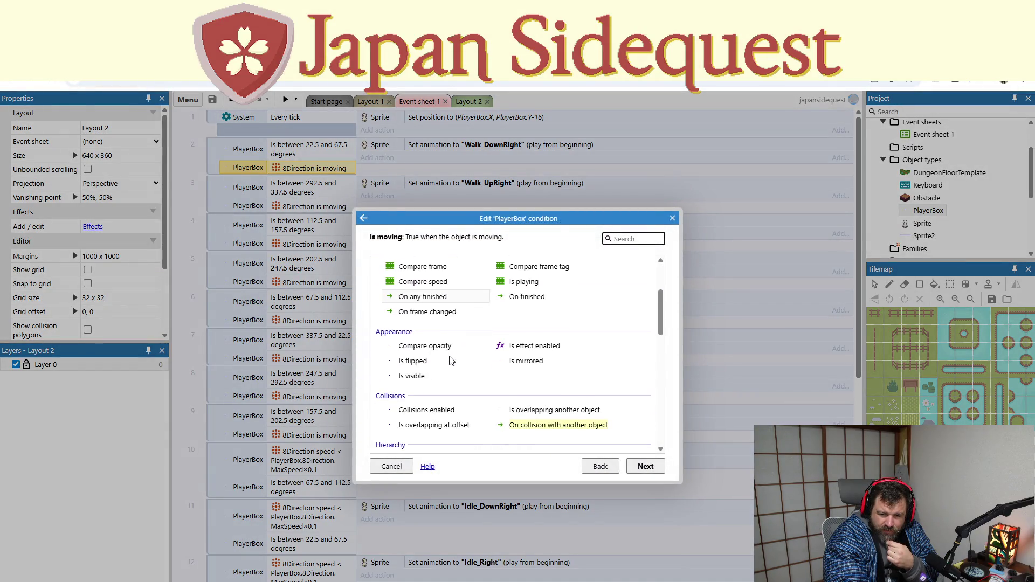
pyautogui.scroll(-1, 451, 360)
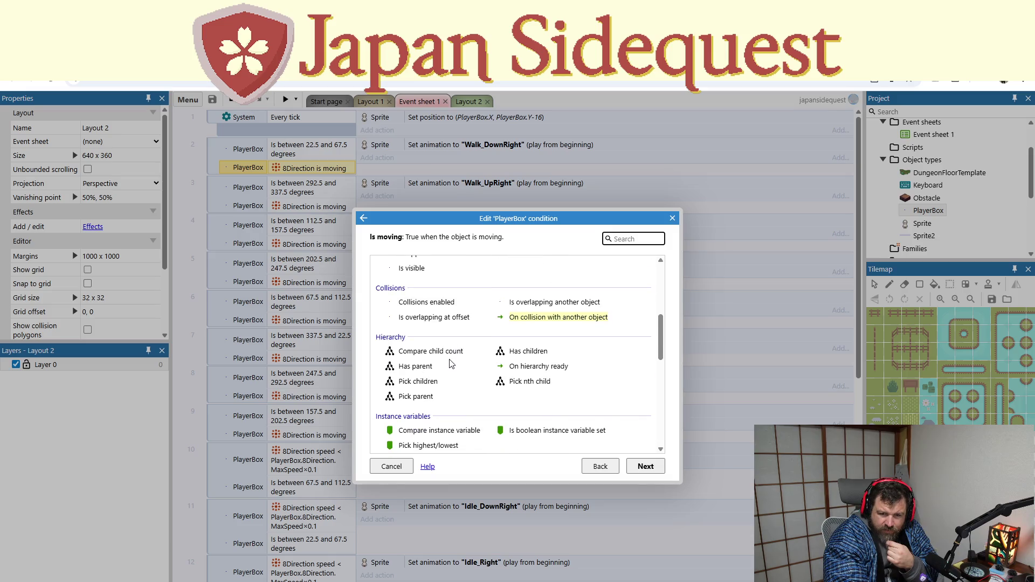
pyautogui.scroll(-3, 452, 365)
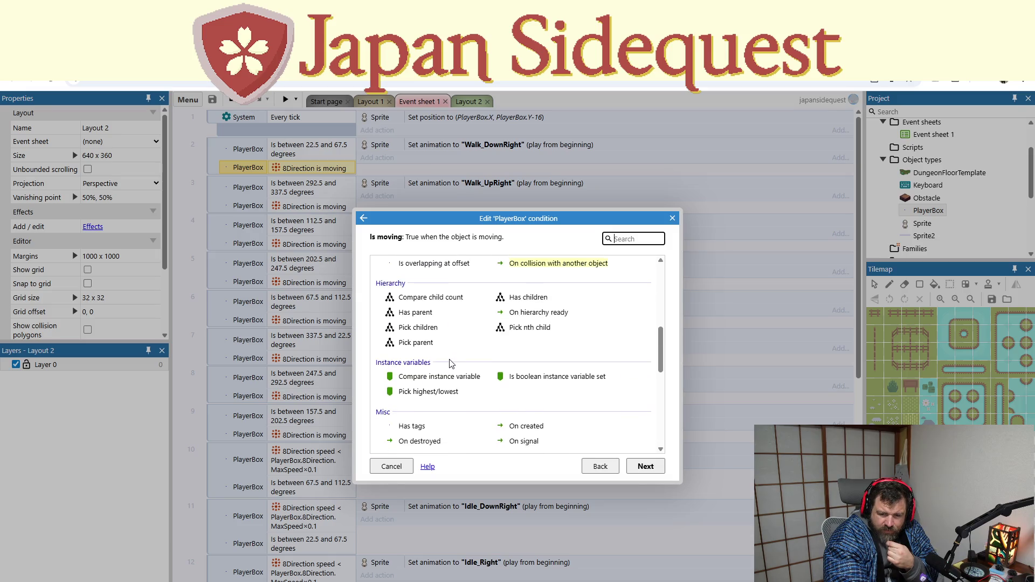
pyautogui.scroll(-1, 450, 362)
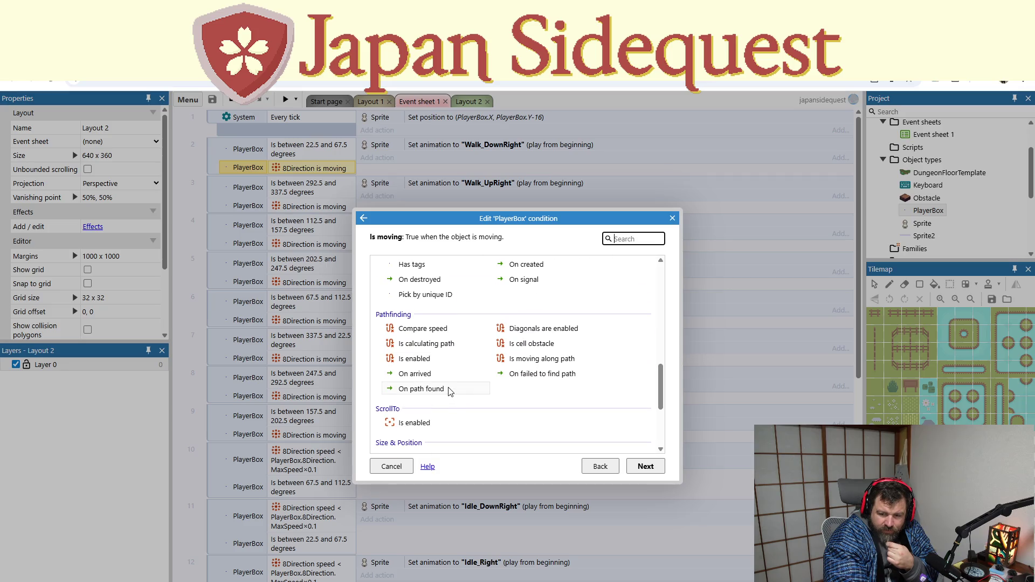
pyautogui.click(521, 361)
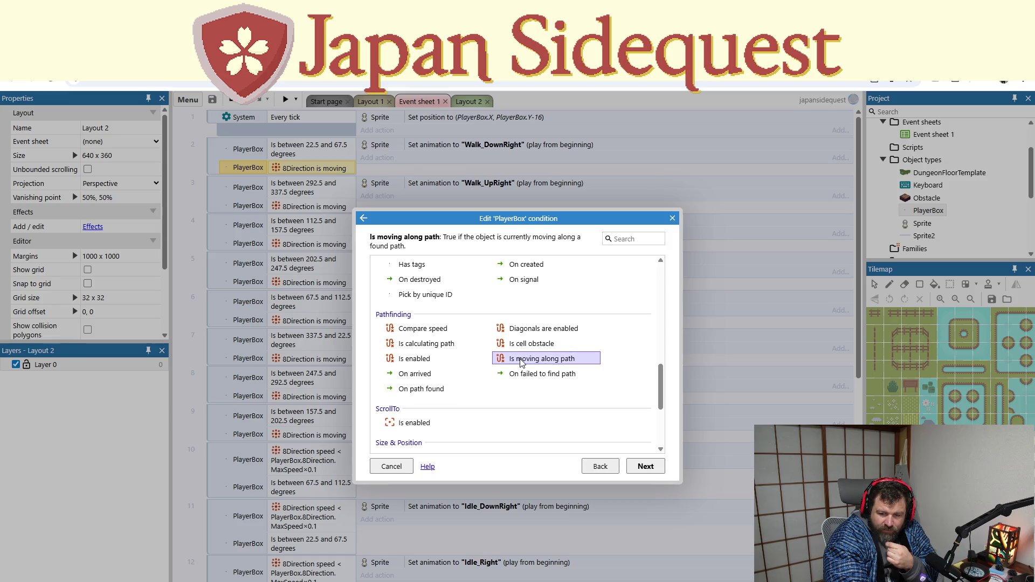
pyautogui.doubleClick(521, 361)
# Step: Check the next event's condition, then undo the swap back to 8Direction 'Is moving'
pyautogui.doubleClick(307, 216)
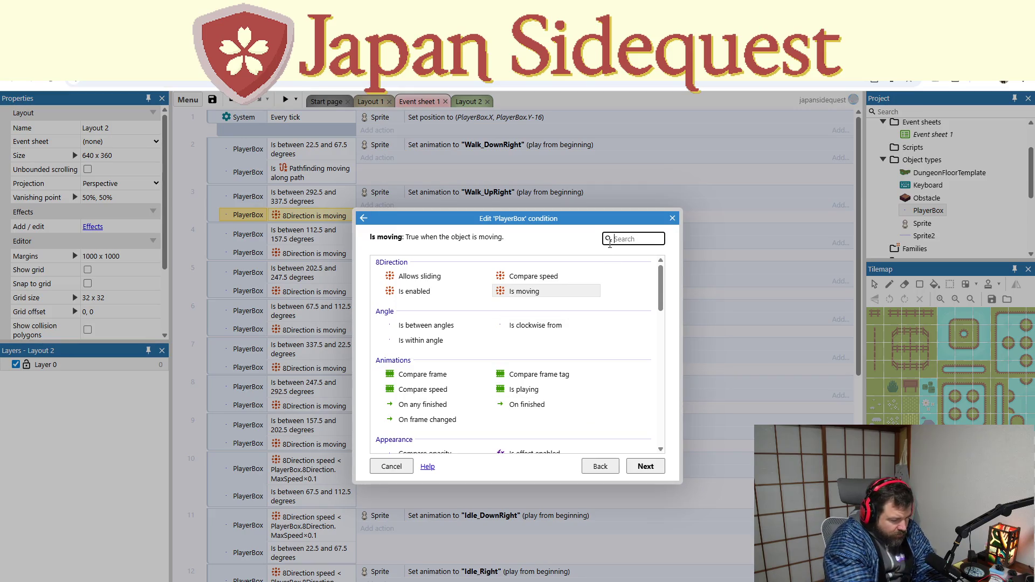
pyautogui.write('pat')
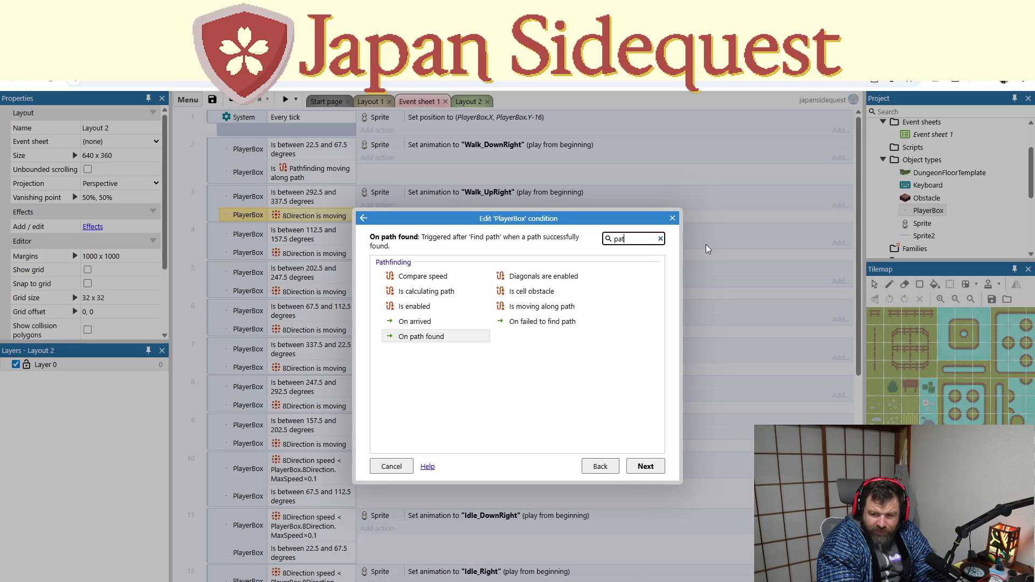
pyautogui.click(672, 218)
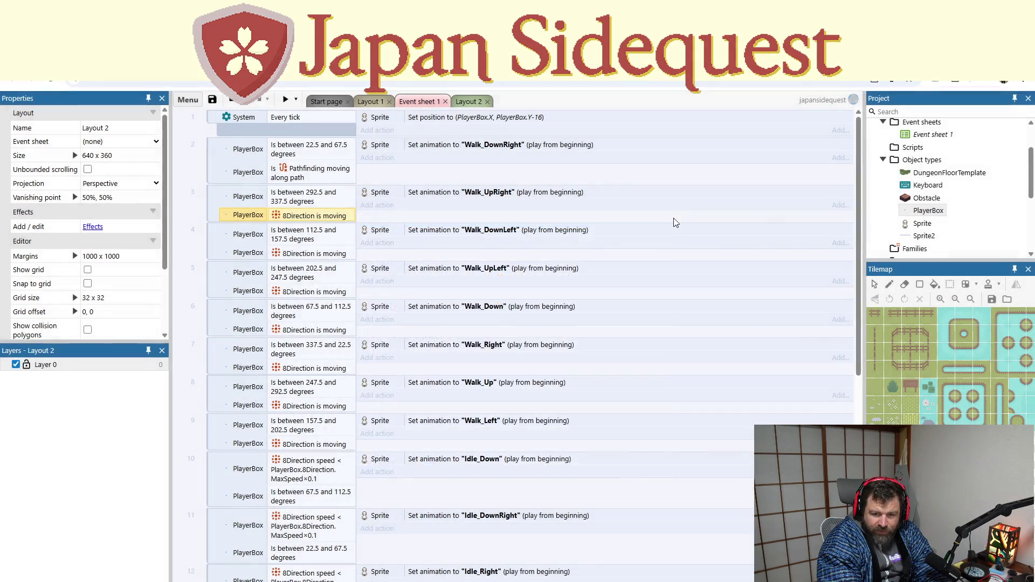
pyautogui.click(303, 179)
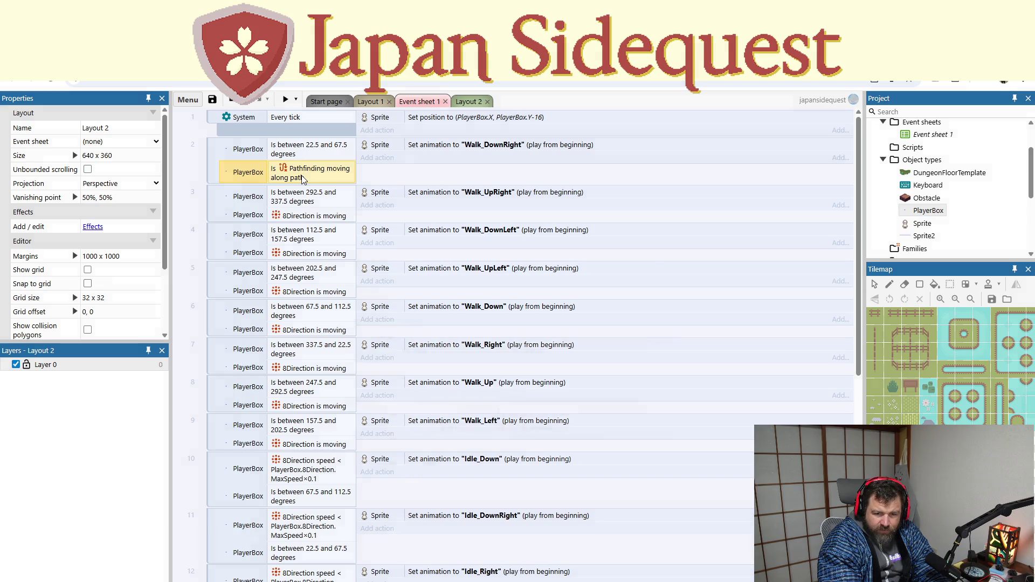
pyautogui.doubleClick(303, 179)
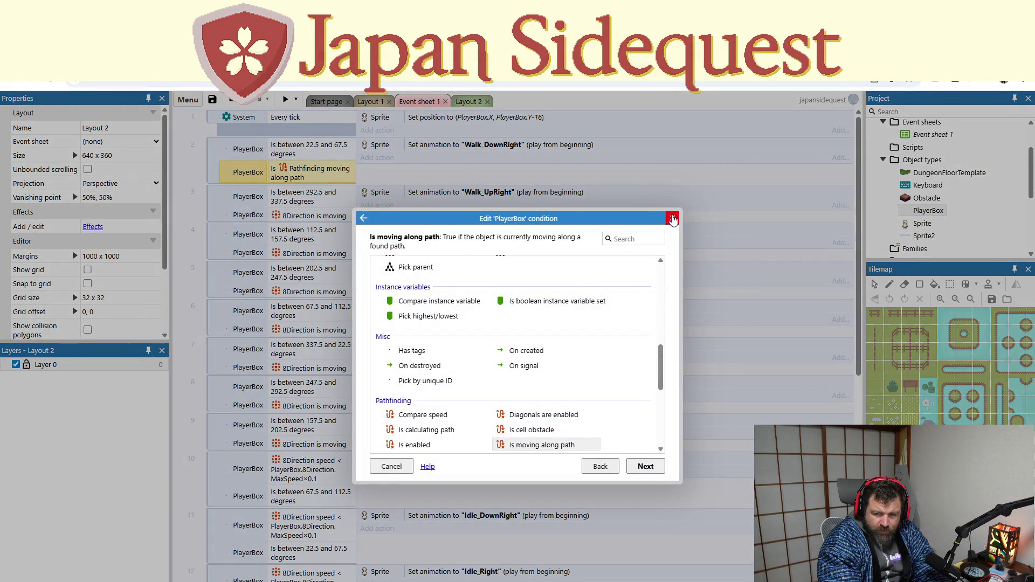
pyautogui.click(672, 218)
pyautogui.hotkey('ctrl', 'z')
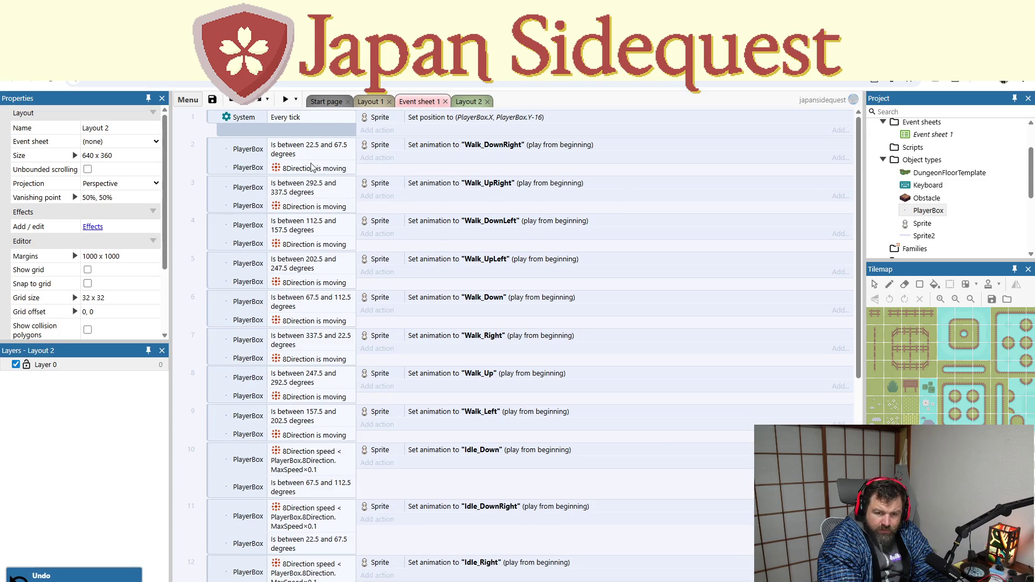
# Step: Add PlayerBox Pathfinding 'Is moving along path' as a second condition in event 2
pyautogui.click(243, 171)
pyautogui.rightClick(238, 169)
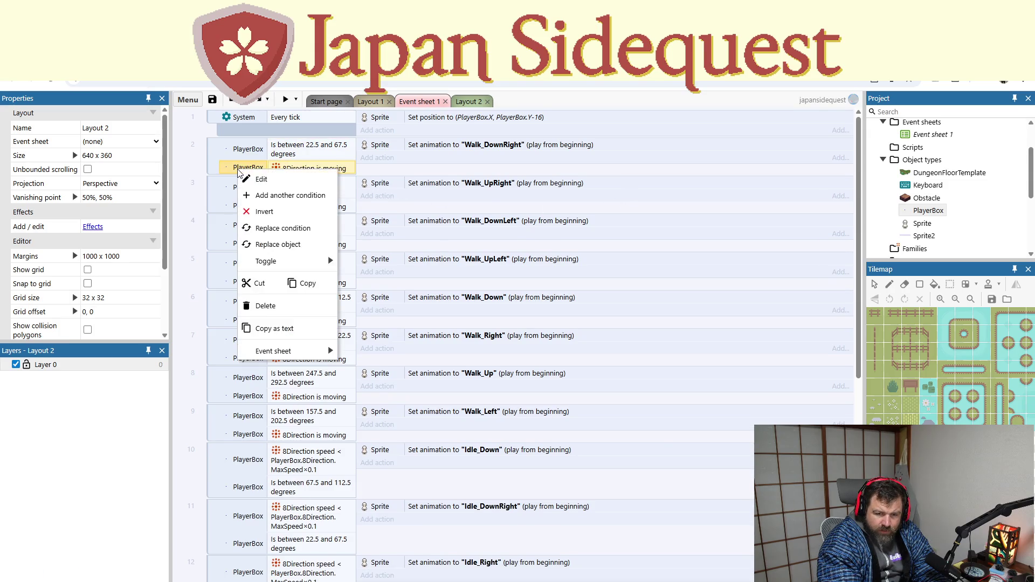
pyautogui.click(260, 195)
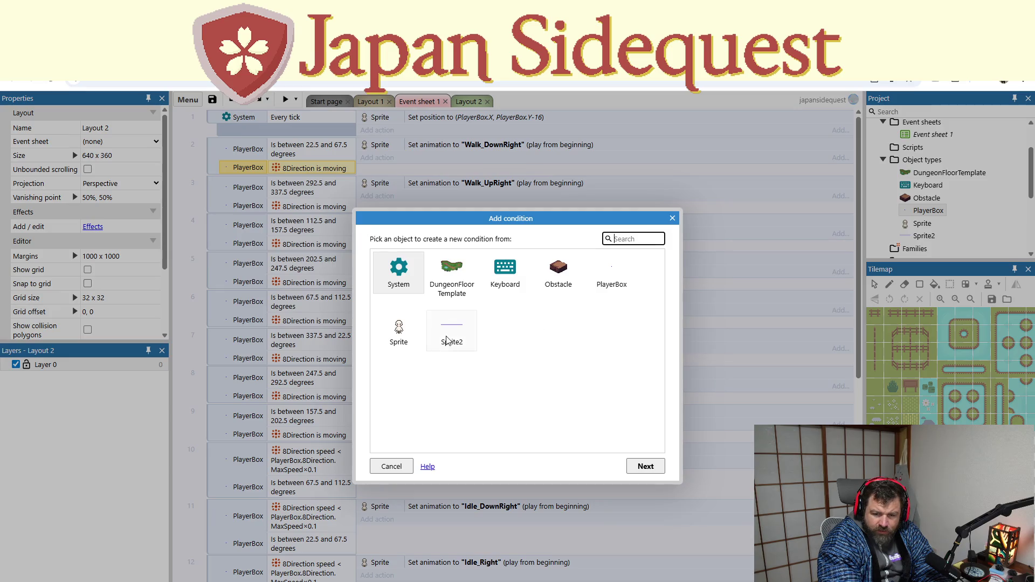
pyautogui.doubleClick(606, 274)
pyautogui.scroll(-2, 514, 420)
pyautogui.scroll(1, 513, 421)
pyautogui.scroll(-7, 515, 415)
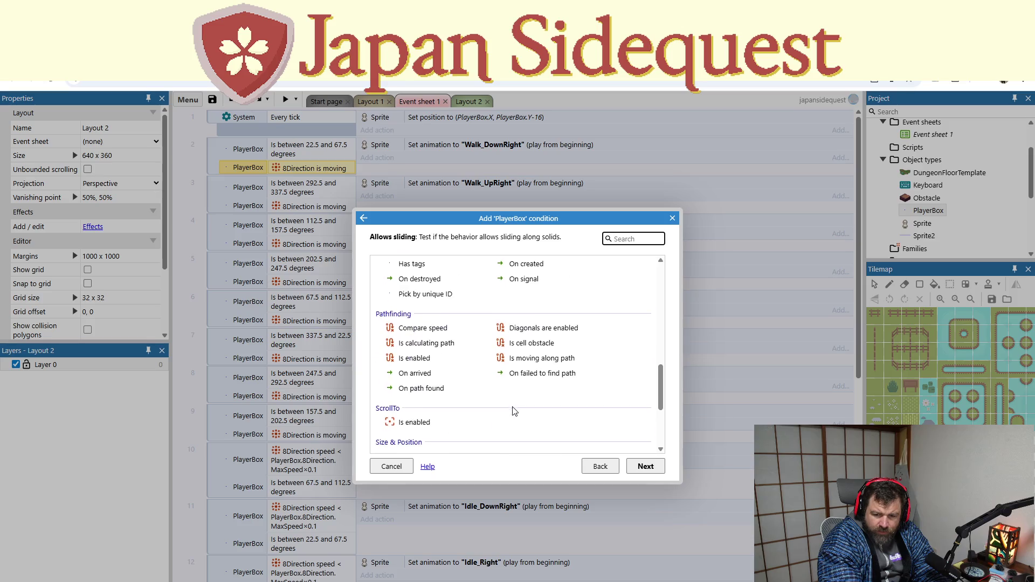
pyautogui.scroll(-1, 513, 411)
pyautogui.doubleClick(536, 303)
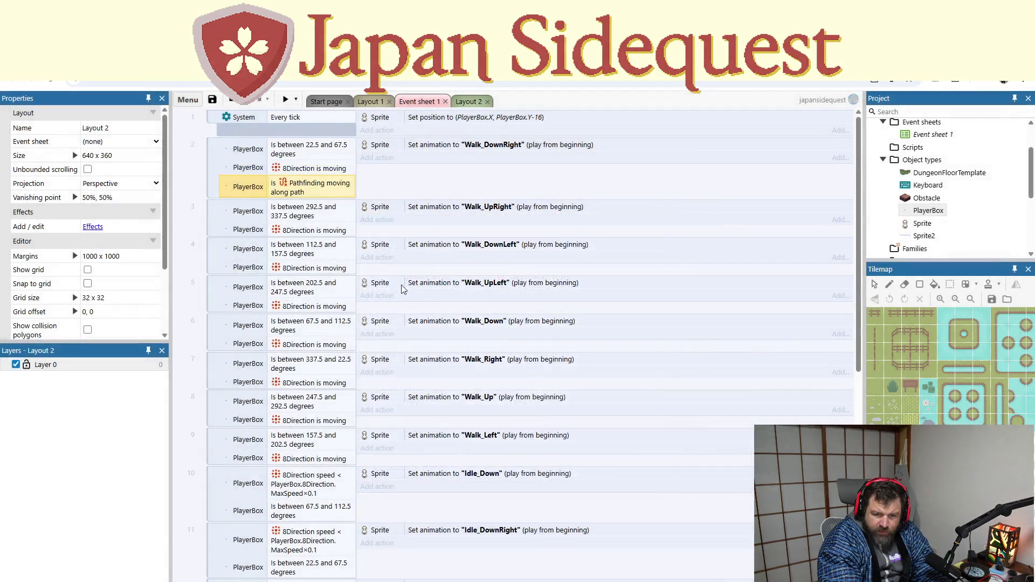
# Step: Turn event 2 into an OR block, then switch it back to AND
pyautogui.rightClick(250, 189)
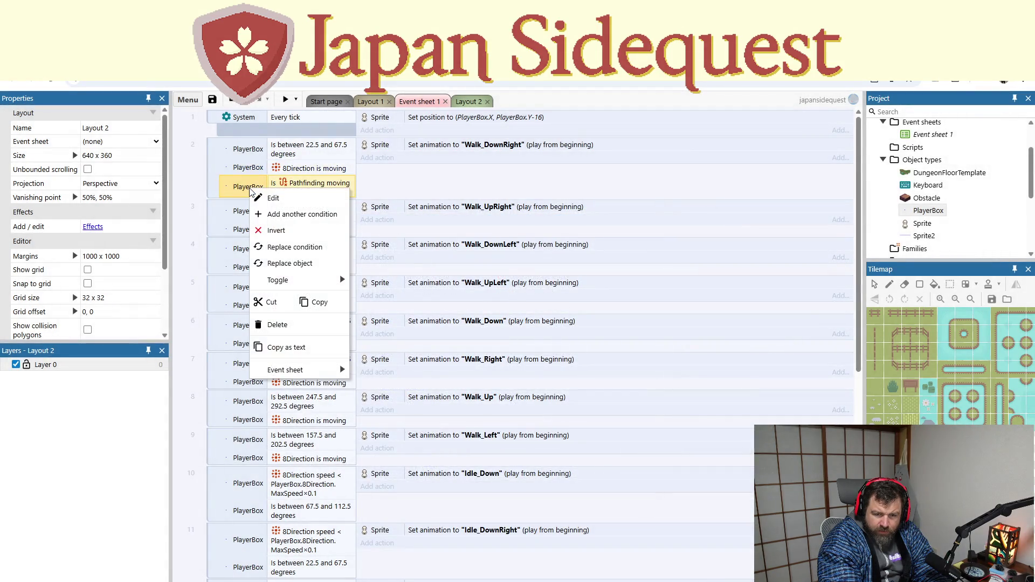
pyautogui.rightClick(215, 190)
pyautogui.click(251, 220)
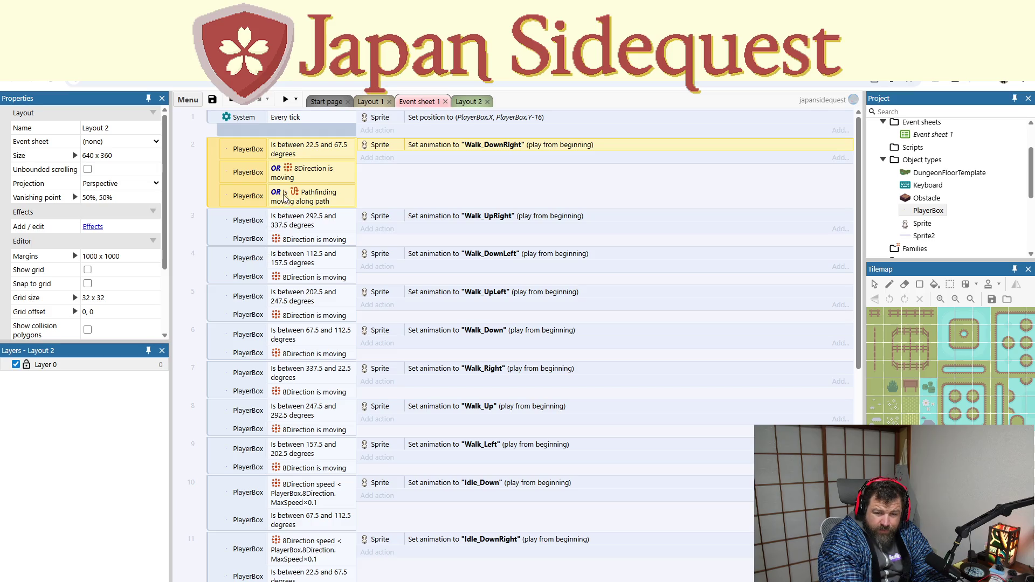
pyautogui.click(258, 176)
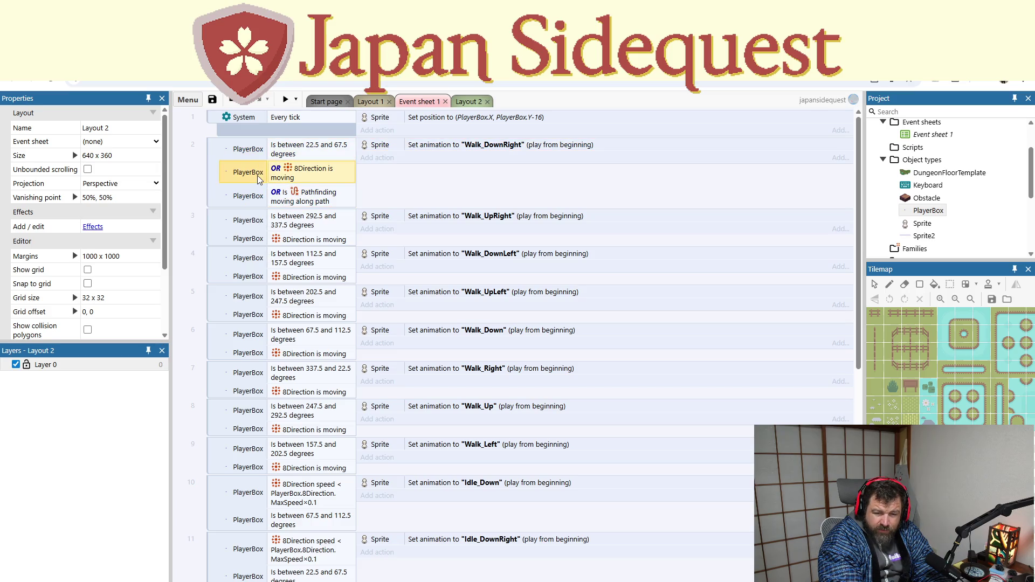
pyautogui.rightClick(227, 175)
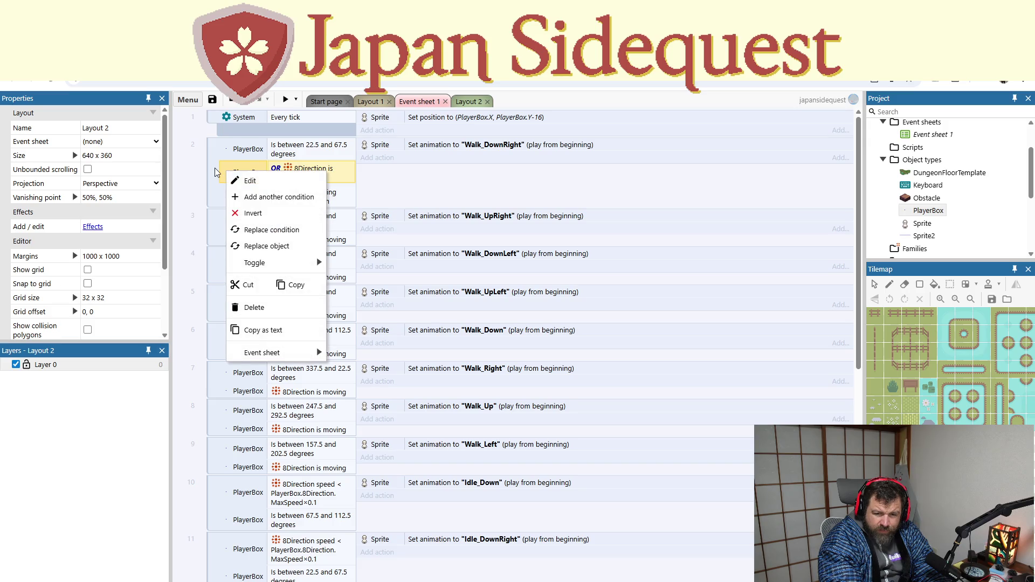
pyautogui.click(213, 166)
pyautogui.rightClick(214, 178)
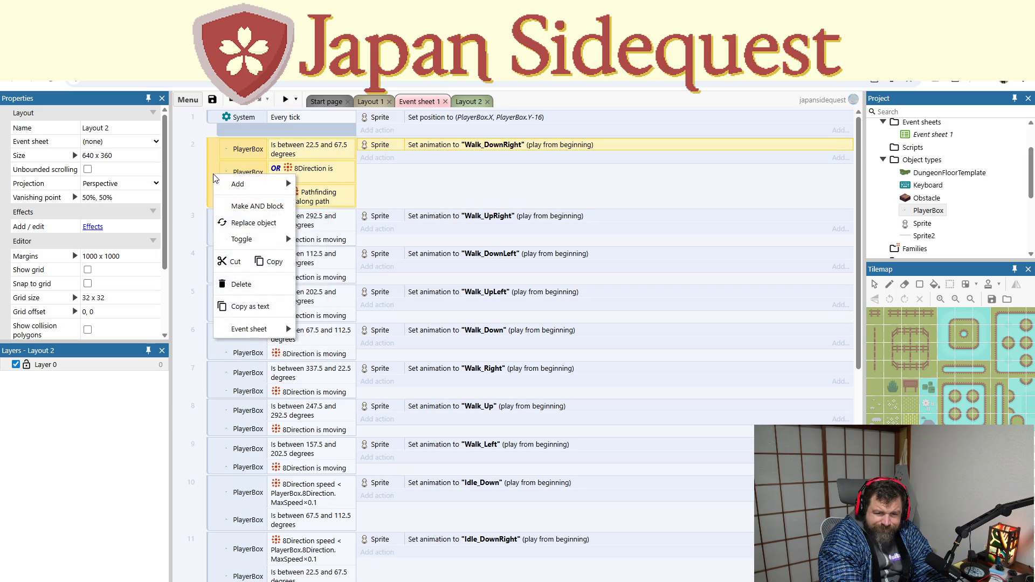
pyautogui.click(225, 204)
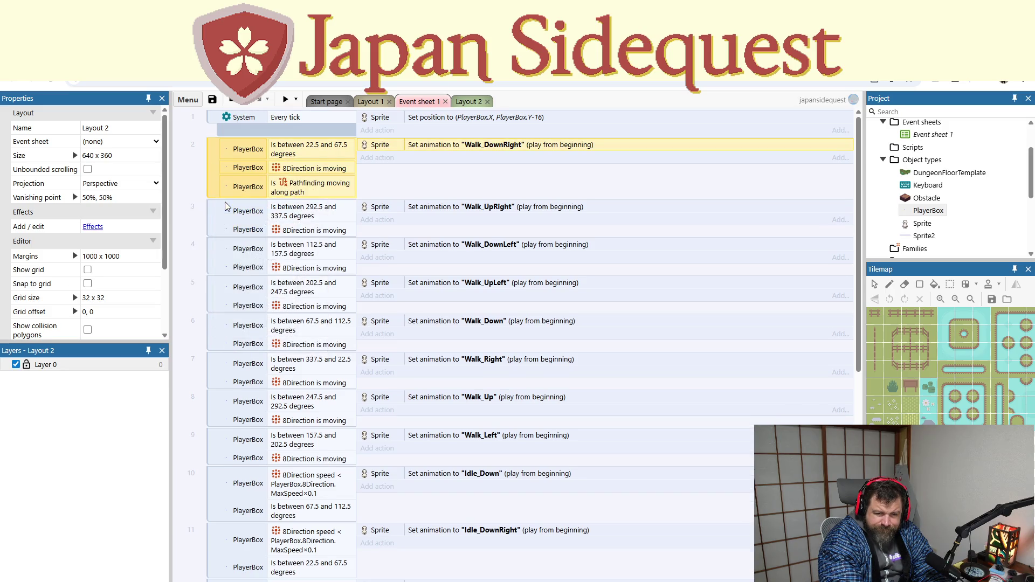
# Step: Delete event 2's 8Direction 'Is moving' condition and save the project
pyautogui.click(285, 184)
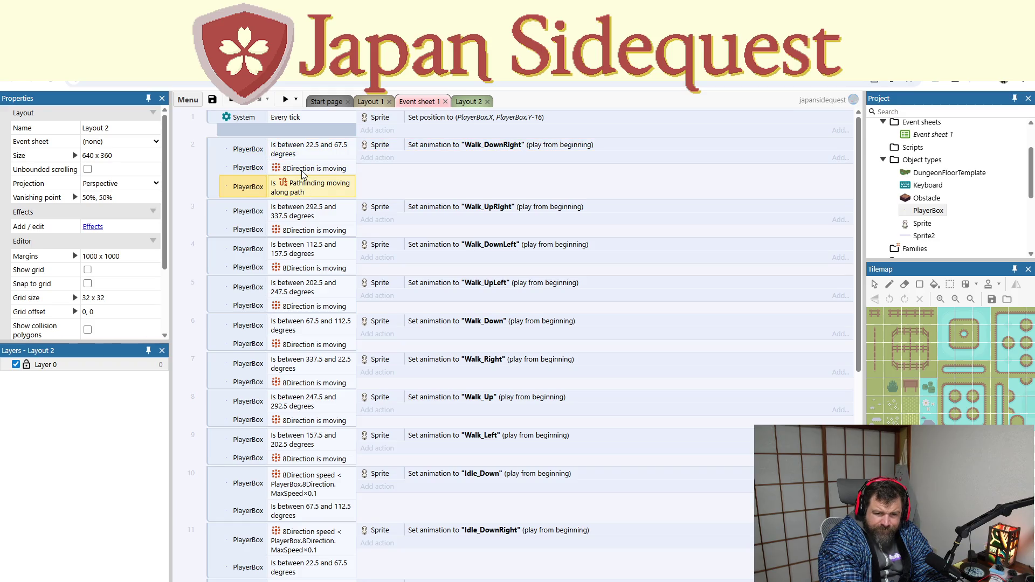
pyautogui.click(304, 172)
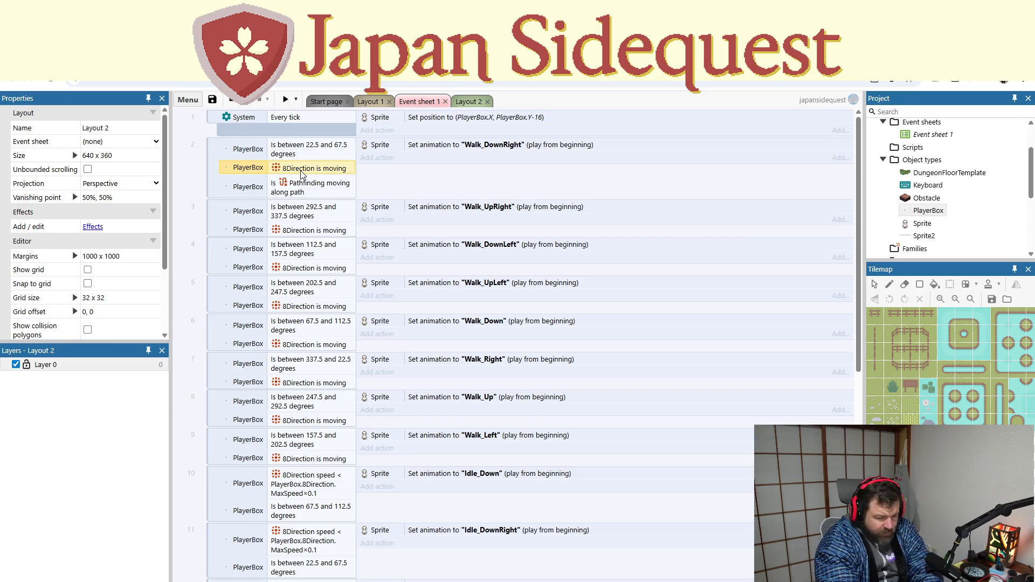
pyautogui.press('Delete')
pyautogui.hotkey('ctrl', 's')
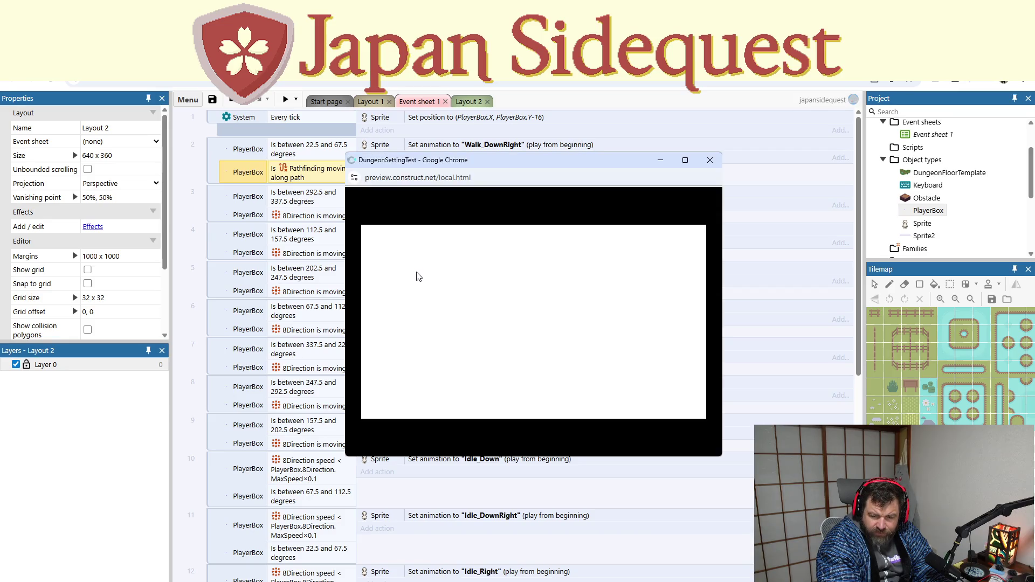
pyautogui.click(710, 159)
pyautogui.click(285, 99)
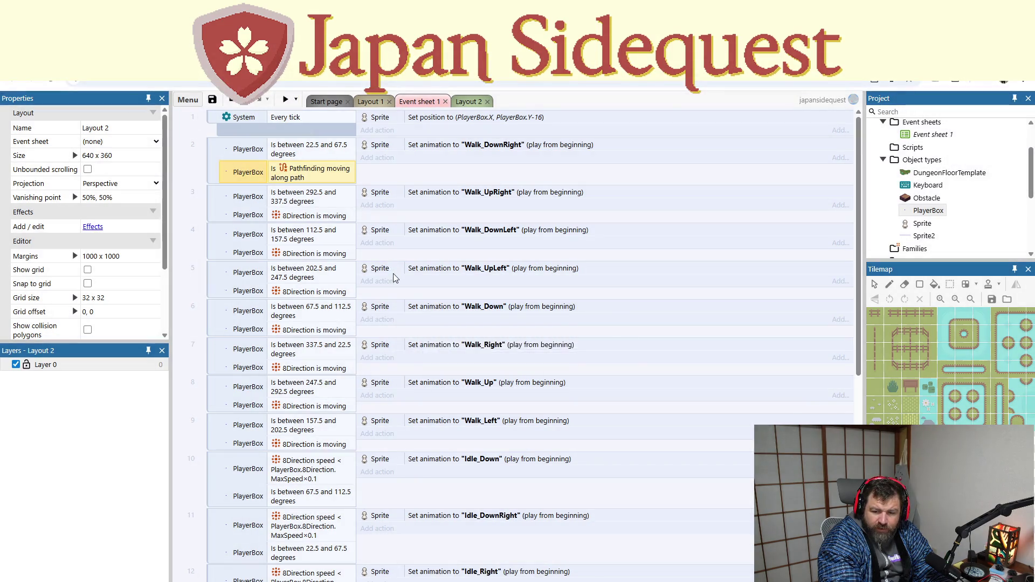
pyautogui.click(710, 159)
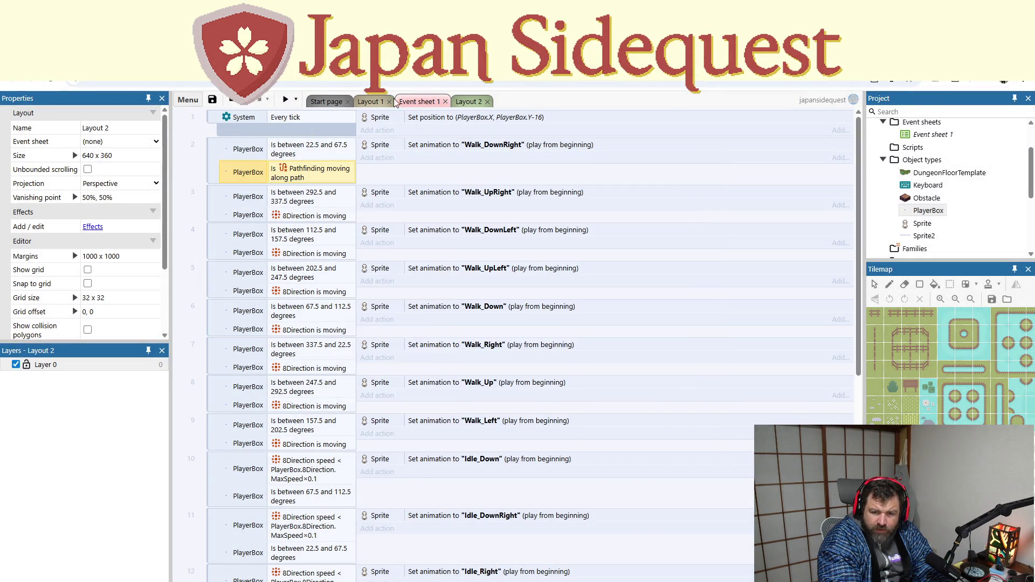
pyautogui.click(372, 101)
pyautogui.click(286, 101)
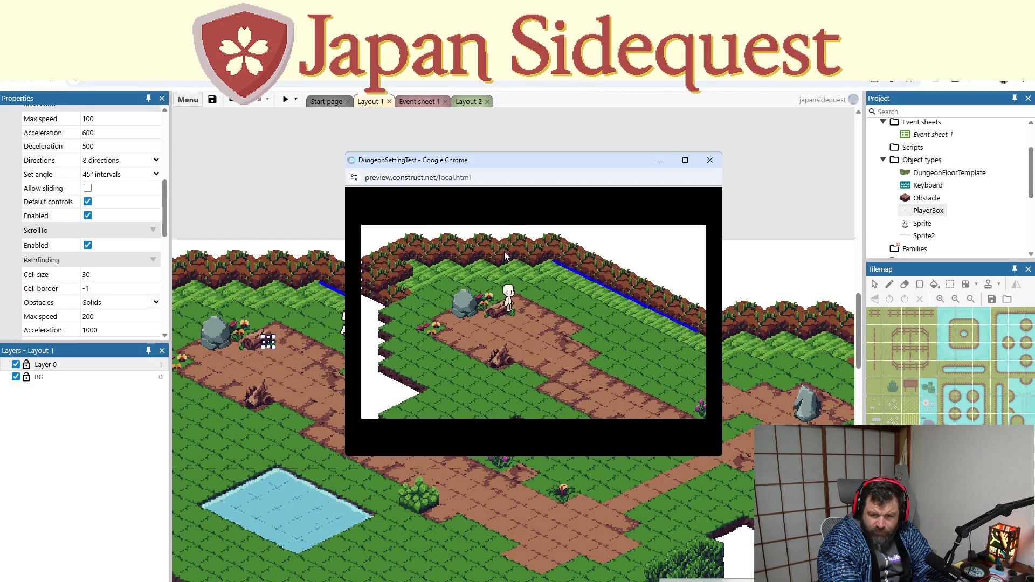
pyautogui.press('Right')
pyautogui.press('Down')
pyautogui.press('Down')
pyautogui.press('Up')
pyautogui.press('Right')
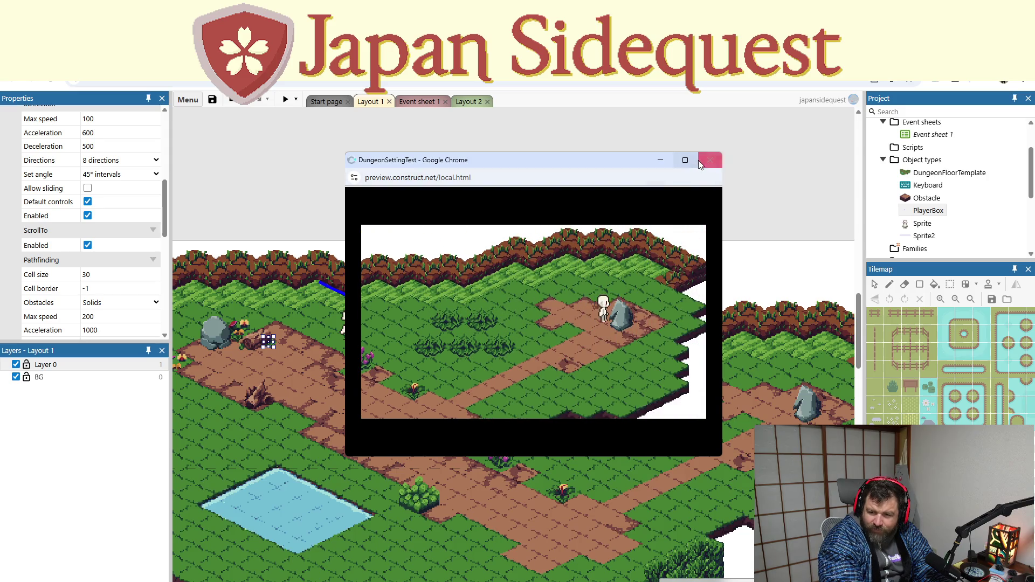
pyautogui.click(709, 160)
pyautogui.click(401, 101)
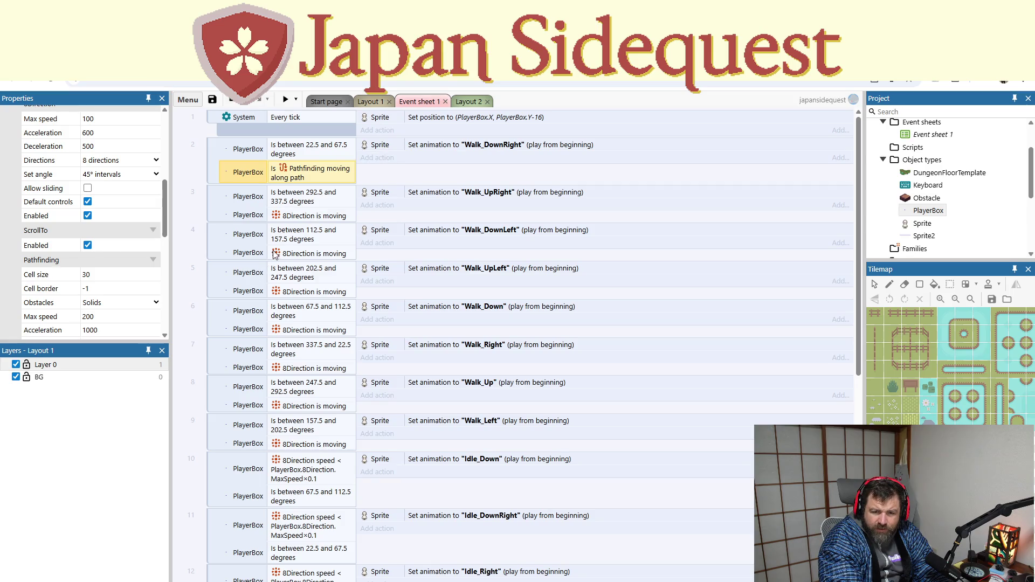
# Step: Undo the condition change, then duplicate event 2 and place the copy right below it
pyautogui.hotkey('ctrl', 'z')
pyautogui.hotkey('ctrl', 'z')
pyautogui.hotkey('ctrl', 'z')
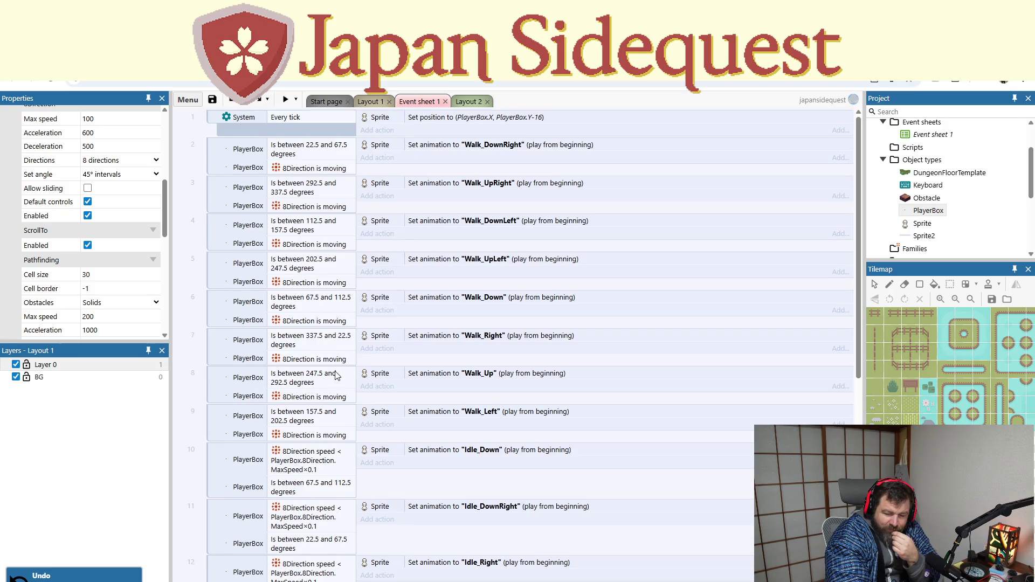
pyautogui.scroll(-6, 334, 372)
pyautogui.scroll(2, 326, 372)
pyautogui.scroll(5, 326, 372)
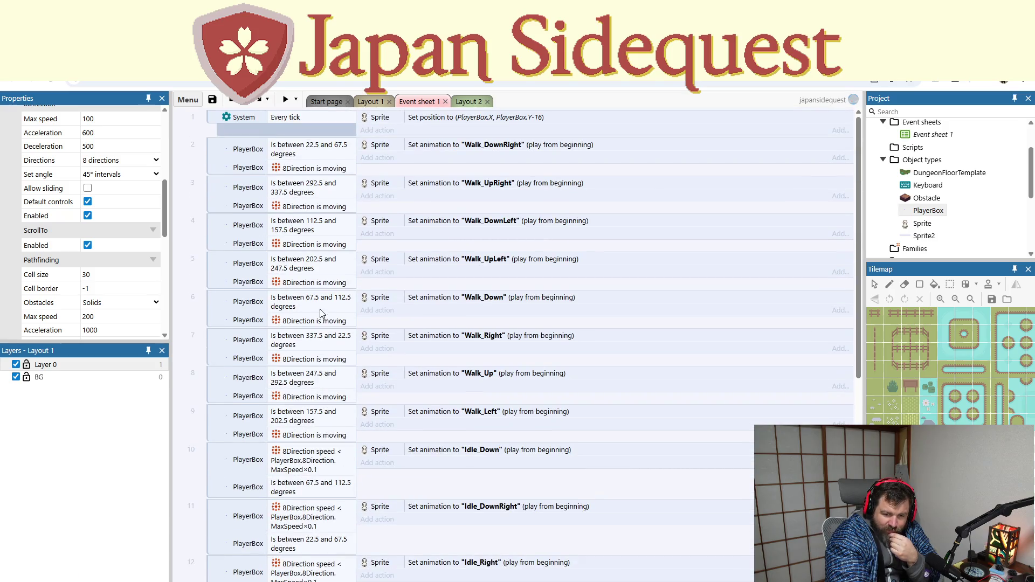
pyautogui.rightClick(215, 157)
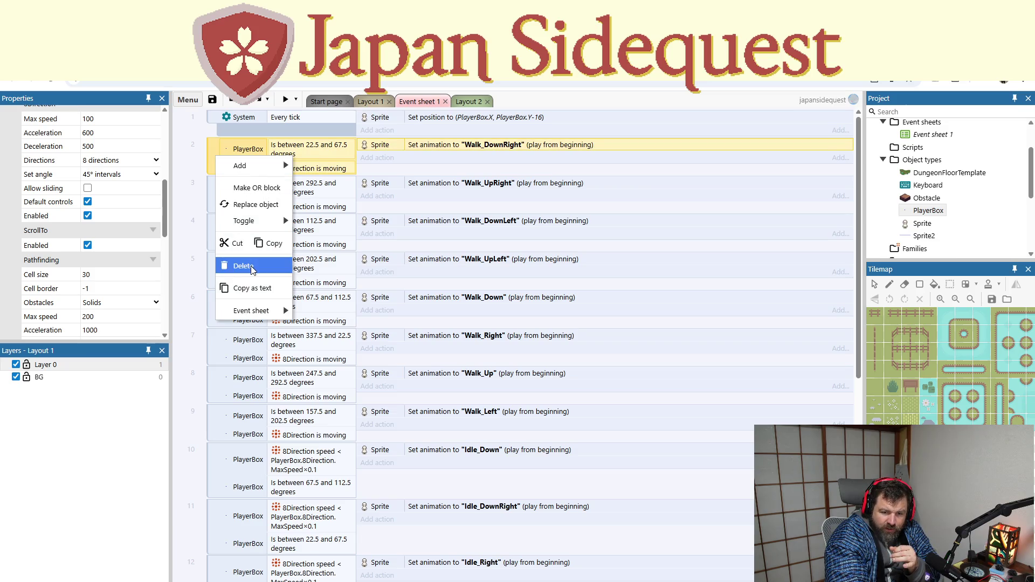
pyautogui.click(253, 243)
pyautogui.click(200, 165)
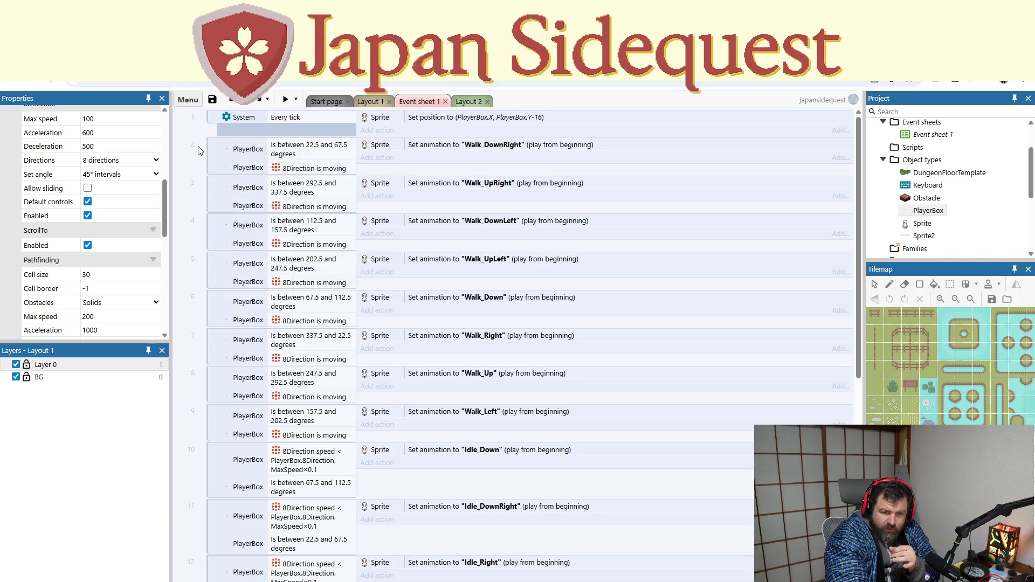
pyautogui.rightClick(201, 150)
pyautogui.click(226, 313)
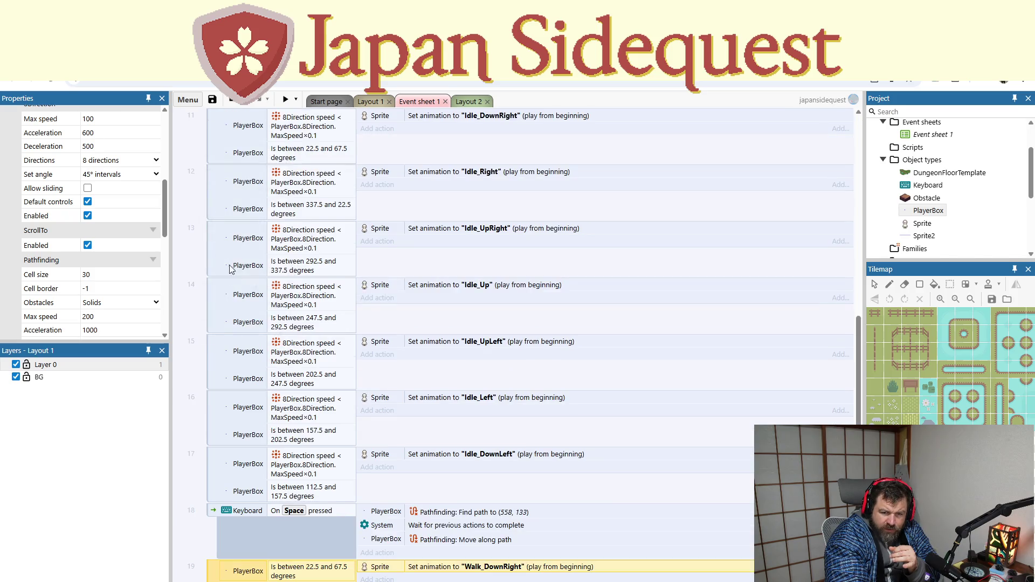
pyautogui.moveTo(207, 579)
pyautogui.mouseDown()
pyautogui.moveTo(215, 98)
pyautogui.moveTo(212, 169)
pyautogui.mouseUp()
# Step: Replace the copy's 8Direction 'Is moving' condition with PlayerBox Pathfinding 'Is moving along path'
pyautogui.click(294, 212)
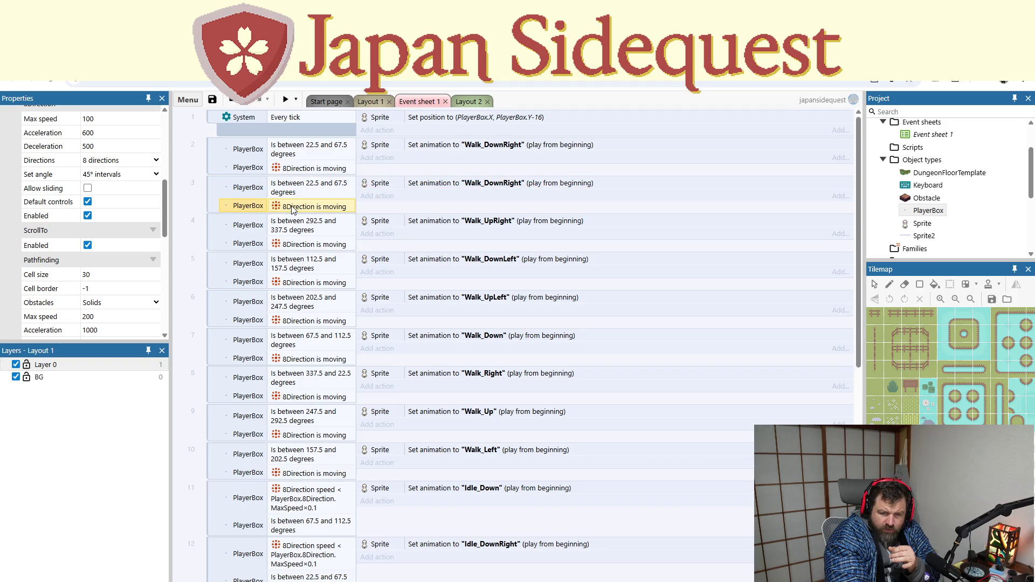
pyautogui.doubleClick(292, 207)
pyautogui.click(600, 467)
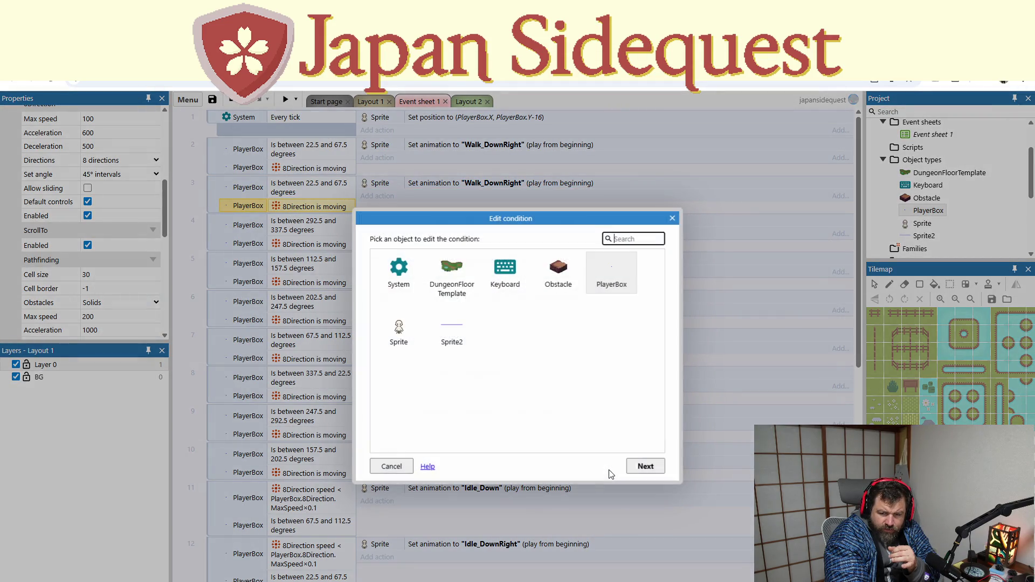
pyautogui.doubleClick(622, 283)
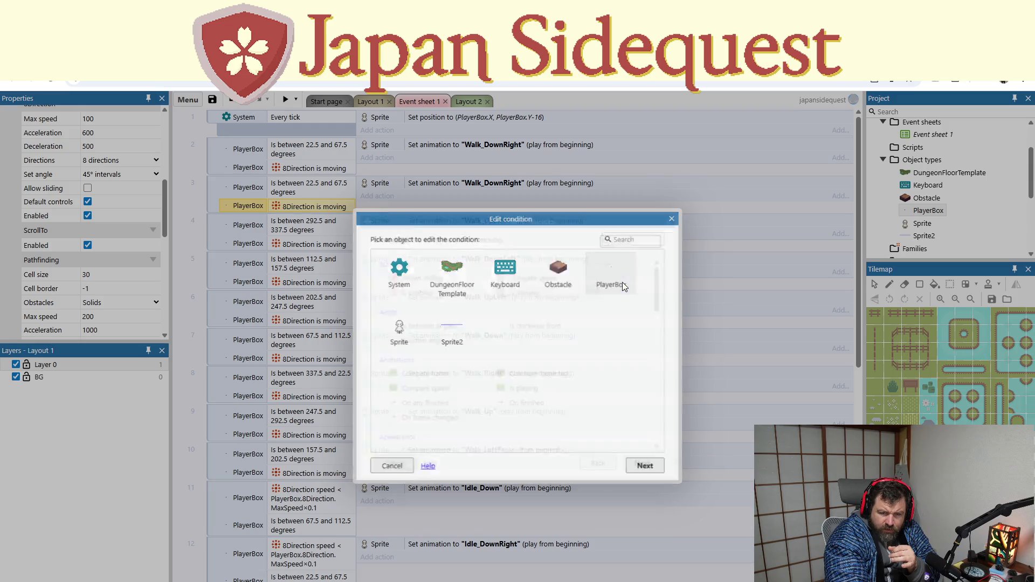
pyautogui.scroll(-5, 609, 355)
pyautogui.scroll(1, 595, 368)
pyautogui.scroll(-4, 579, 368)
pyautogui.doubleClick(565, 359)
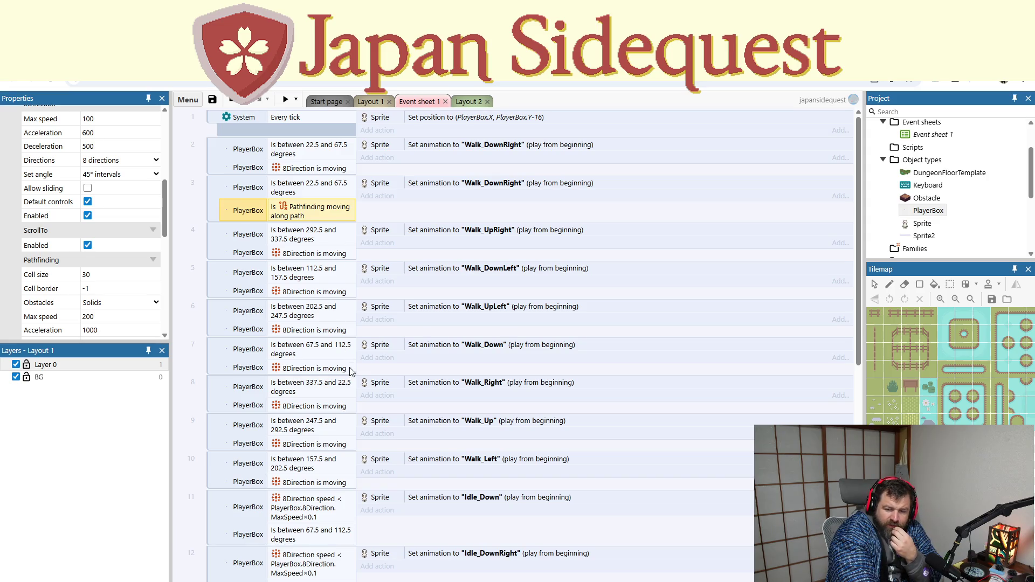
pyautogui.click(219, 396)
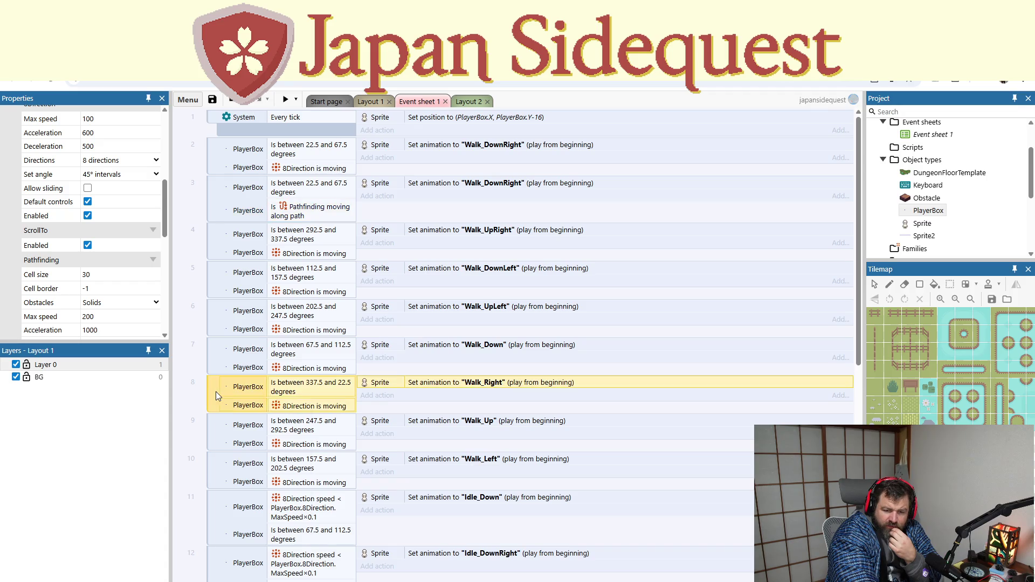
# Step: Copy the Walk_Right event, then inspect event 3 and its Pathfinding condition's options
pyautogui.rightClick(216, 392)
pyautogui.click(259, 481)
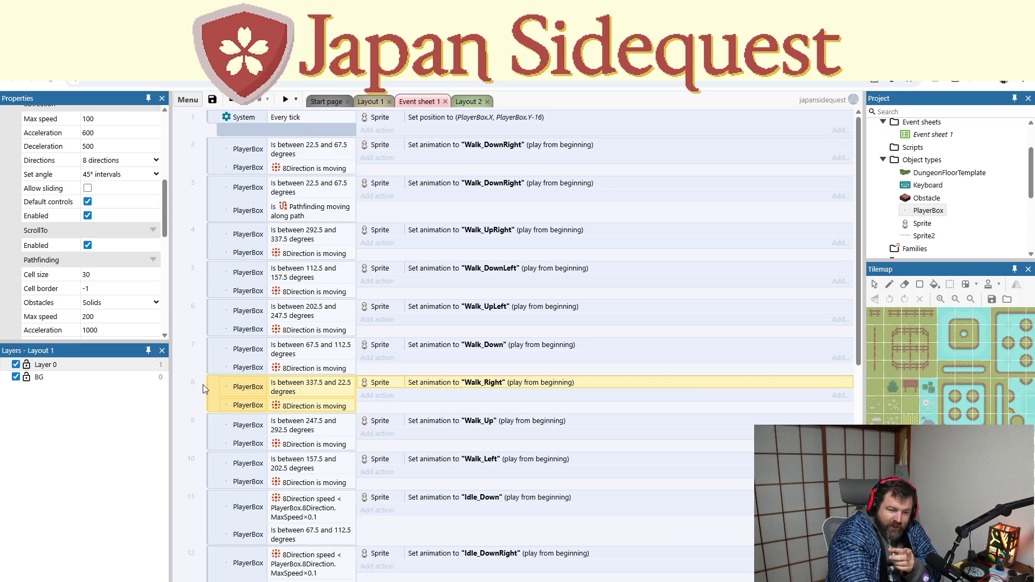
pyautogui.rightClick(191, 398)
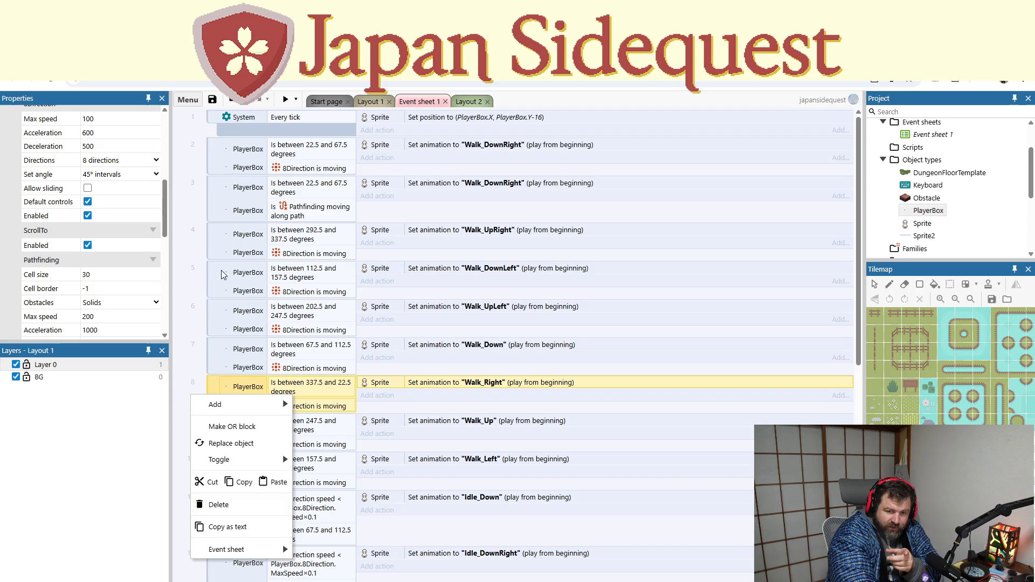
pyautogui.click(221, 213)
pyautogui.keyDown('ctrl'); pyautogui.click(212, 163); pyautogui.keyUp('ctrl')
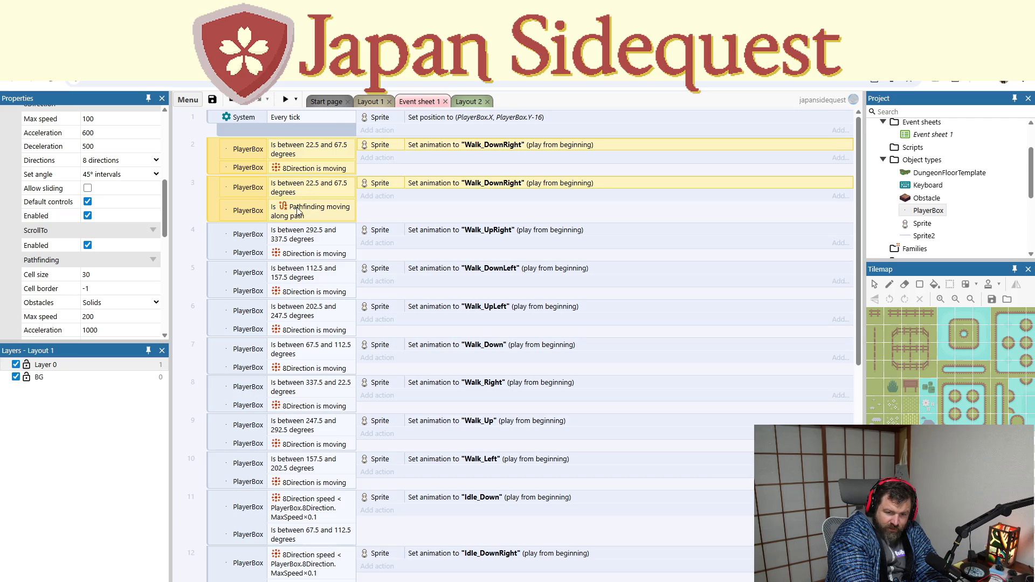
pyautogui.click(212, 196)
pyautogui.rightClick(211, 197)
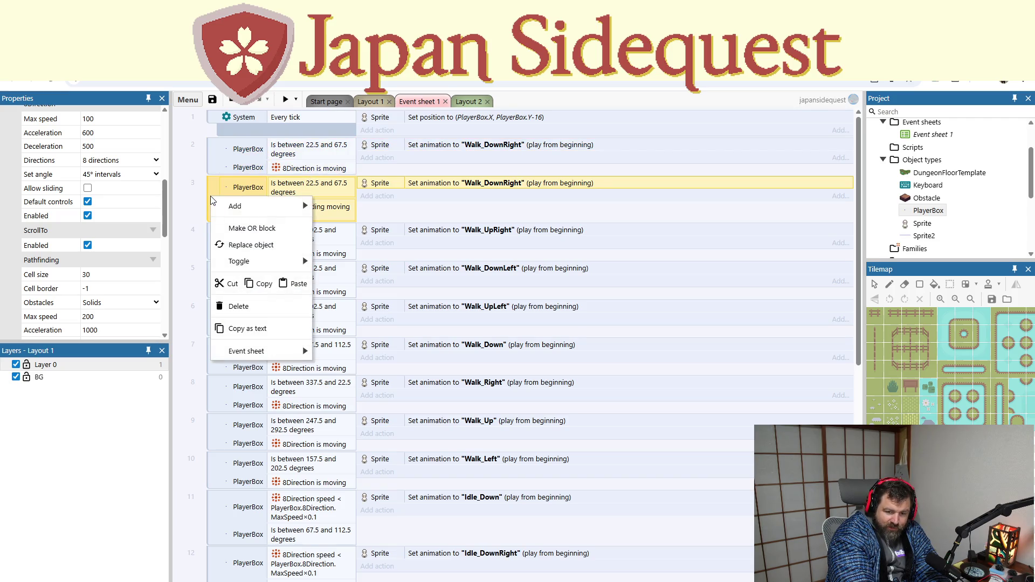
pyautogui.click(226, 186)
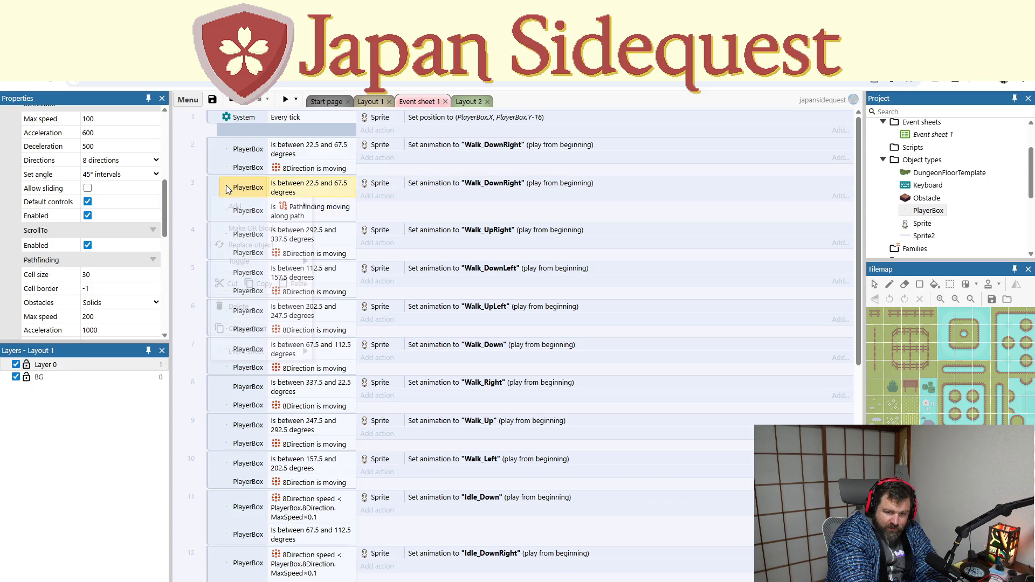
pyautogui.rightClick(231, 215)
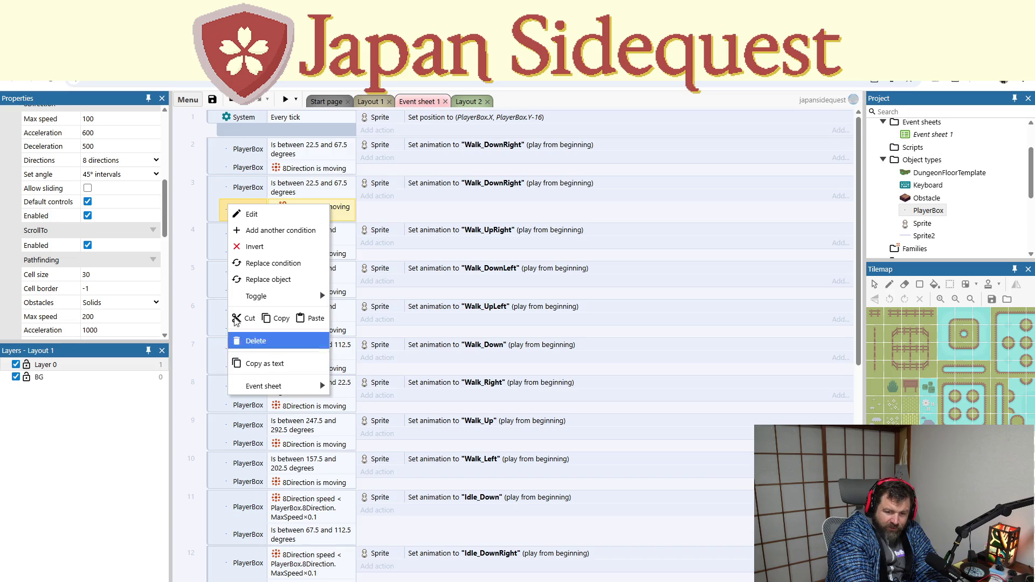
pyautogui.click(220, 204)
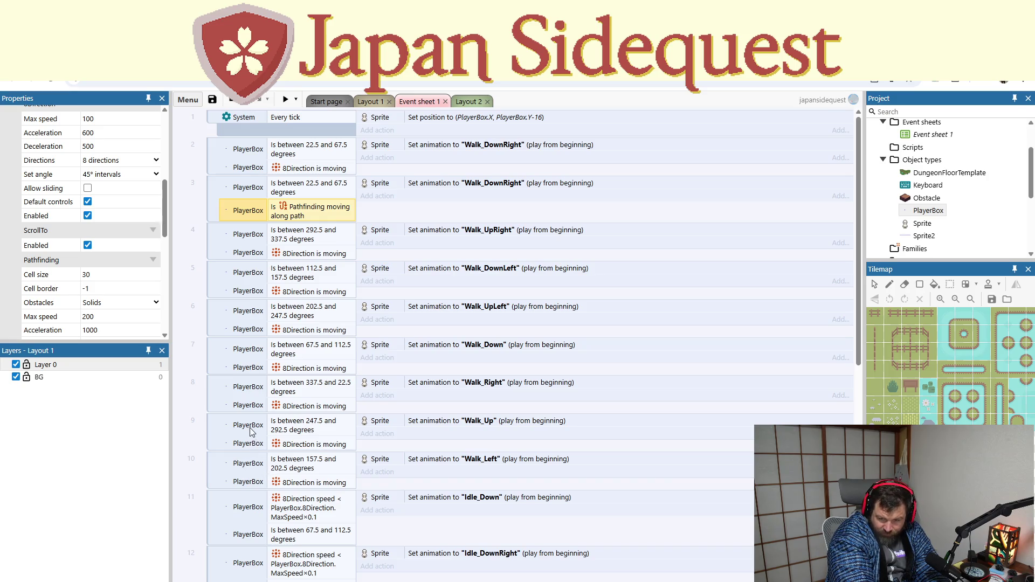
# Step: Paste the copied Walk_Right event and drag it just below event 8
pyautogui.click(220, 391)
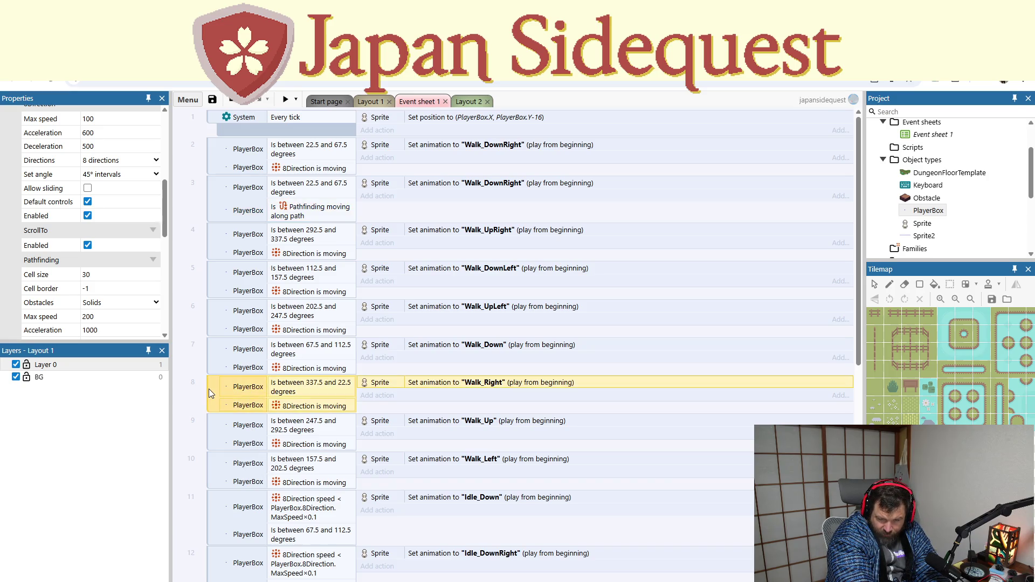
pyautogui.rightClick(209, 391)
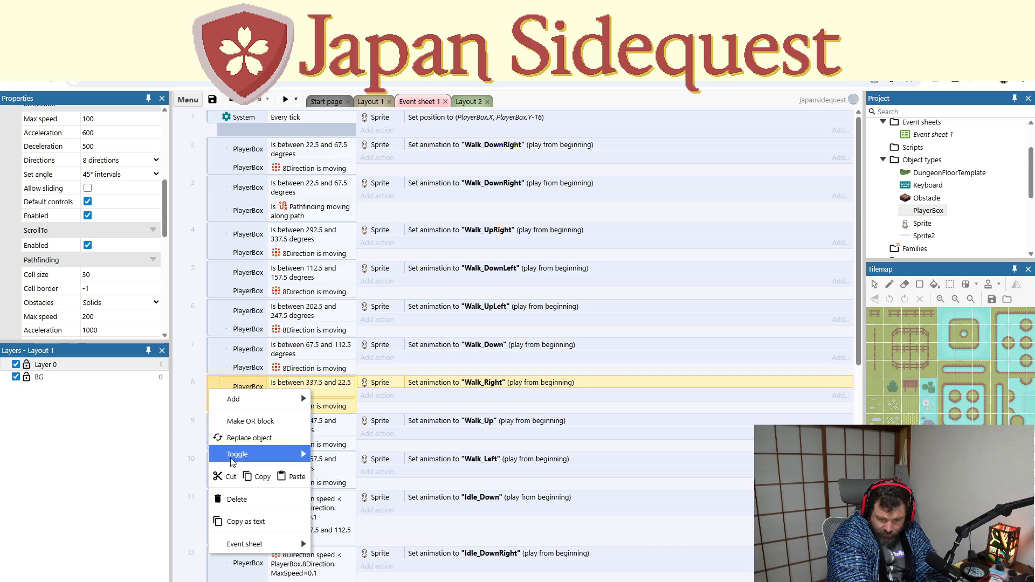
pyautogui.click(202, 391)
pyautogui.rightClick(202, 392)
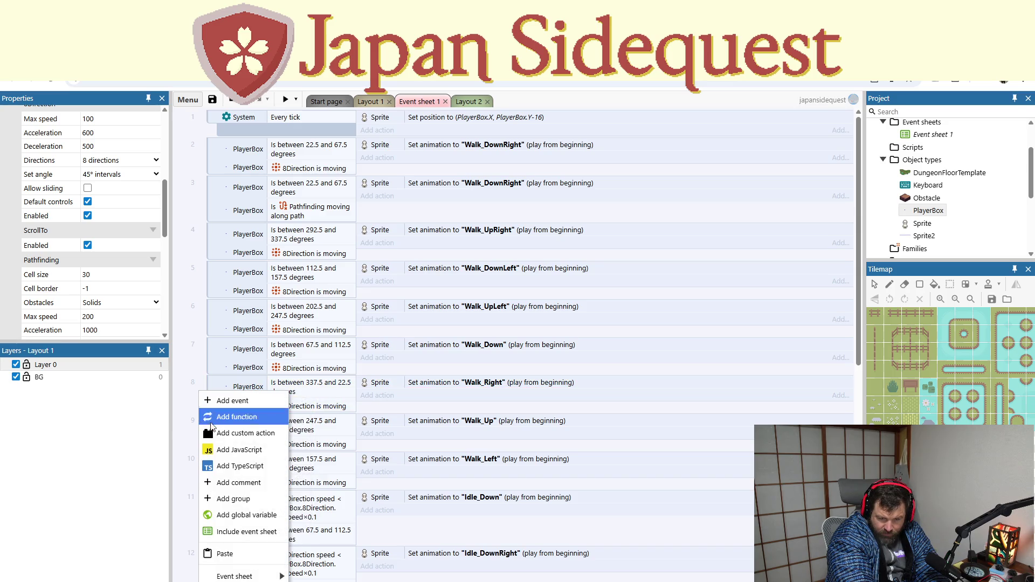
pyautogui.click(226, 554)
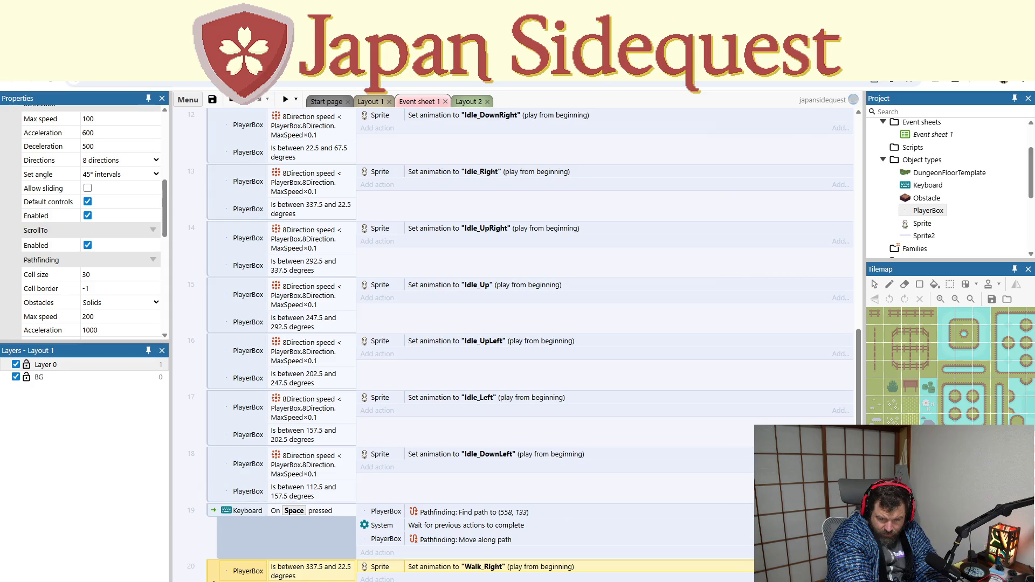
pyautogui.moveTo(213, 577)
pyautogui.mouseDown()
pyautogui.moveTo(212, 100)
pyautogui.moveTo(219, 229)
pyautogui.moveTo(221, 210)
pyautogui.mouseUp()
# Step: Change event 9's condition to Pathfinding 'Is moving along path' and run a preview
pyautogui.click(295, 249)
pyautogui.doubleClick(295, 250)
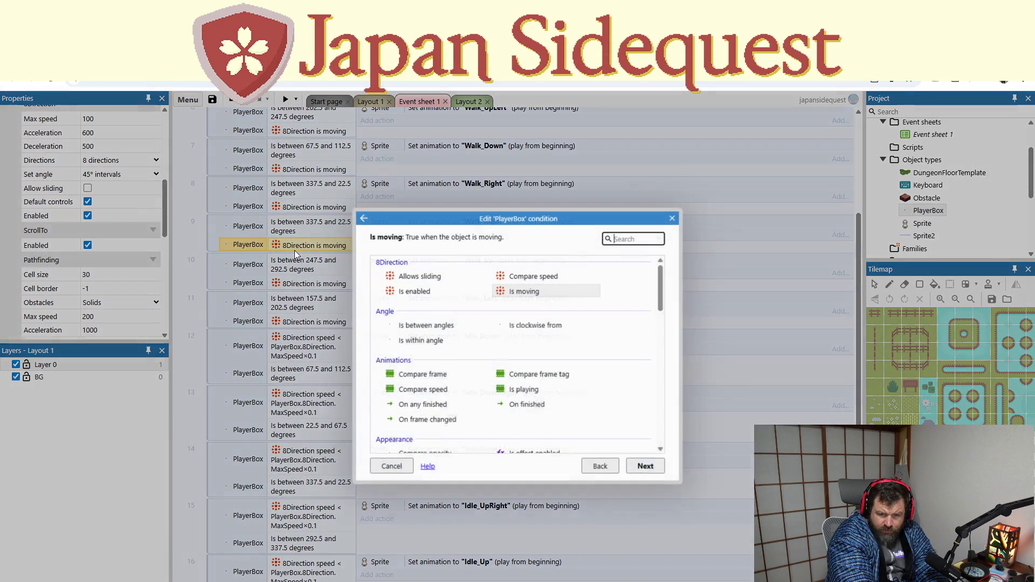
pyautogui.scroll(-3, 526, 382)
pyautogui.scroll(-5, 525, 389)
pyautogui.click(529, 364)
pyautogui.click(633, 464)
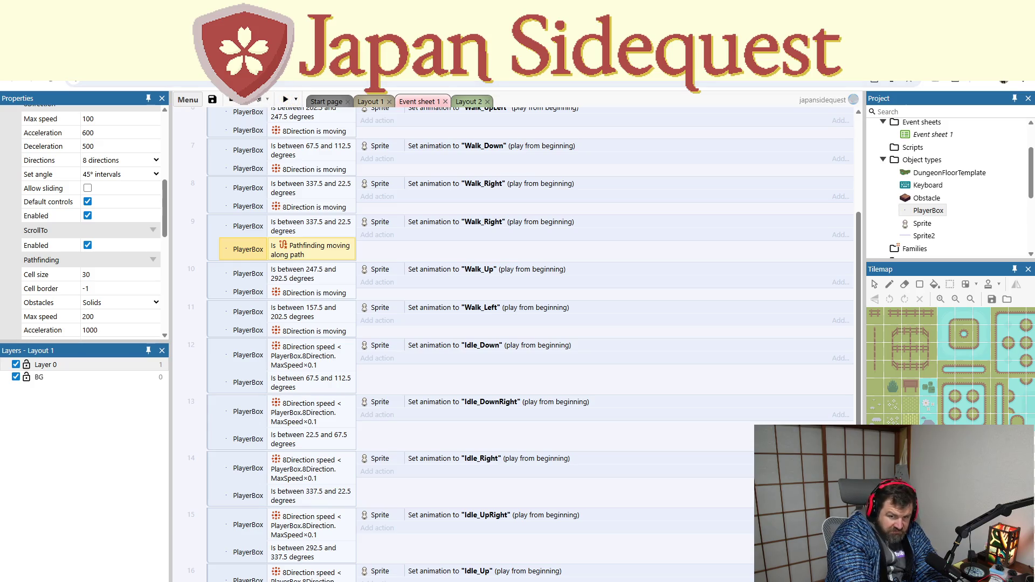
pyautogui.click(285, 99)
# Step: Walk the character right and down-right in the preview, then edit event 9's moving-along-path condition
pyautogui.press('Right')
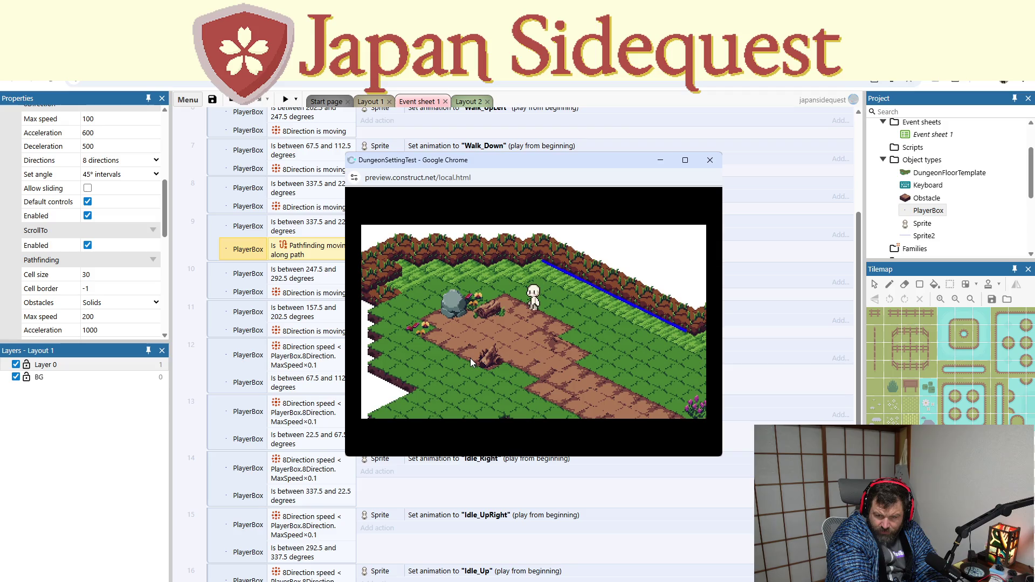
pyautogui.press('Down')
pyautogui.press('Right')
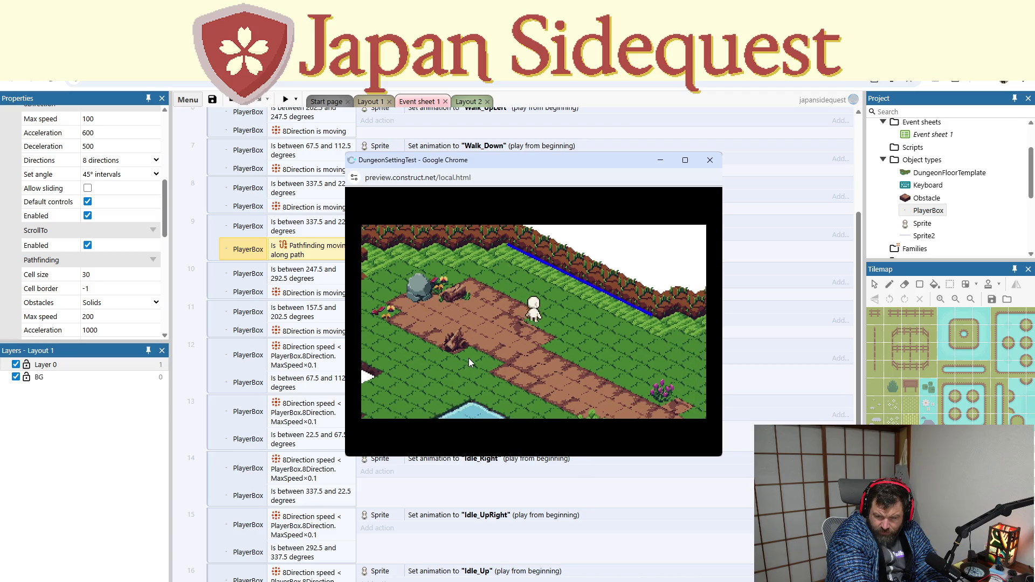
pyautogui.press('Right')
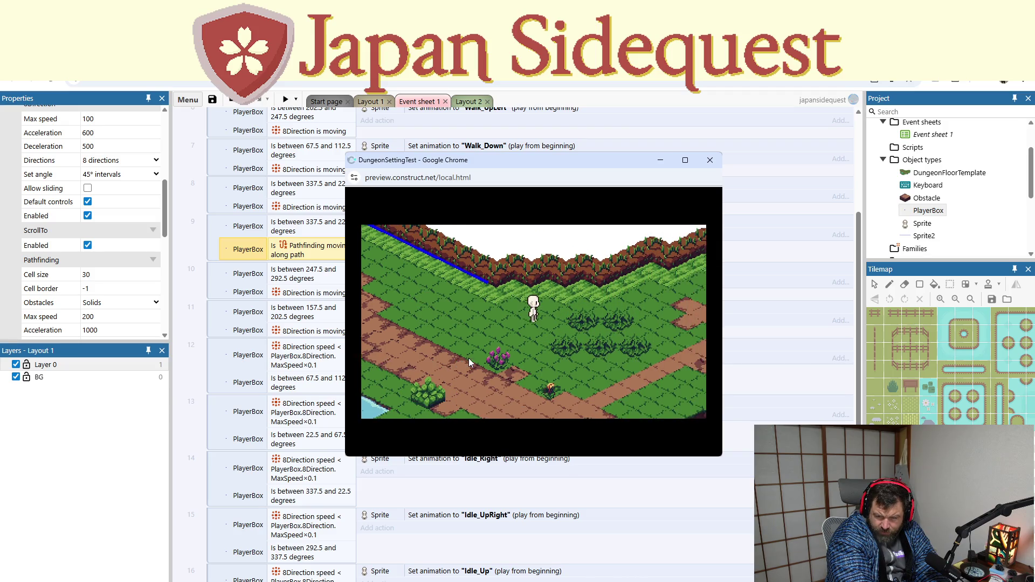
pyautogui.click(708, 161)
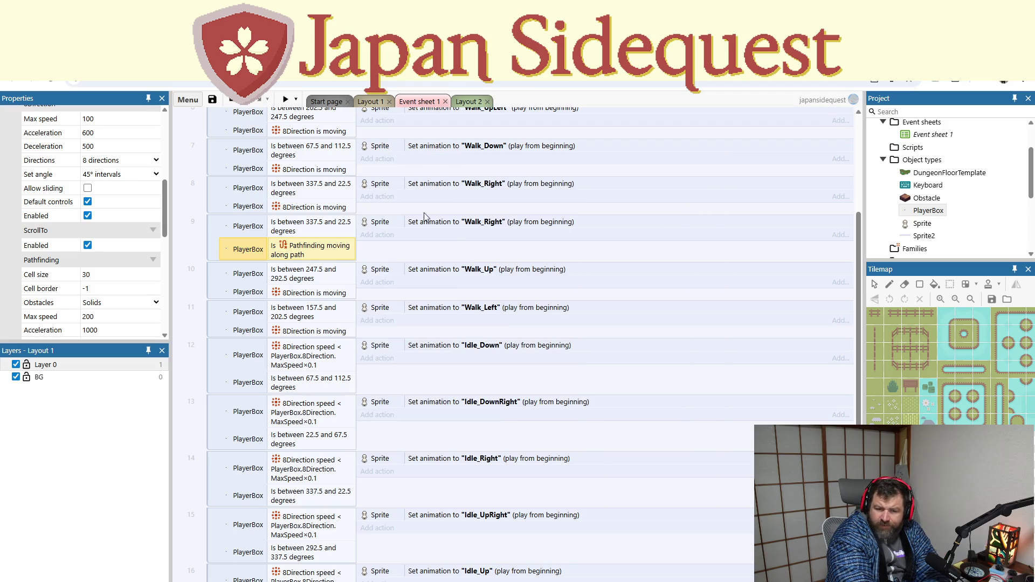
pyautogui.doubleClick(322, 256)
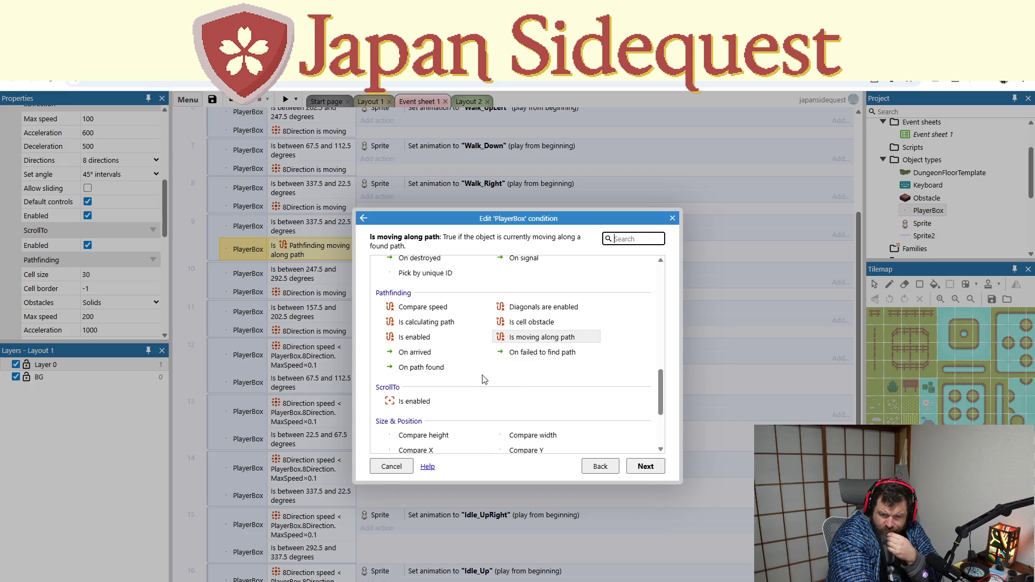
# Step: Browse the condition list and select 8Direction 'Is moving', then close the editor without applying
pyautogui.scroll(-4, 483, 379)
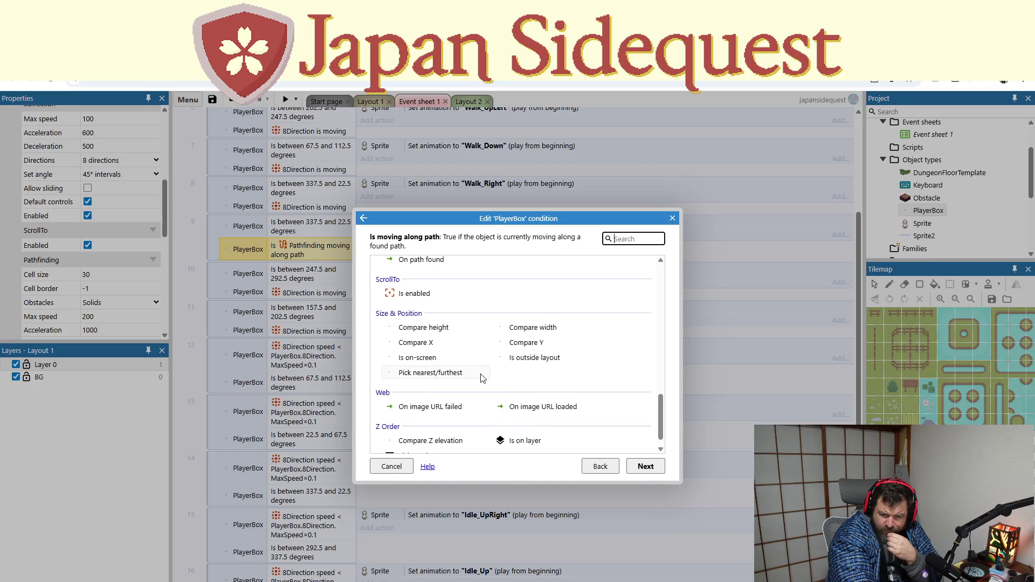
pyautogui.scroll(-1, 483, 379)
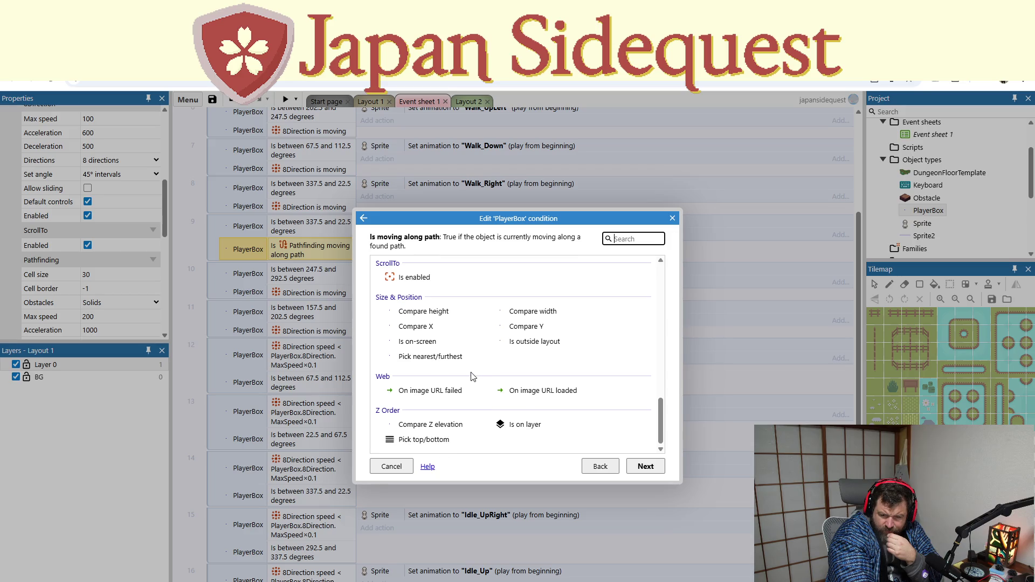
pyautogui.scroll(10, 472, 375)
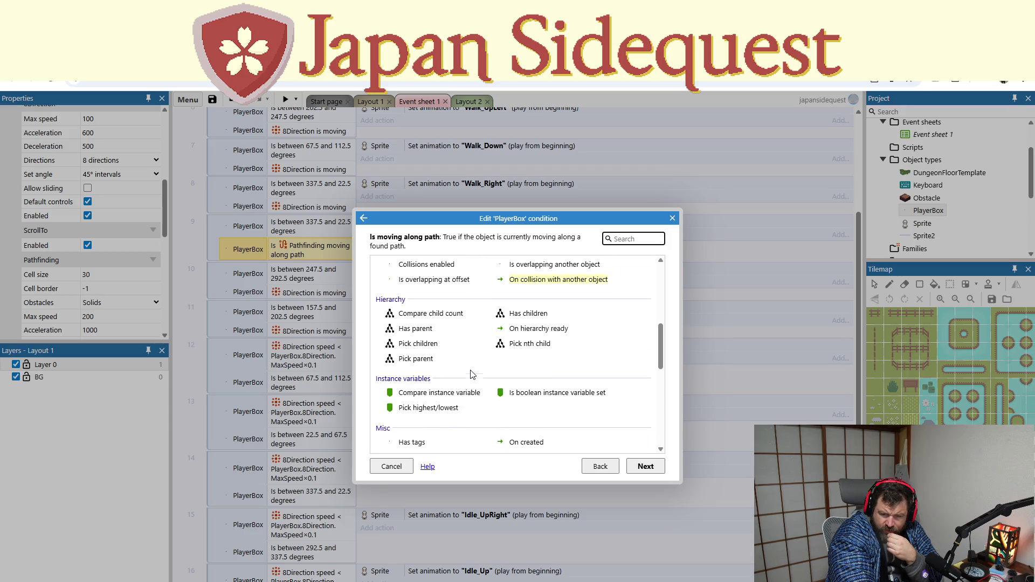
pyautogui.scroll(6, 469, 373)
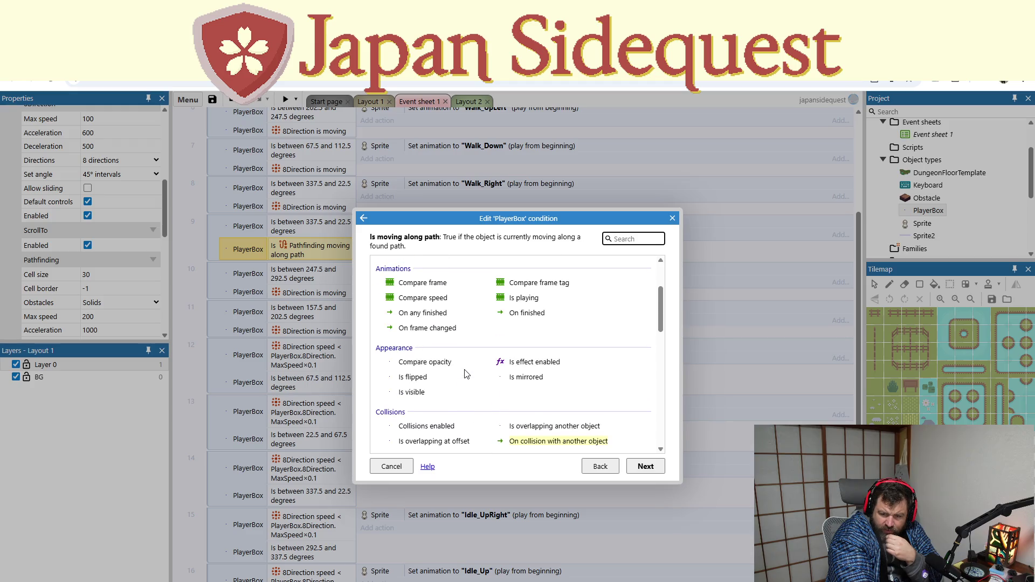
pyautogui.scroll(3, 466, 373)
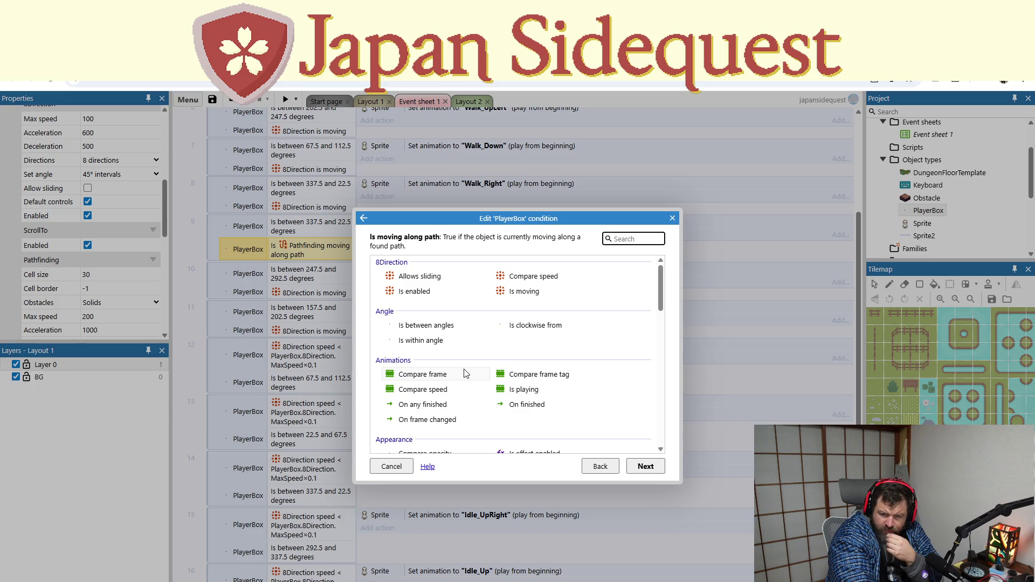
pyautogui.click(513, 291)
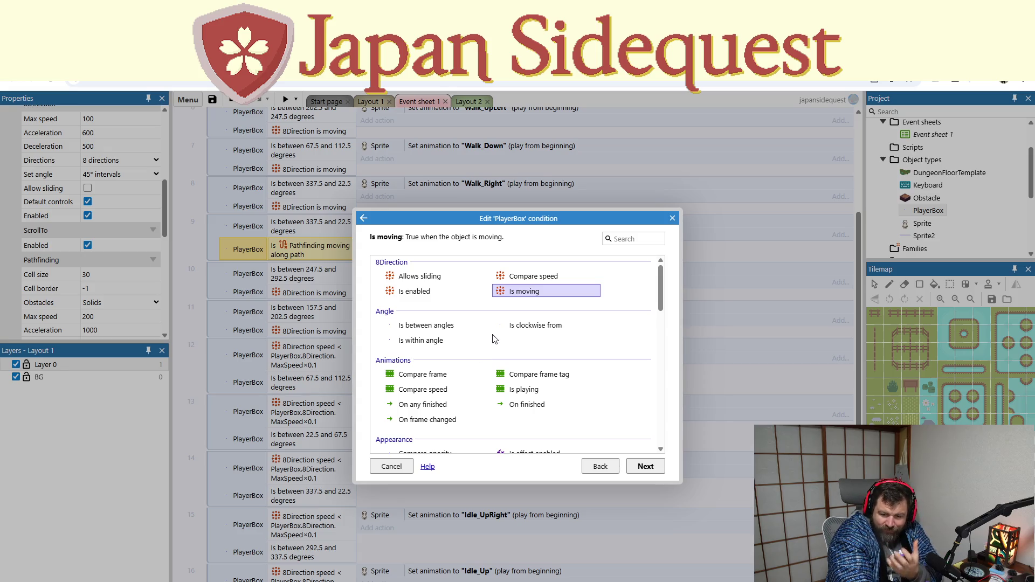
pyautogui.scroll(-1, 494, 340)
pyautogui.scroll(-2, 494, 340)
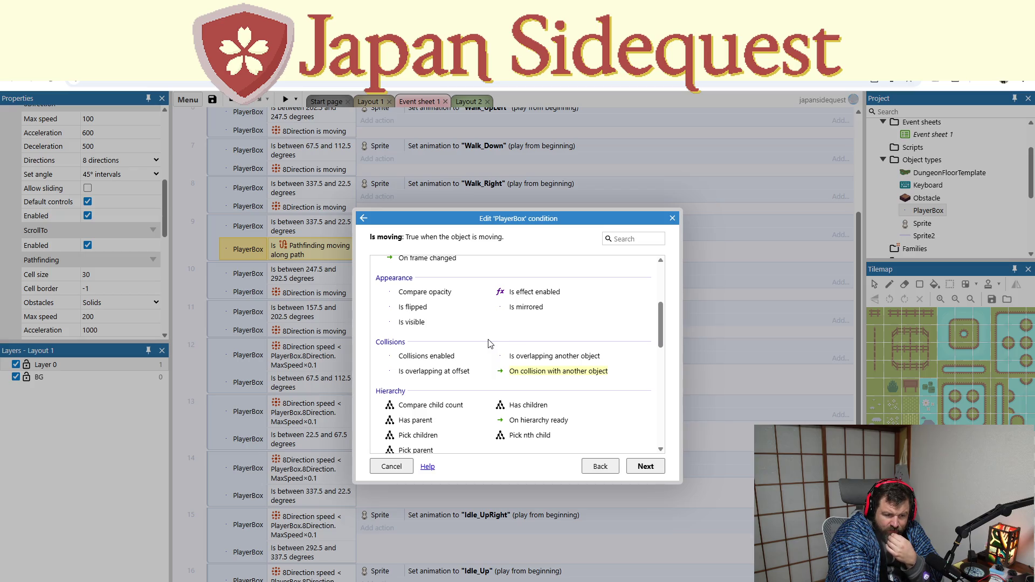
pyautogui.click(672, 218)
pyautogui.scroll(5, 464, 378)
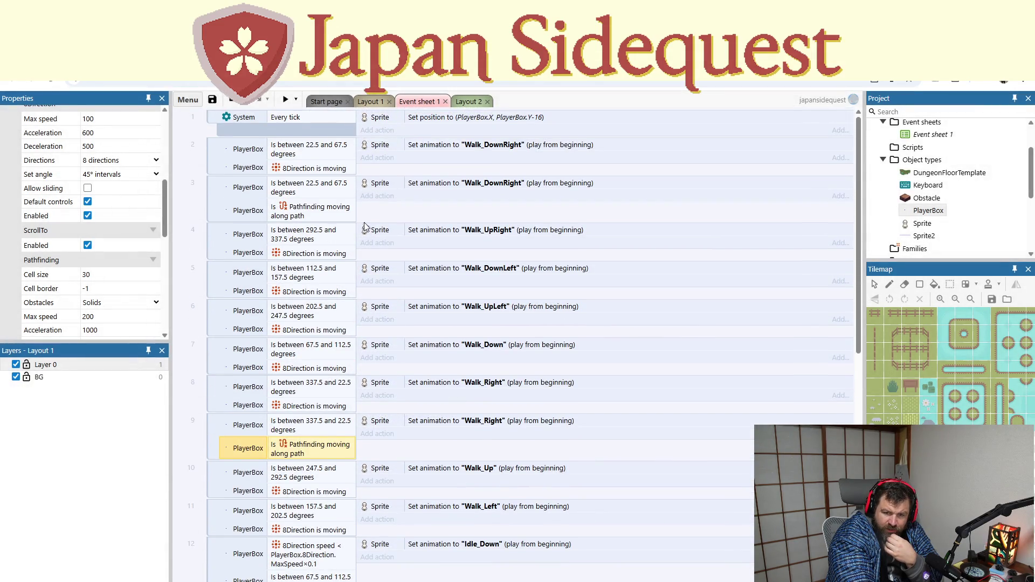
# Step: Drag the pathfinding Walk_DownRight event above its 8Direction twin into position 2, and run a preview
pyautogui.click(222, 153)
pyautogui.click(211, 162)
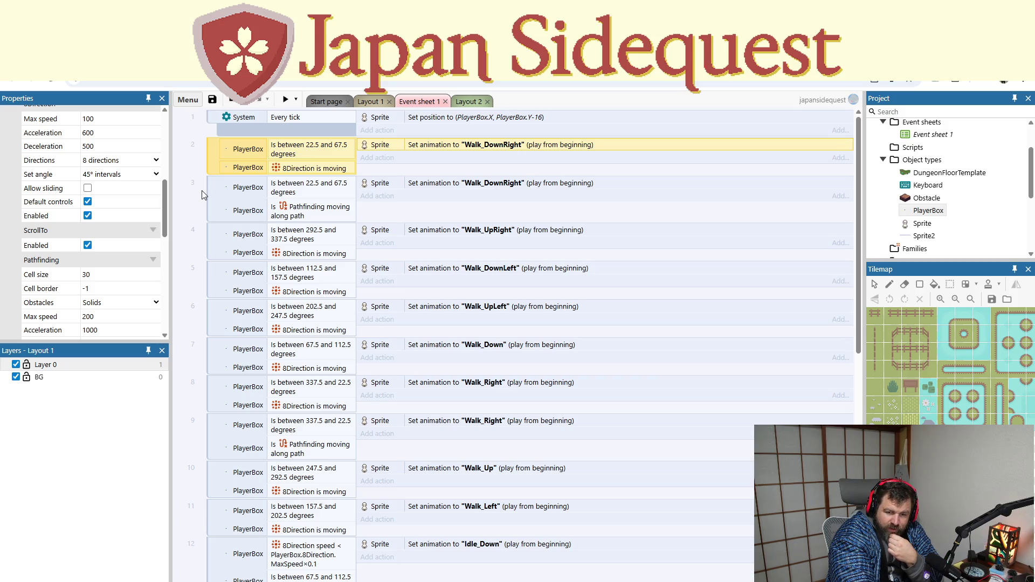
pyautogui.moveTo(215, 198); pyautogui.dragTo(210, 146)
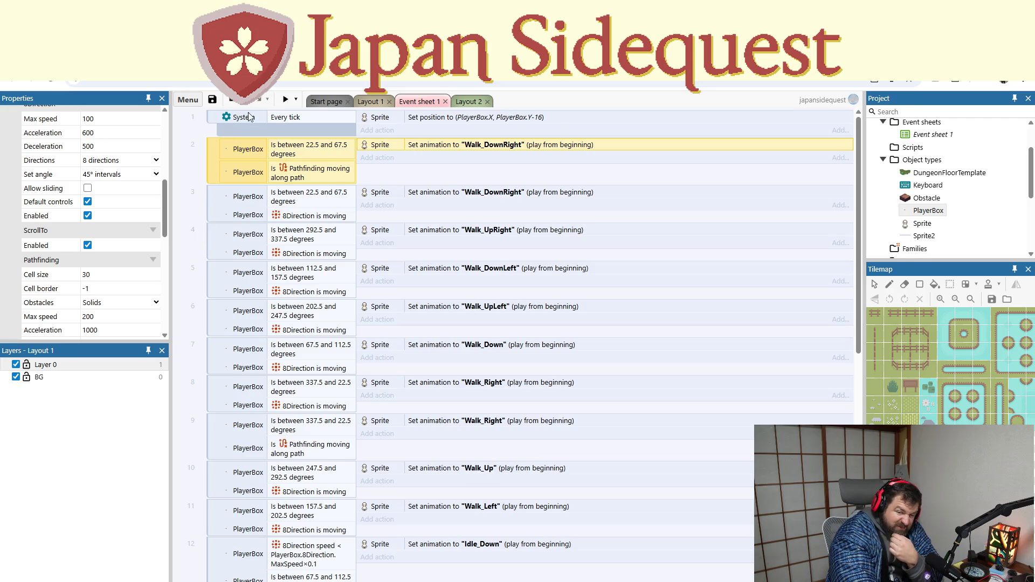
pyautogui.click(285, 100)
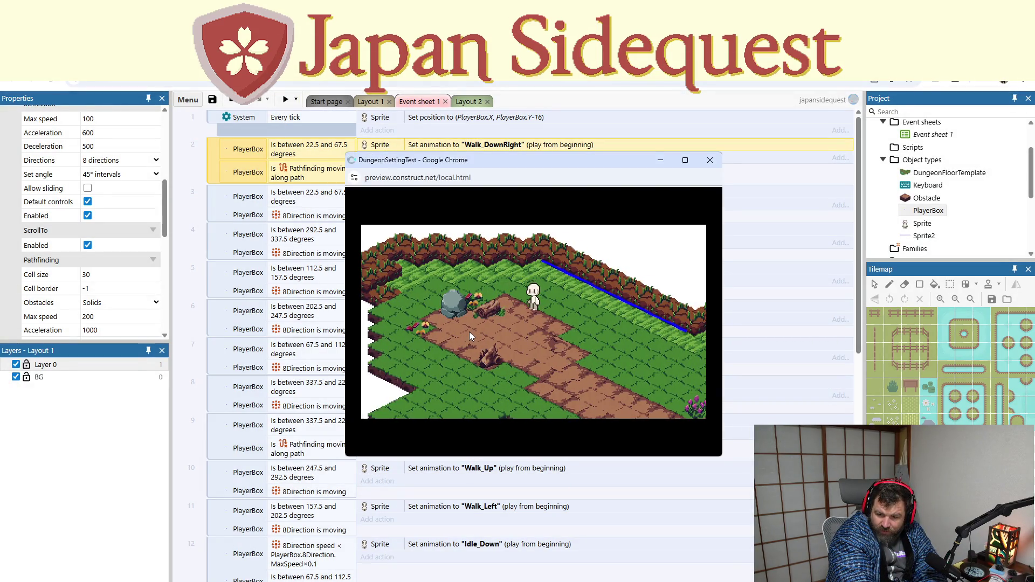
# Step: Walk the character down and right in the preview with the arrow keys, then close it
pyautogui.press('Down')
pyautogui.press('Right')
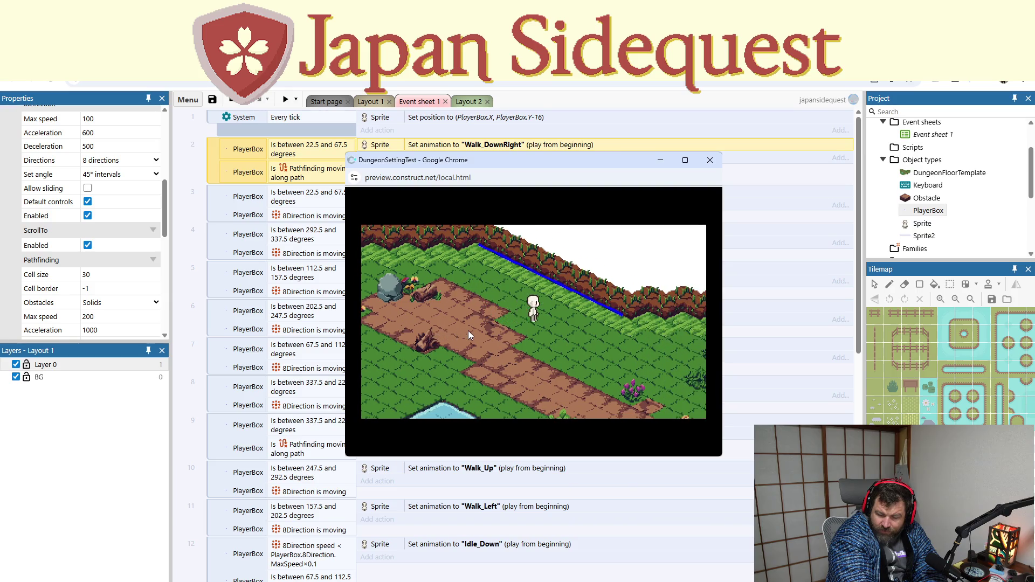
pyautogui.press('Down')
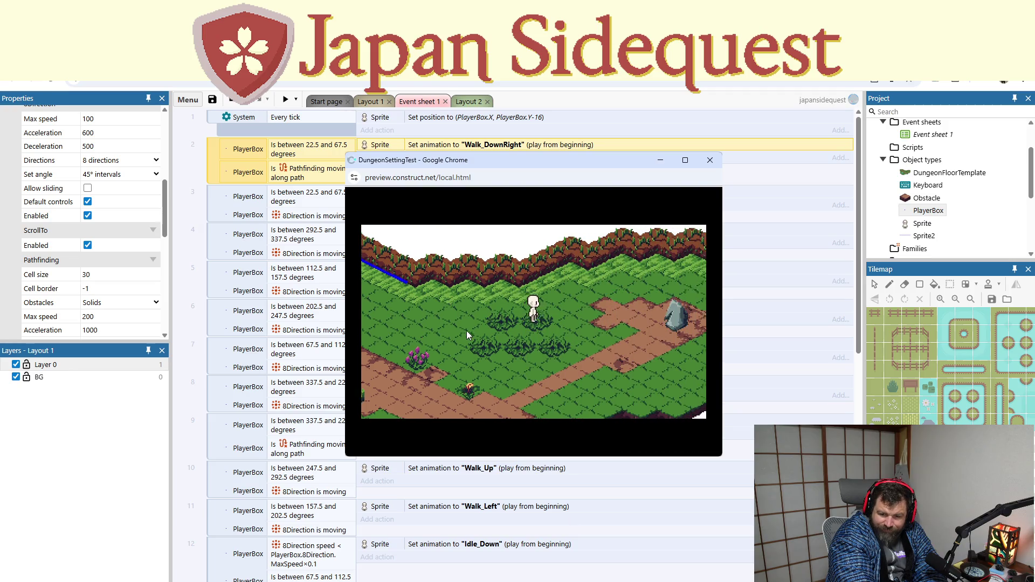
pyautogui.click(709, 159)
# Step: Move the pathfinding Walk_Right event above its 8Direction version and rerun the preview
pyautogui.scroll(-2, 406, 369)
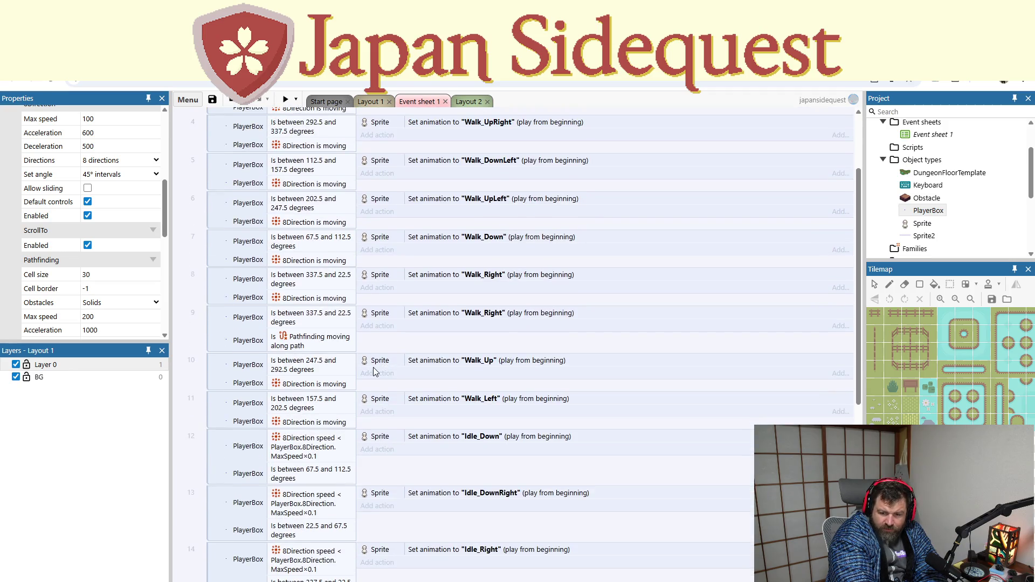
pyautogui.click(219, 296)
pyautogui.moveTo(212, 319); pyautogui.dragTo(218, 277)
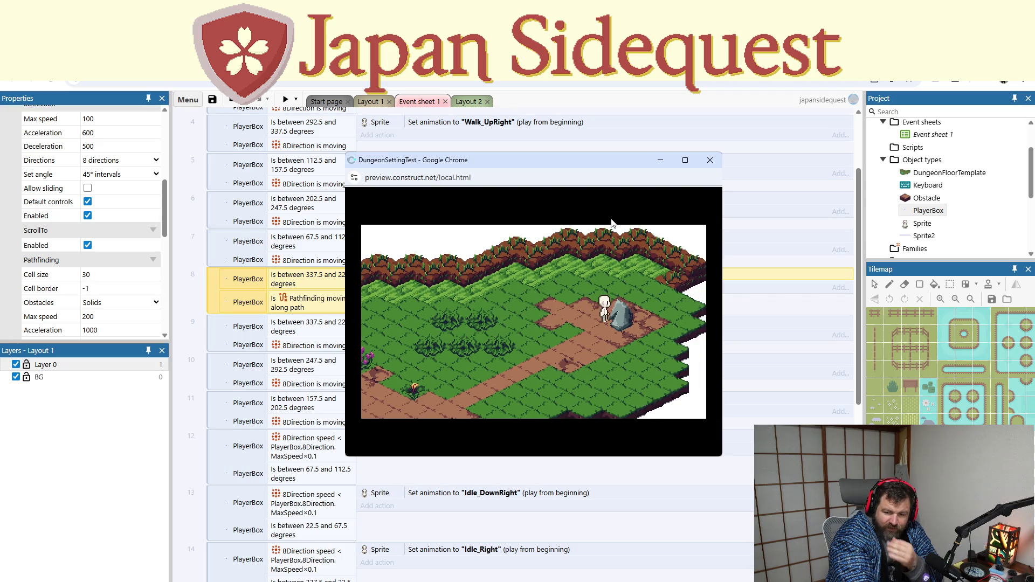
pyautogui.click(703, 172)
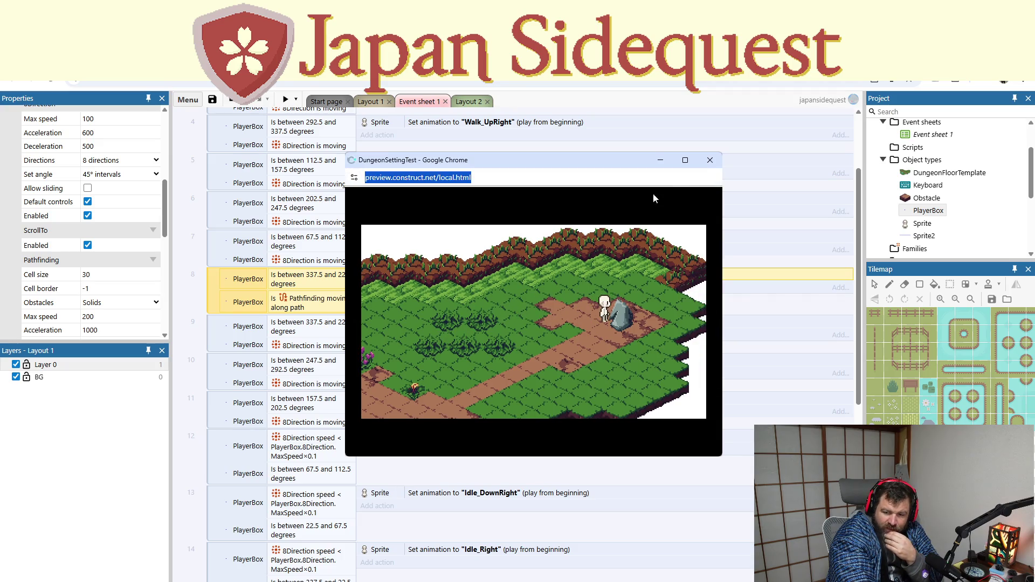
pyautogui.click(710, 160)
pyautogui.scroll(3, 398, 371)
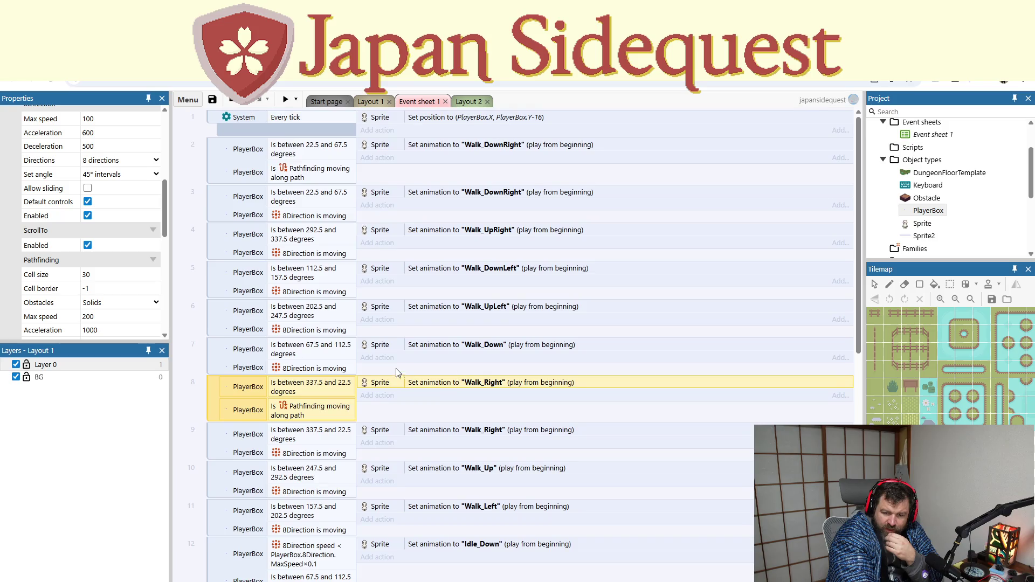
pyautogui.click(285, 100)
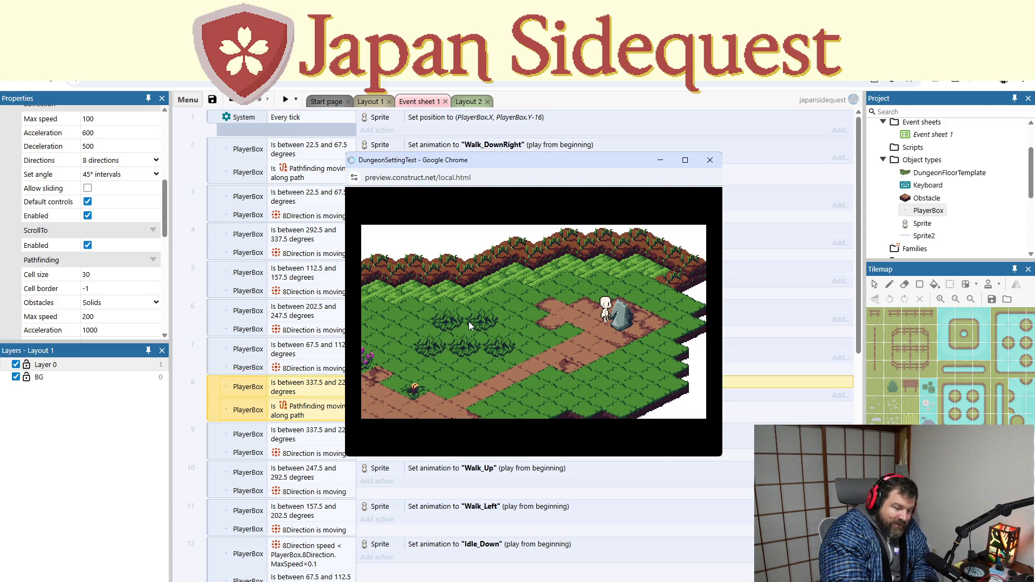
pyautogui.press('Left')
pyautogui.press('Down')
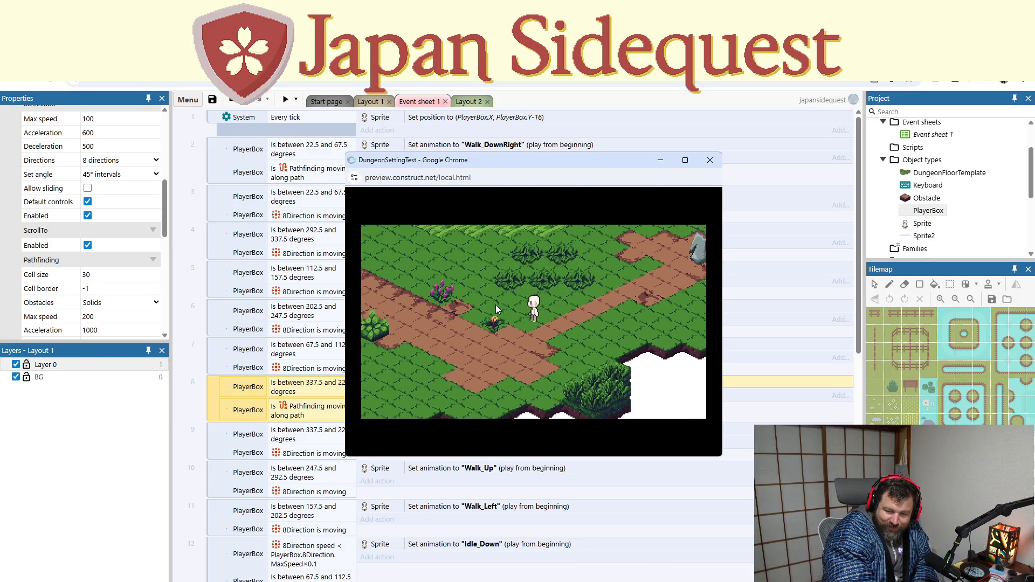
pyautogui.press('Left')
pyautogui.press('Right')
pyautogui.press('Up')
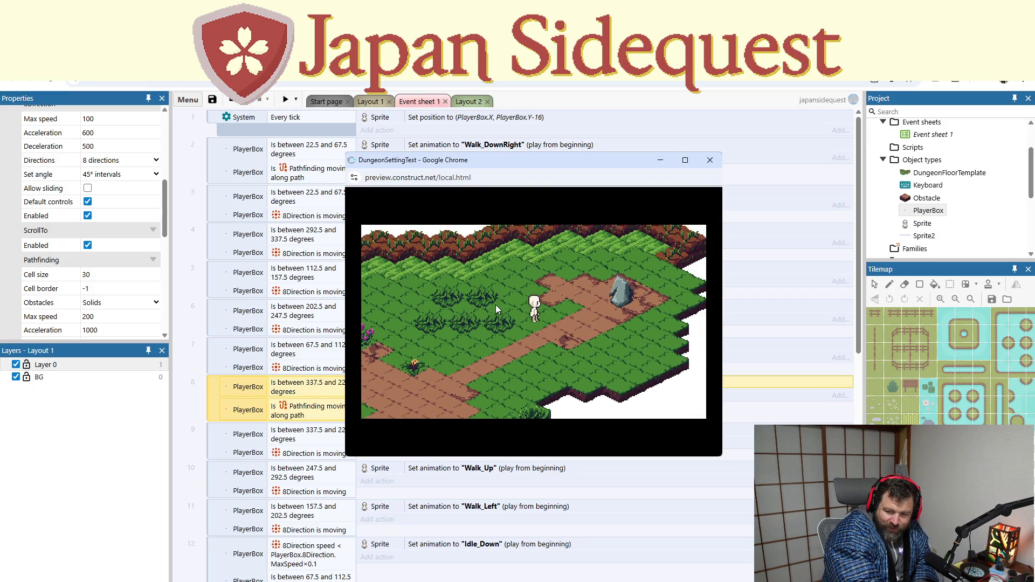
pyautogui.press('Right')
pyautogui.press('Up')
pyautogui.press('Left')
pyautogui.press('Down')
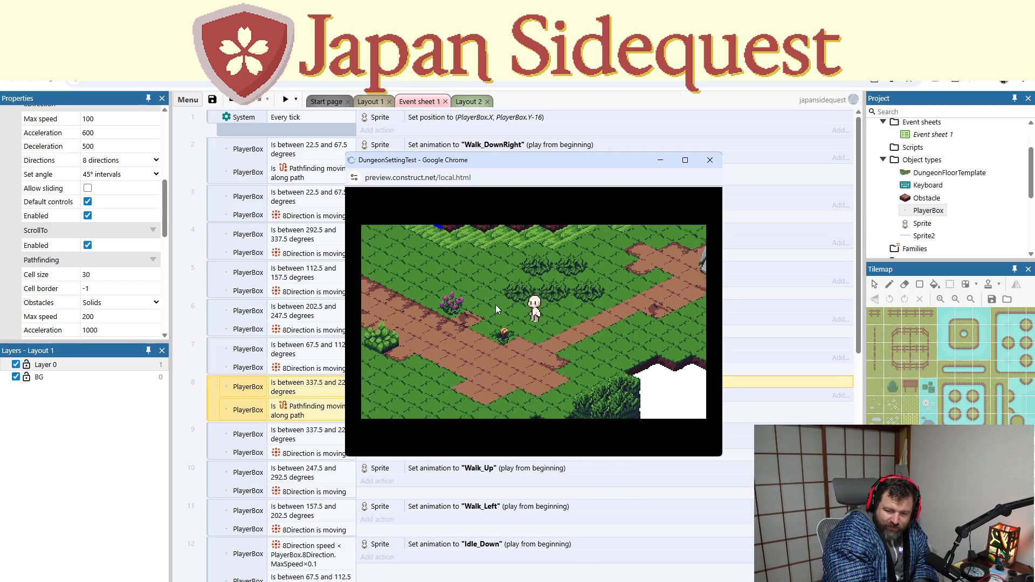
pyautogui.press('Down')
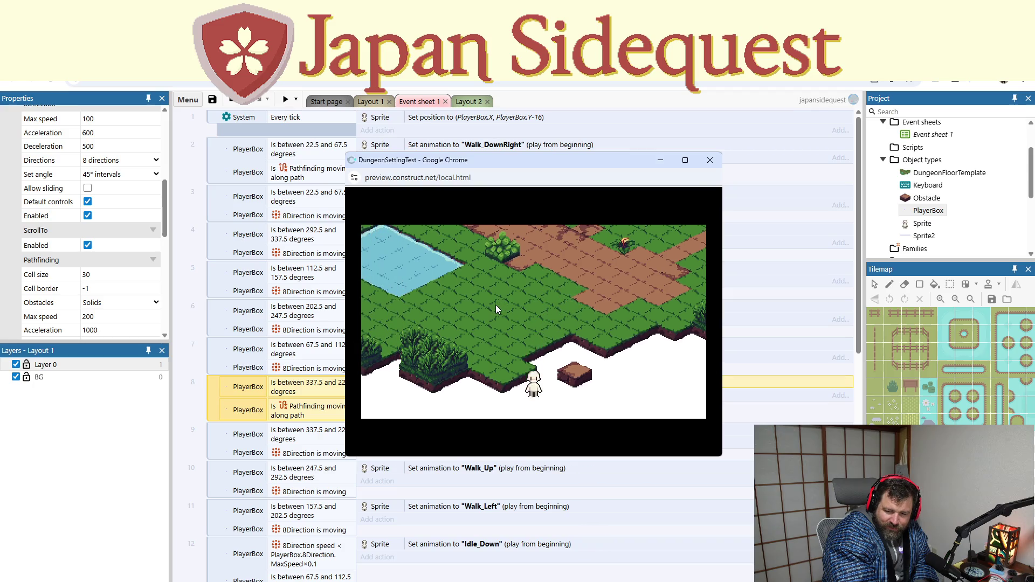
pyautogui.press('Up')
pyautogui.press('Up')
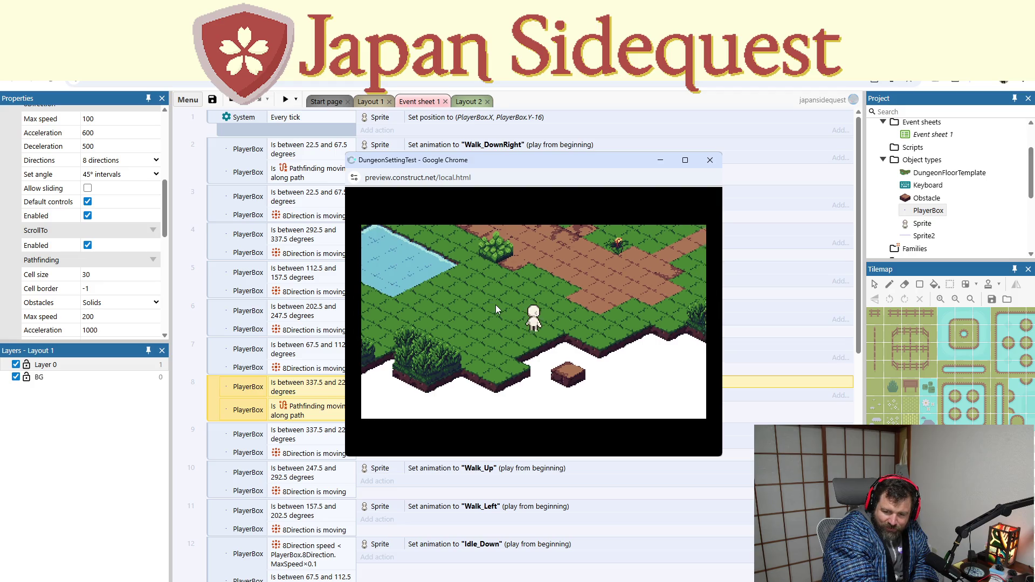
pyautogui.press('Up')
pyautogui.press('Right')
pyautogui.click(710, 160)
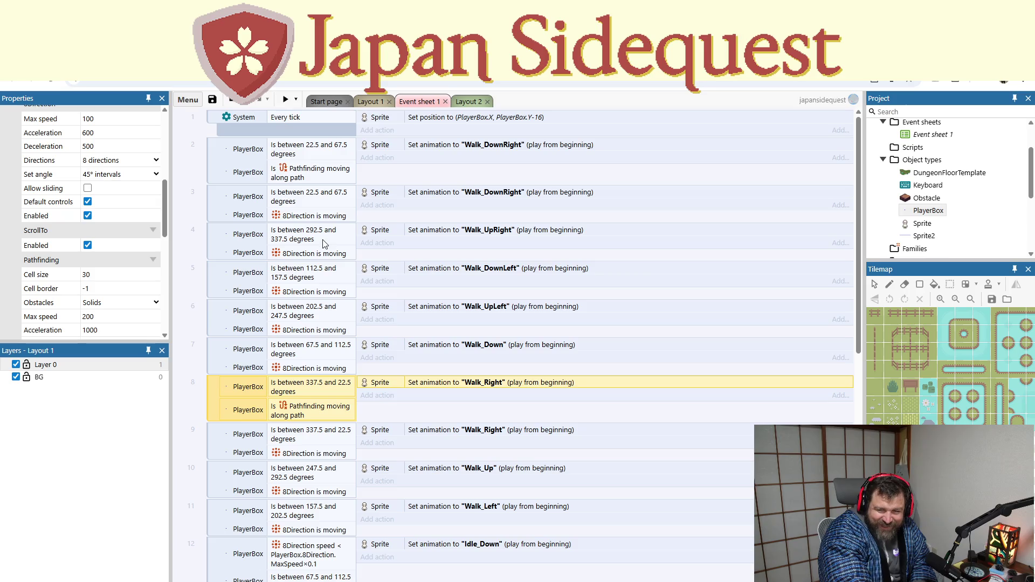
pyautogui.scroll(-10, 325, 244)
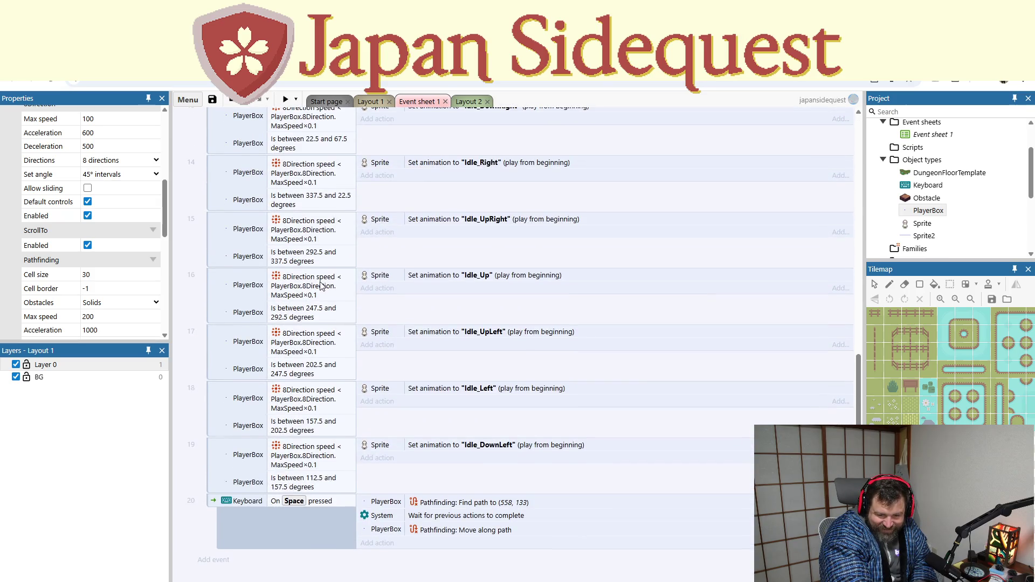
pyautogui.scroll(10, 322, 284)
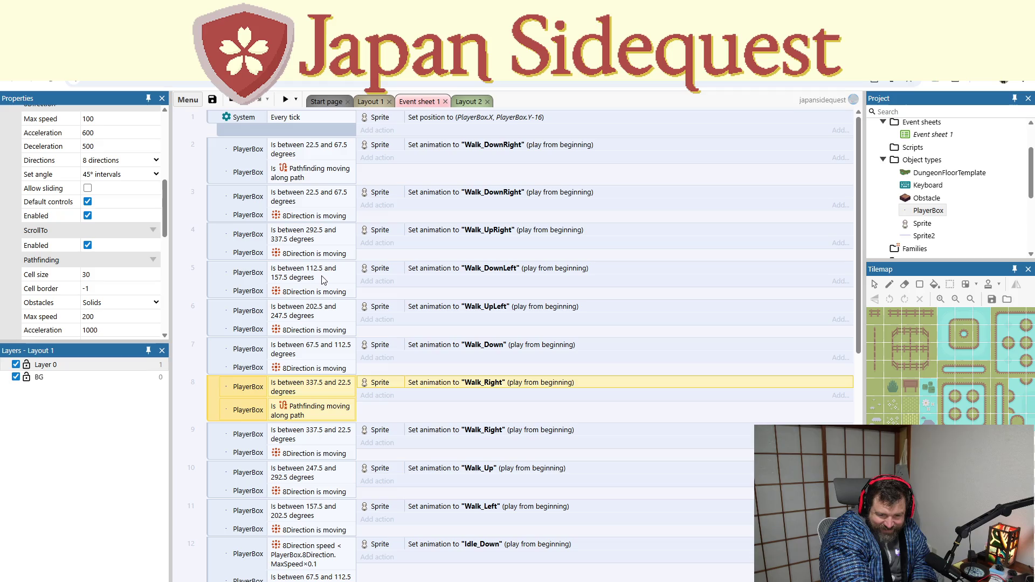
pyautogui.click(320, 216)
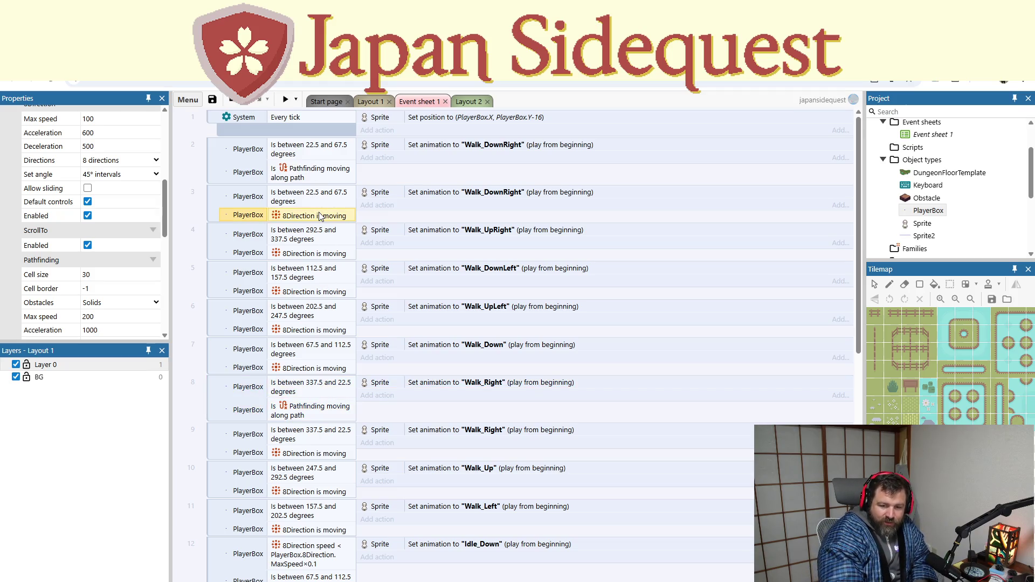
pyautogui.scroll(-10, 227, 550)
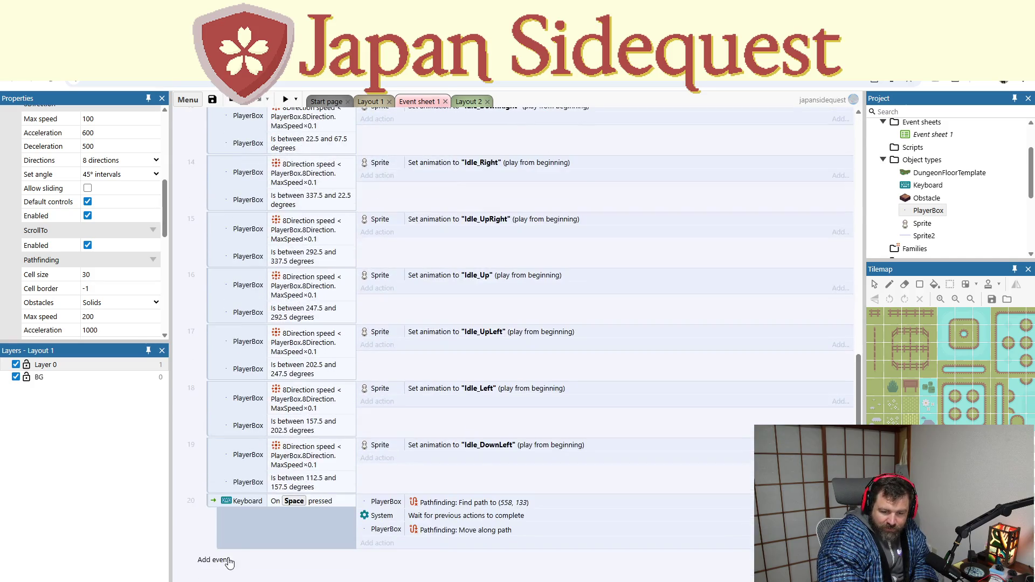
pyautogui.click(221, 558)
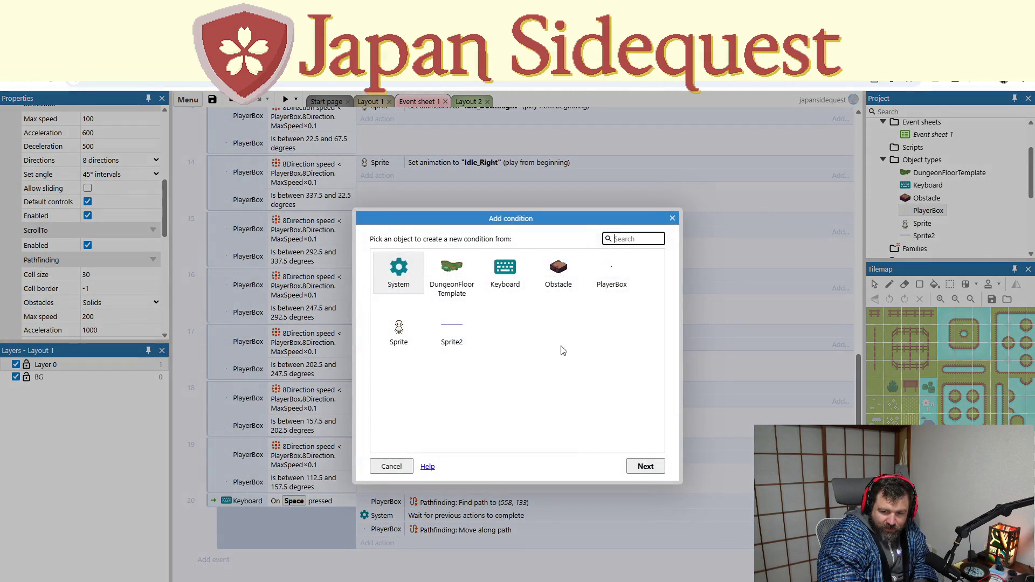
pyautogui.doubleClick(617, 280)
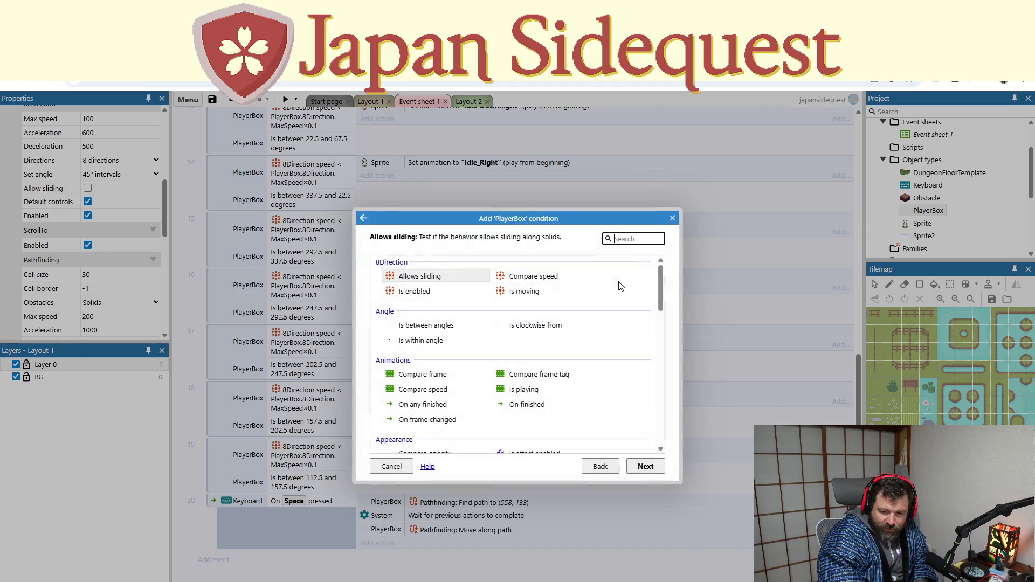
pyautogui.scroll(-5, 476, 429)
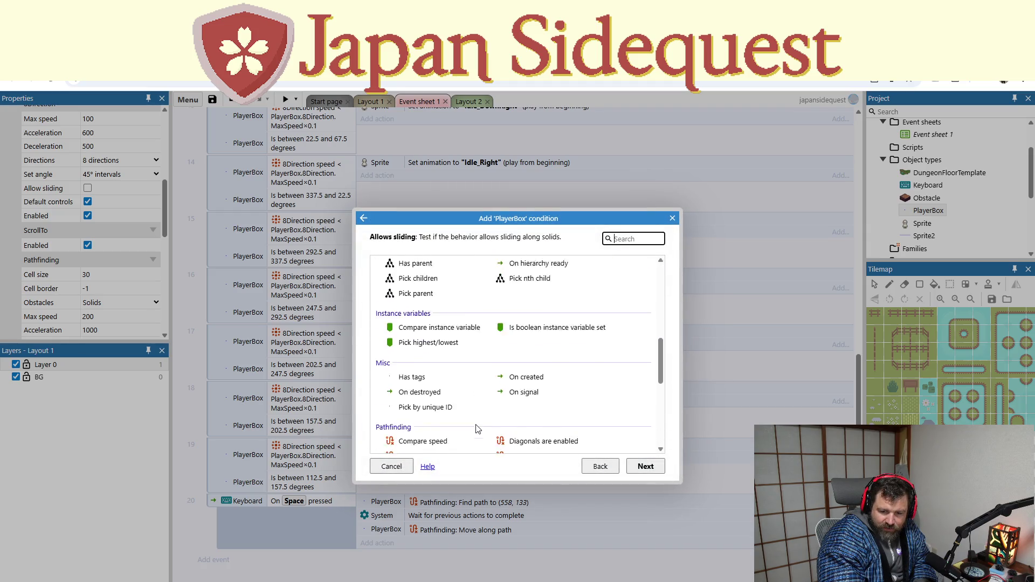
pyautogui.scroll(8, 476, 425)
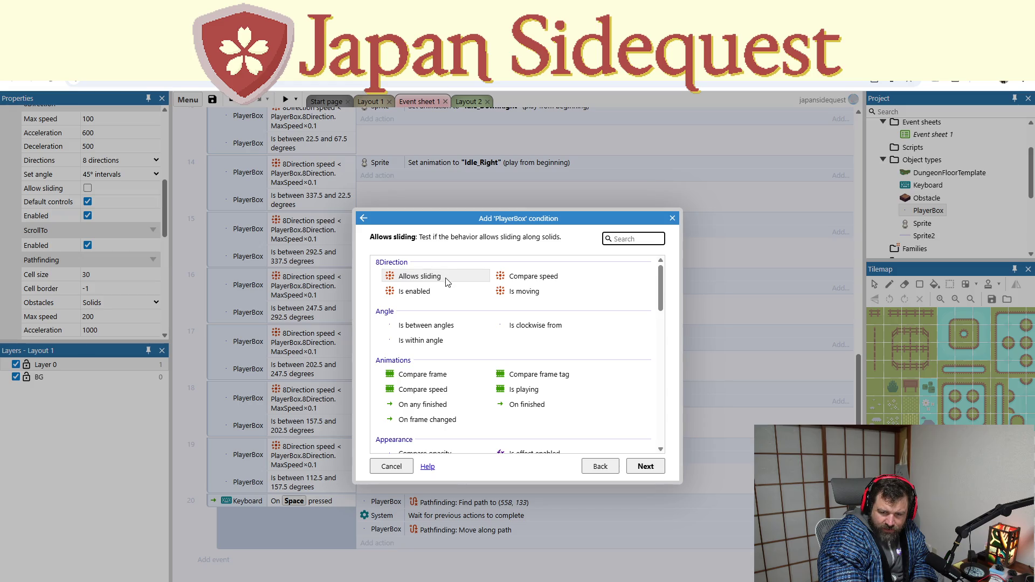
pyautogui.click(442, 292)
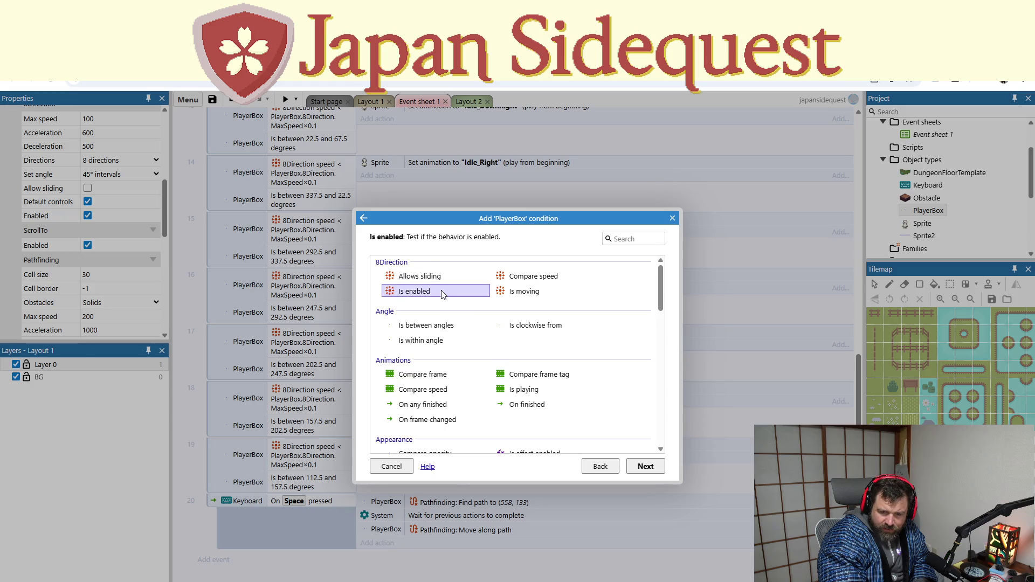
pyautogui.click(520, 281)
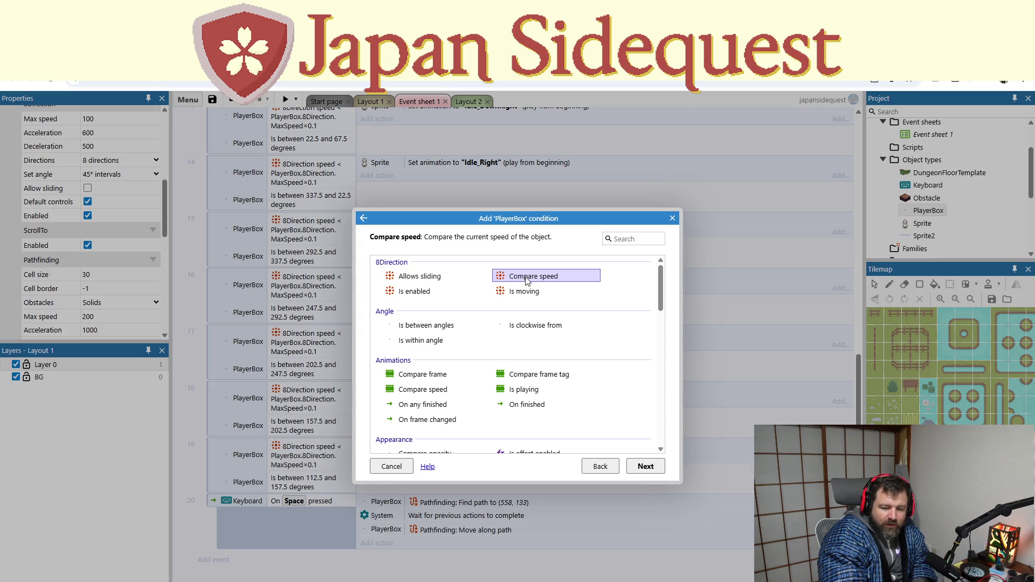
pyautogui.doubleClick(527, 277)
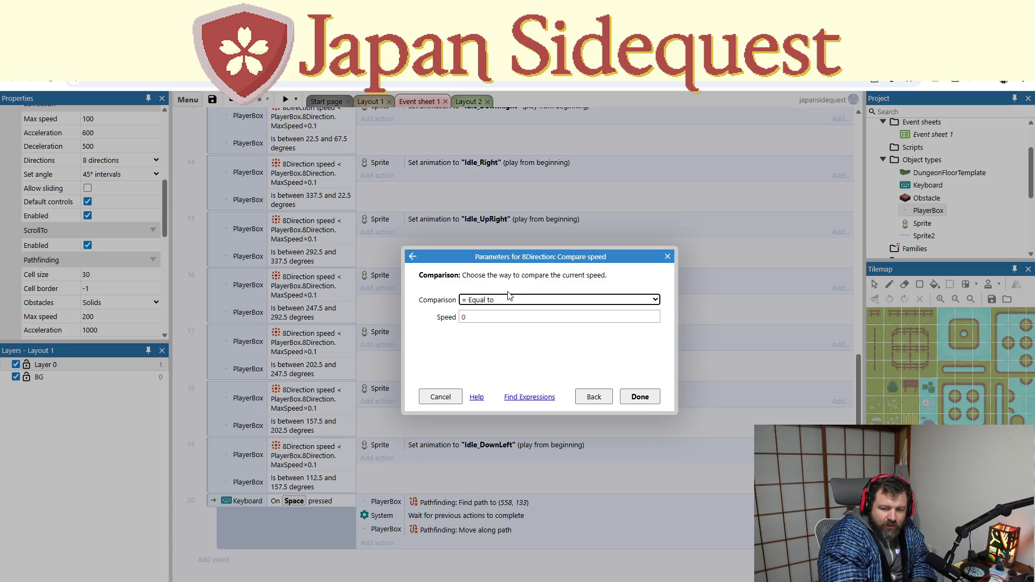
pyautogui.click(668, 257)
pyautogui.scroll(10, 420, 363)
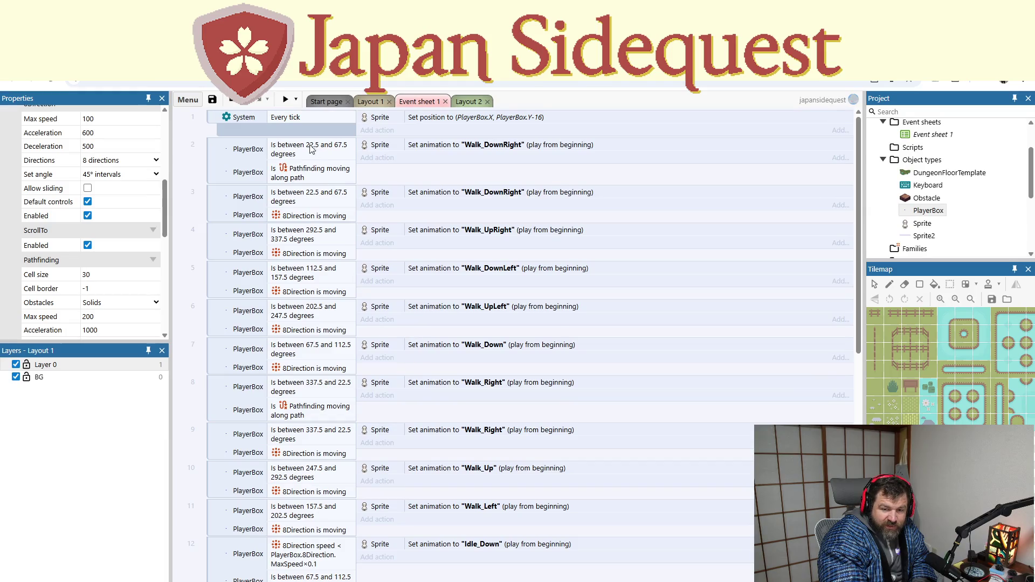
# Step: Check event 3's is-moving condition, then delete the pathfinding Walk_Right event 8
pyautogui.doubleClick(298, 215)
pyautogui.click(671, 215)
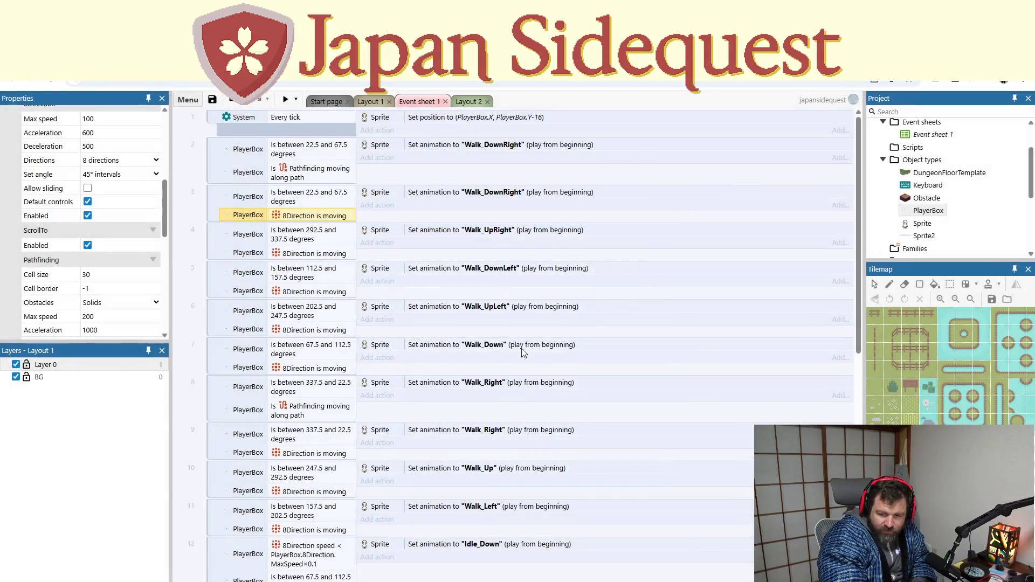
pyautogui.scroll(-2, 391, 368)
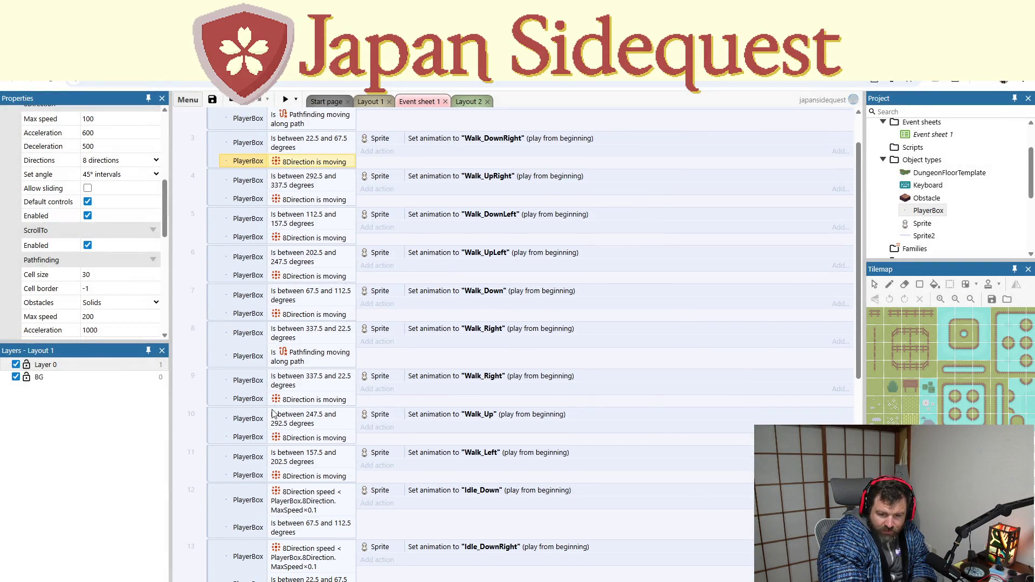
pyautogui.click(216, 352)
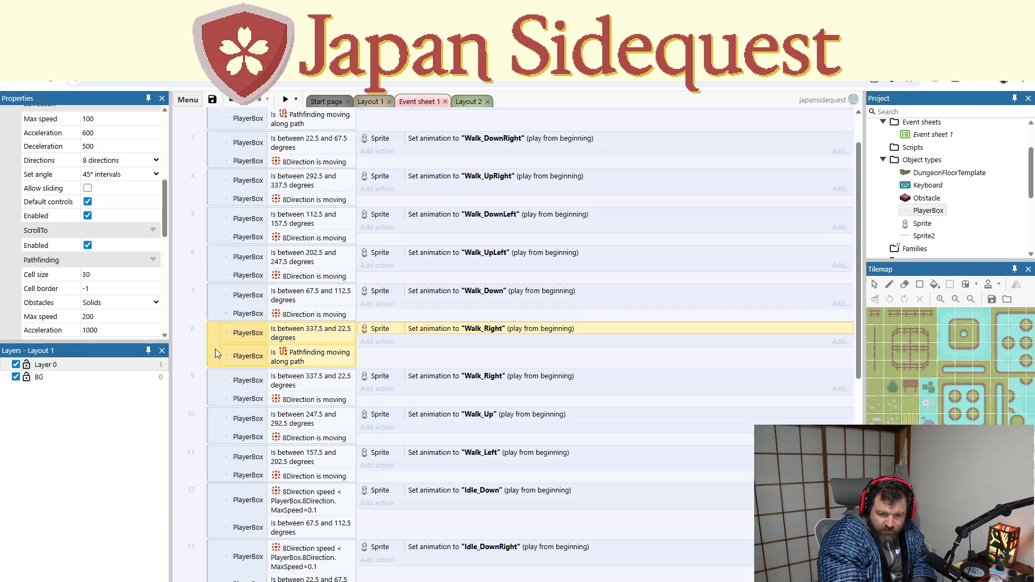
pyautogui.press('Delete')
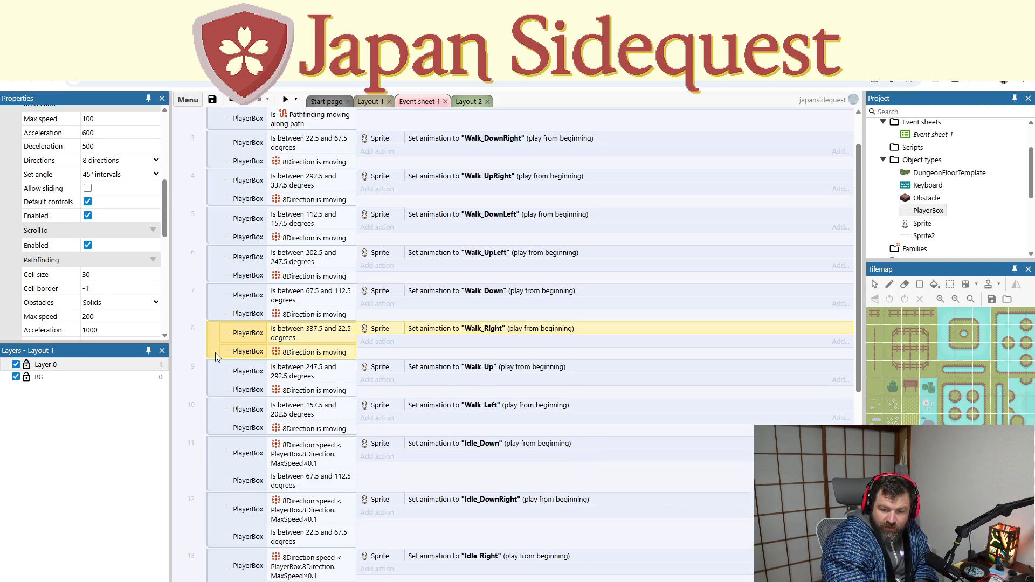
# Step: Change the remaining Walk_Right condition to 8Direction speed greater than 0
pyautogui.doubleClick(297, 352)
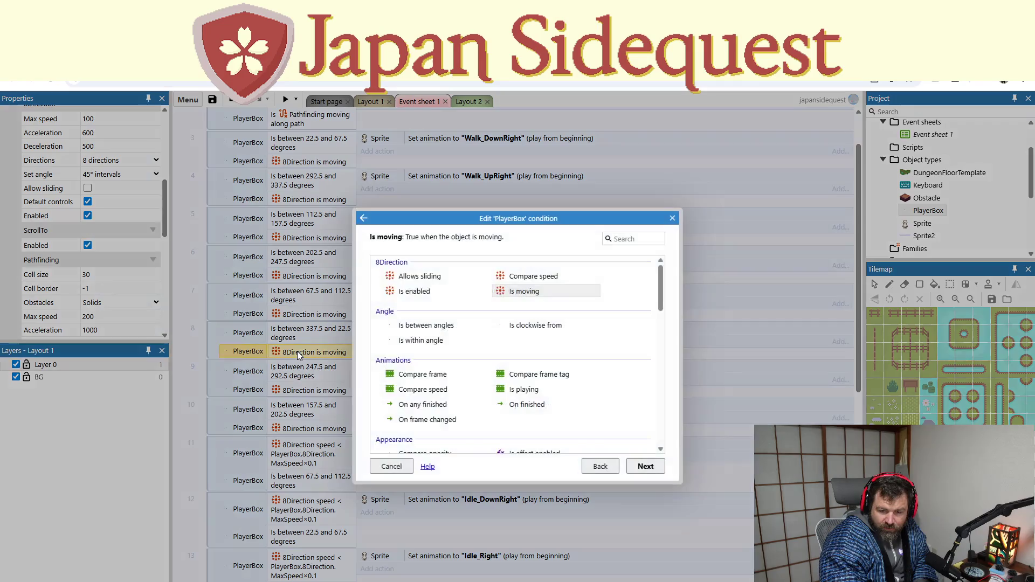
pyautogui.doubleClick(516, 280)
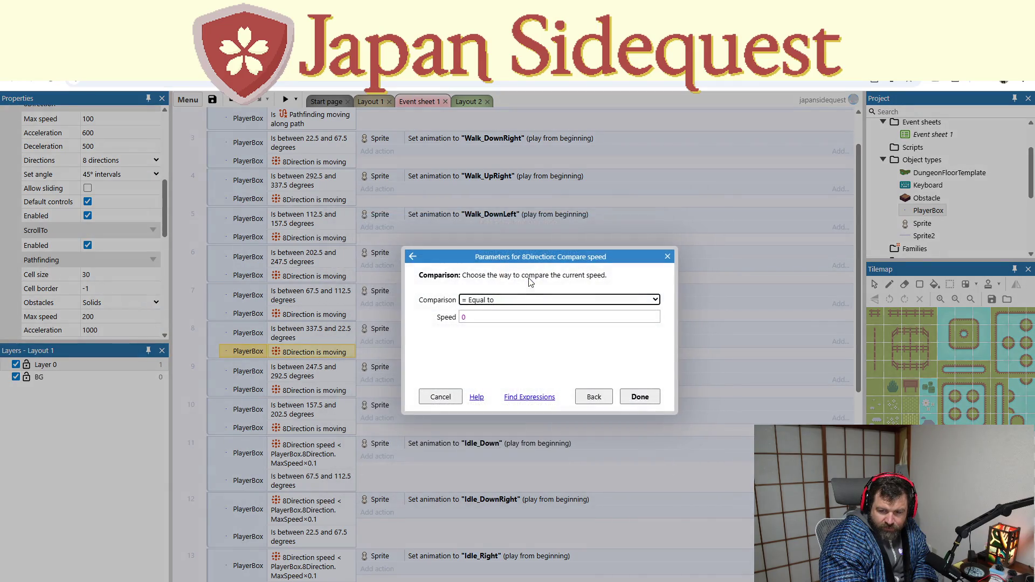
pyautogui.click(506, 355)
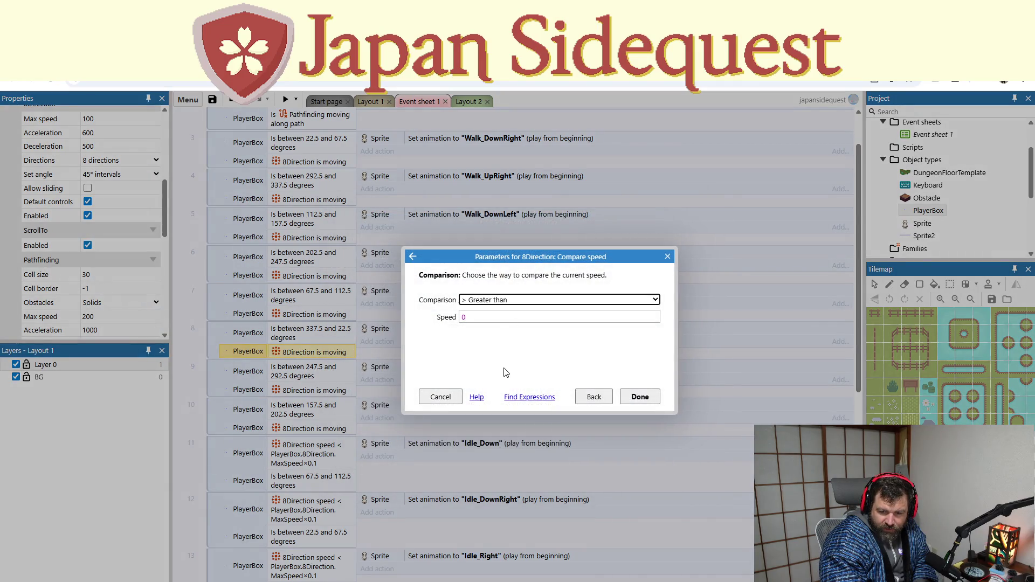
pyautogui.click(641, 397)
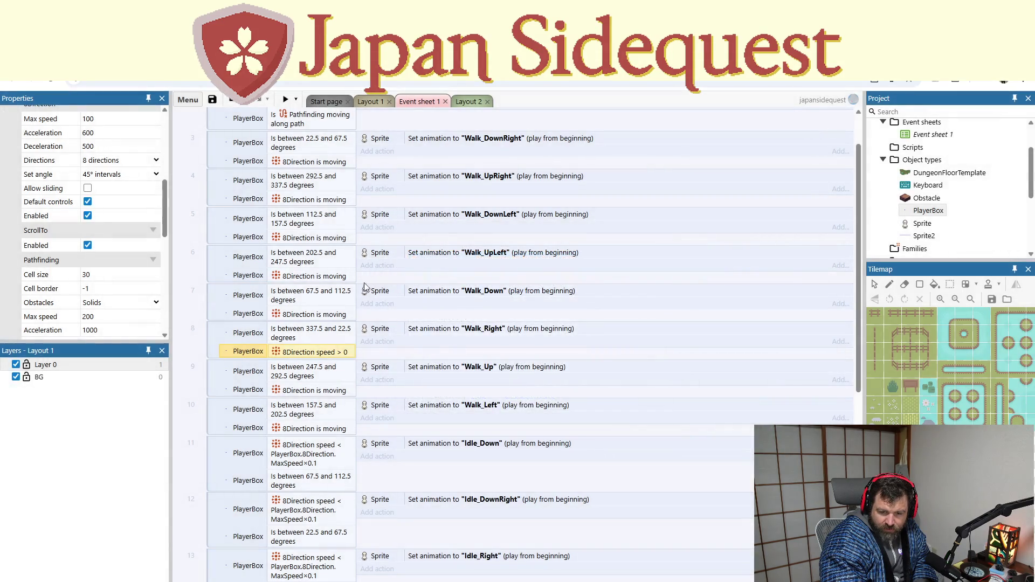
# Step: Preview the game, walking the player down, up and right to the rock, then close it
pyautogui.click(286, 97)
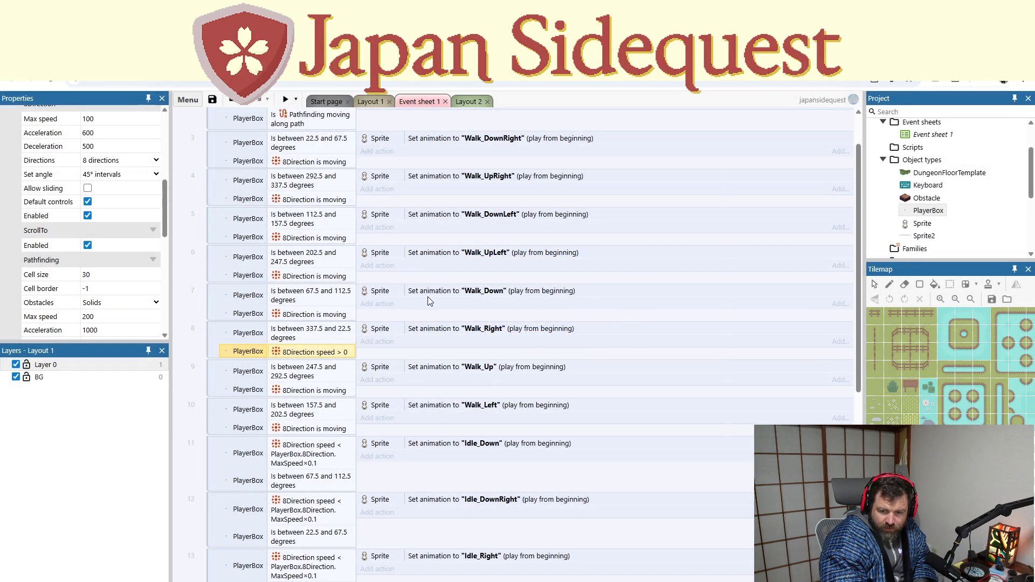
pyautogui.press('Down')
pyautogui.press('Up')
pyautogui.press('Right')
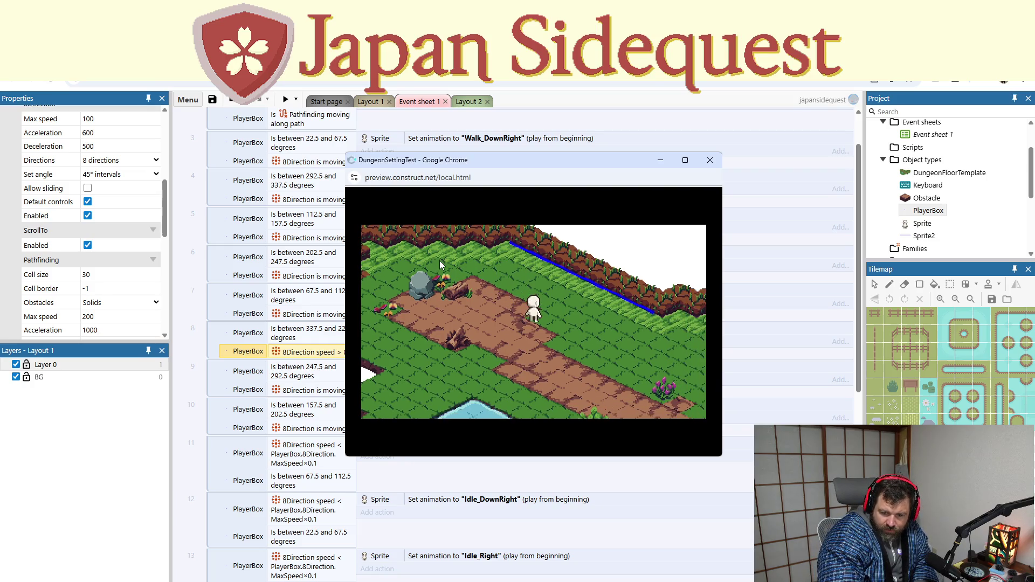
pyautogui.press('Right')
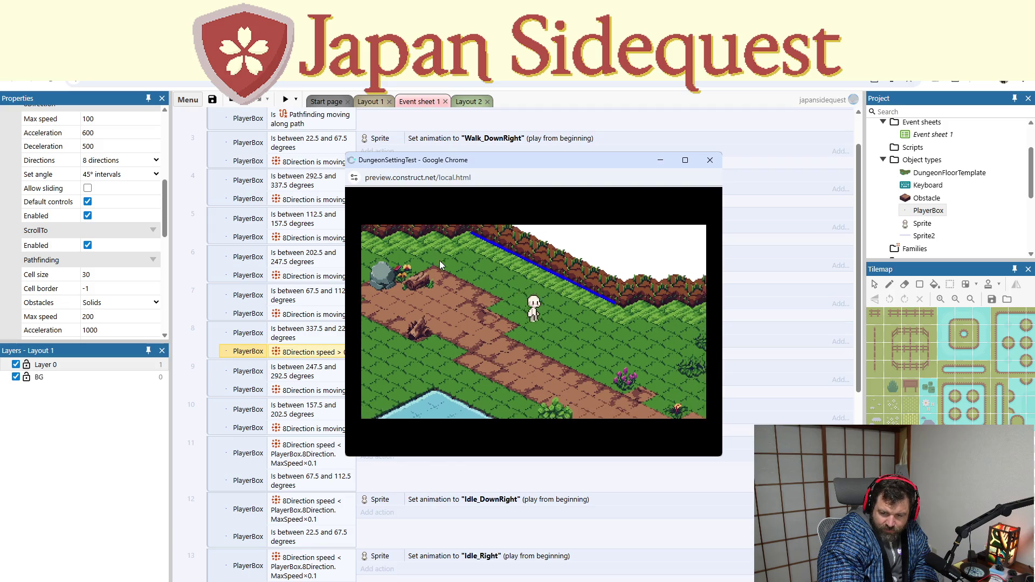
pyautogui.press('Right')
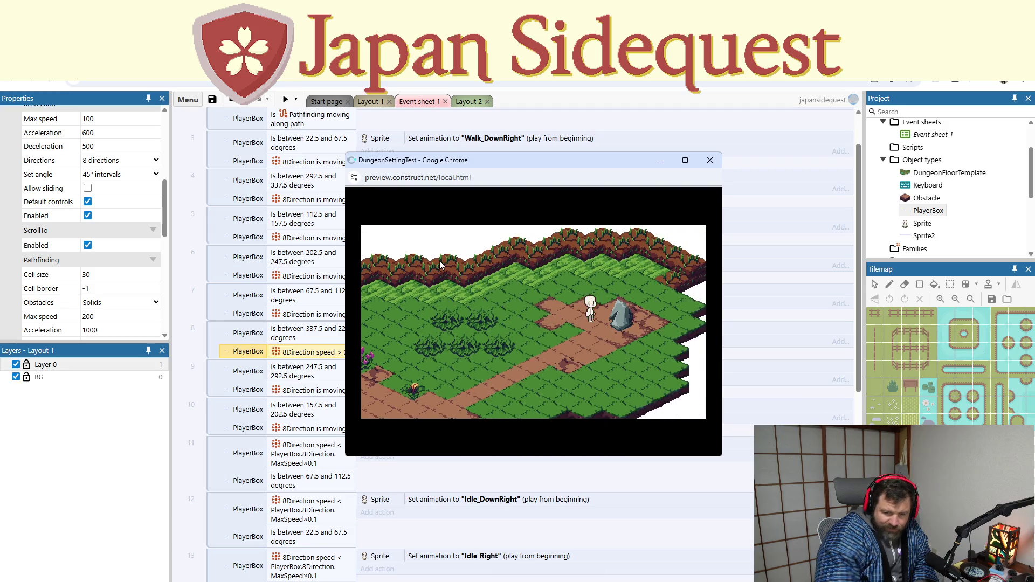
pyautogui.click(709, 160)
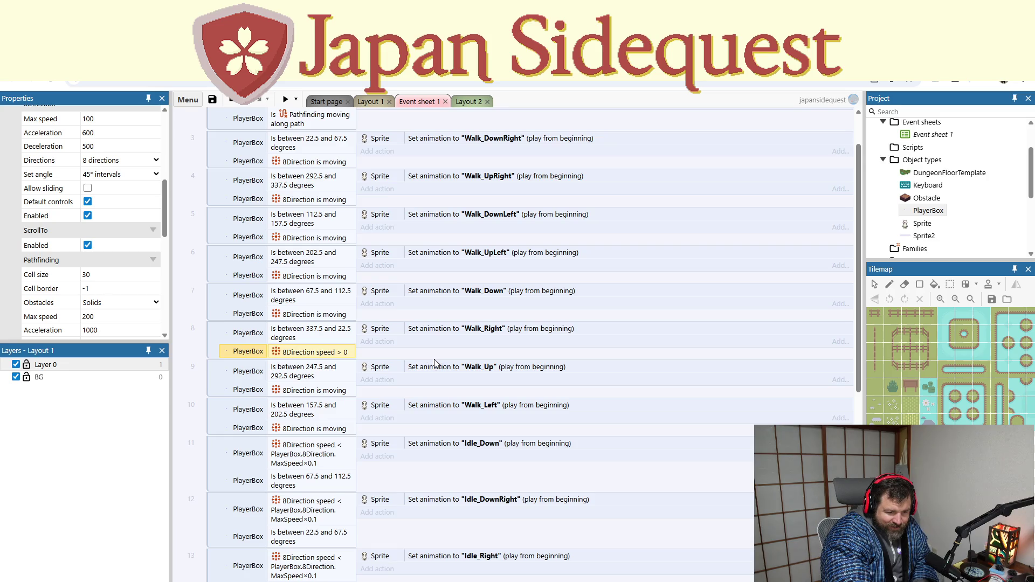
# Step: Reopen the speed > 0 condition and pick 8Direction 'Is moving' from the PlayerBox condition list
pyautogui.doubleClick(318, 354)
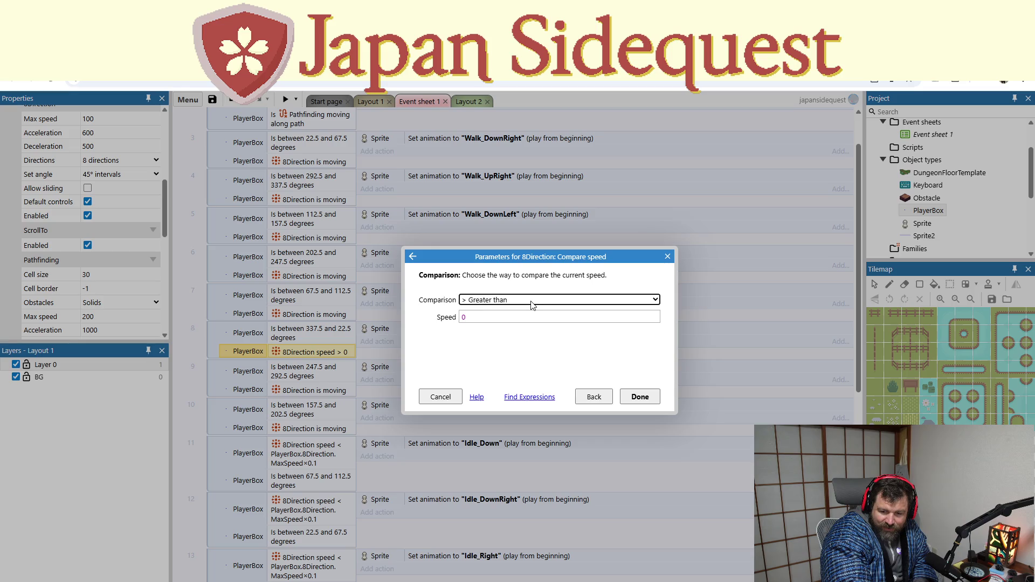
pyautogui.click(590, 395)
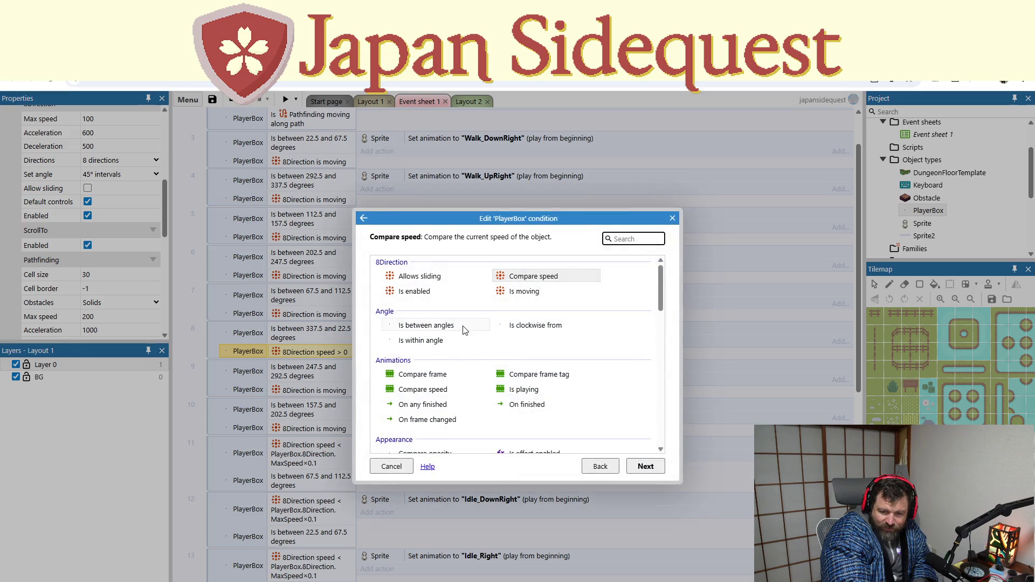
pyautogui.scroll(-3, 477, 345)
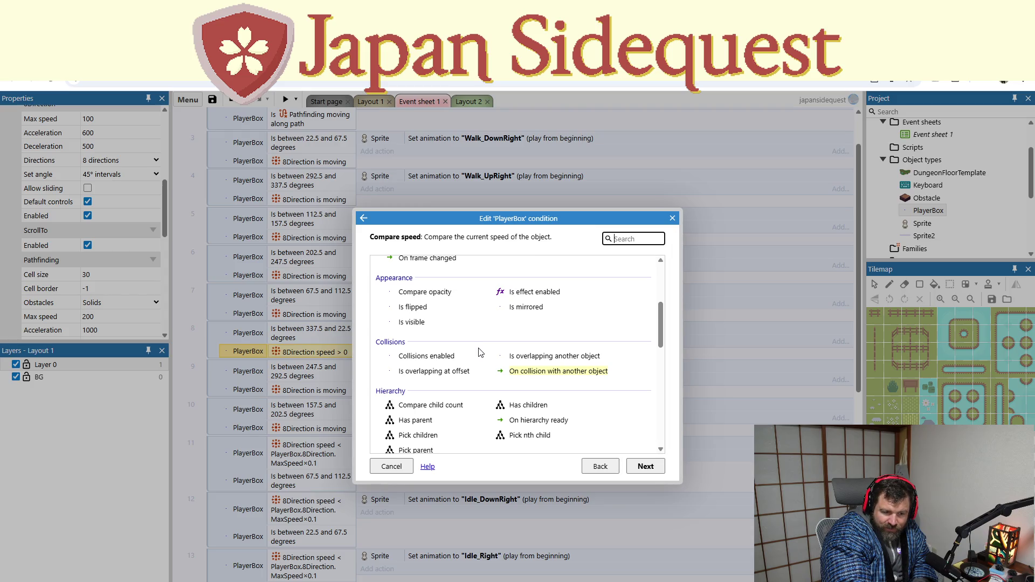
pyautogui.scroll(-3, 478, 352)
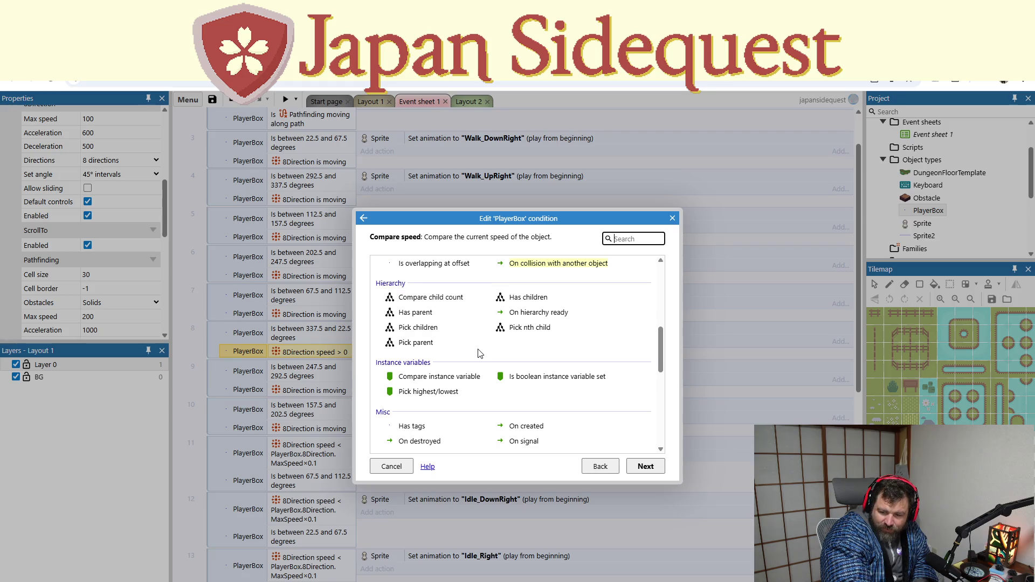
pyautogui.scroll(-3, 480, 352)
pyautogui.scroll(12, 479, 351)
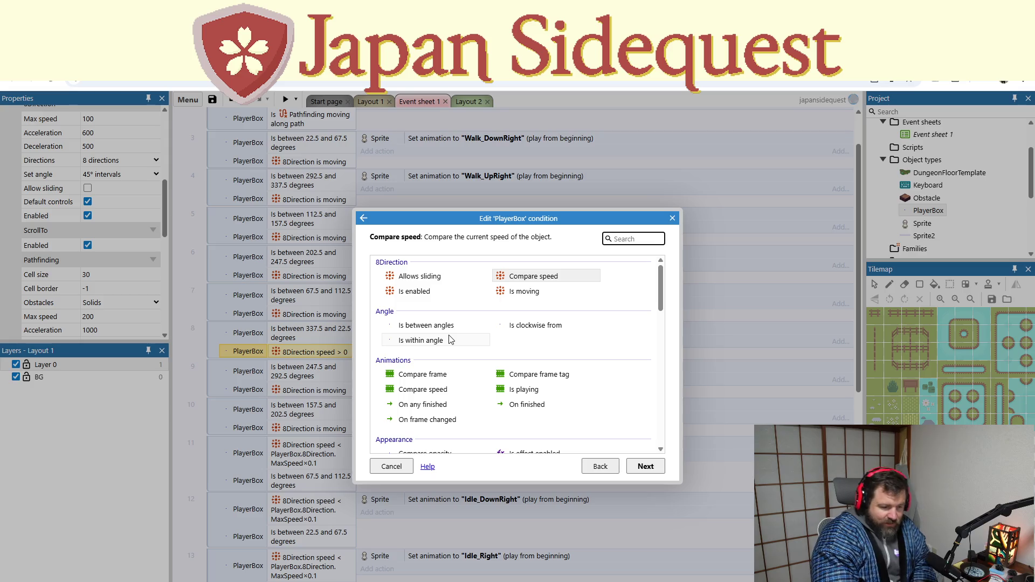
pyautogui.scroll(-1, 462, 351)
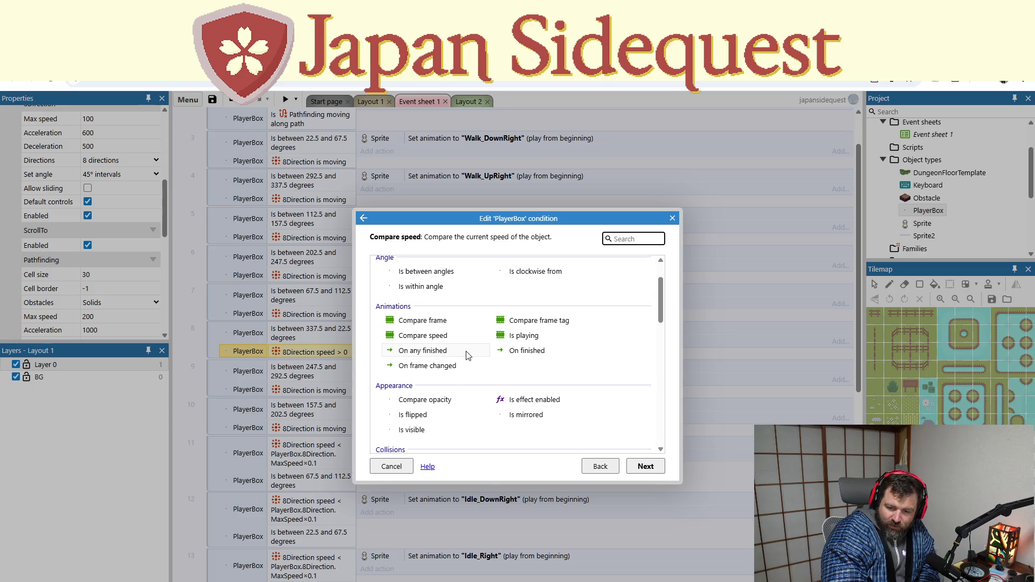
pyautogui.scroll(-3, 475, 359)
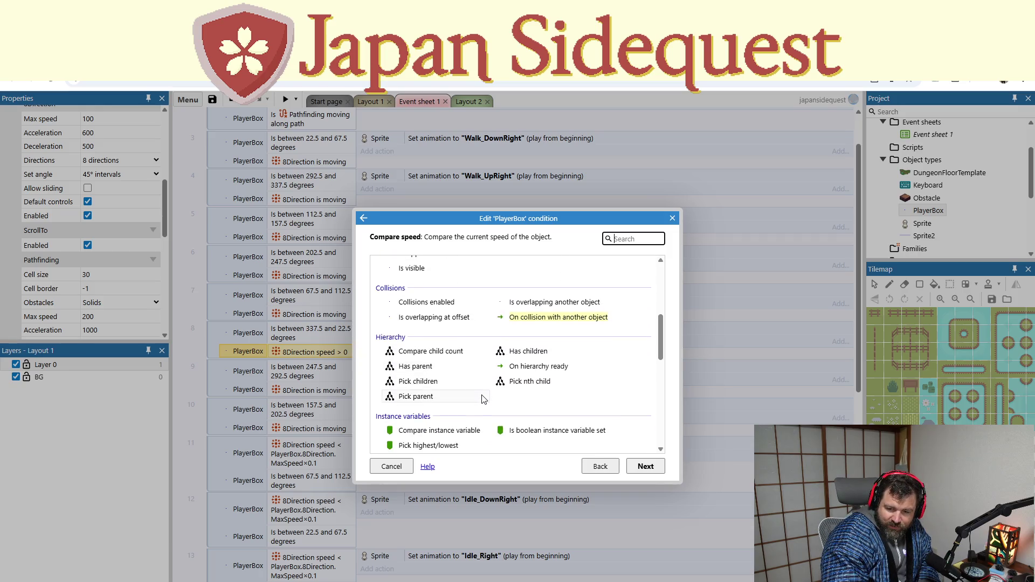
pyautogui.scroll(4, 482, 398)
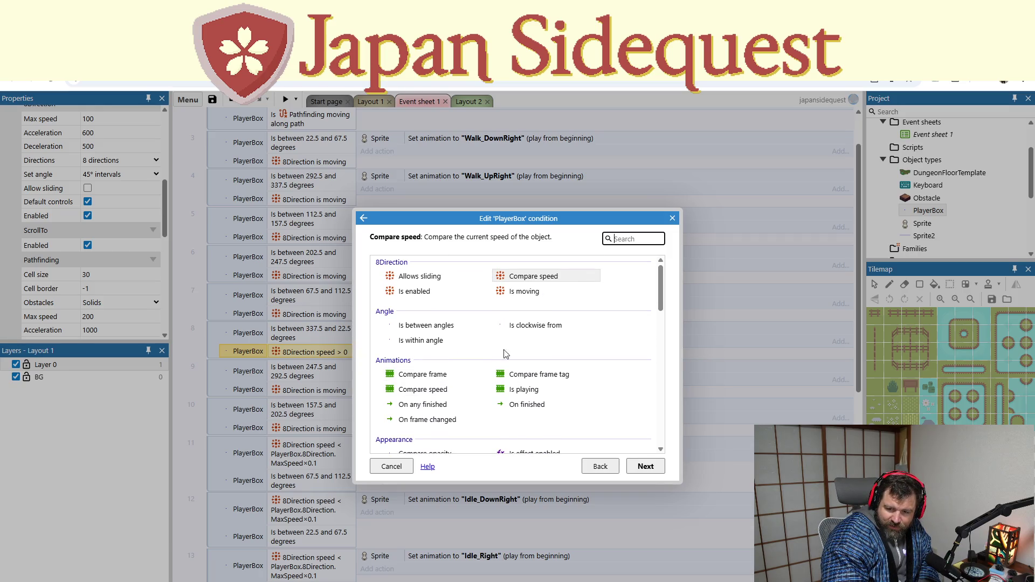
pyautogui.doubleClick(527, 292)
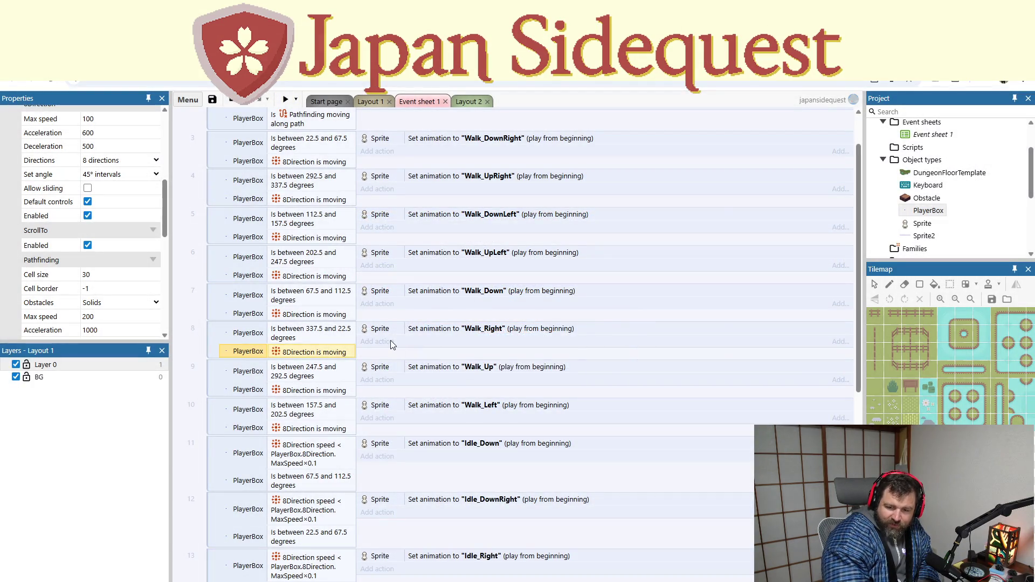
# Step: Preview with F5, walk the player up-right along the dirt path to the rock, then close the preview
pyautogui.press('F5')
pyautogui.press('Up')
pyautogui.press('Right')
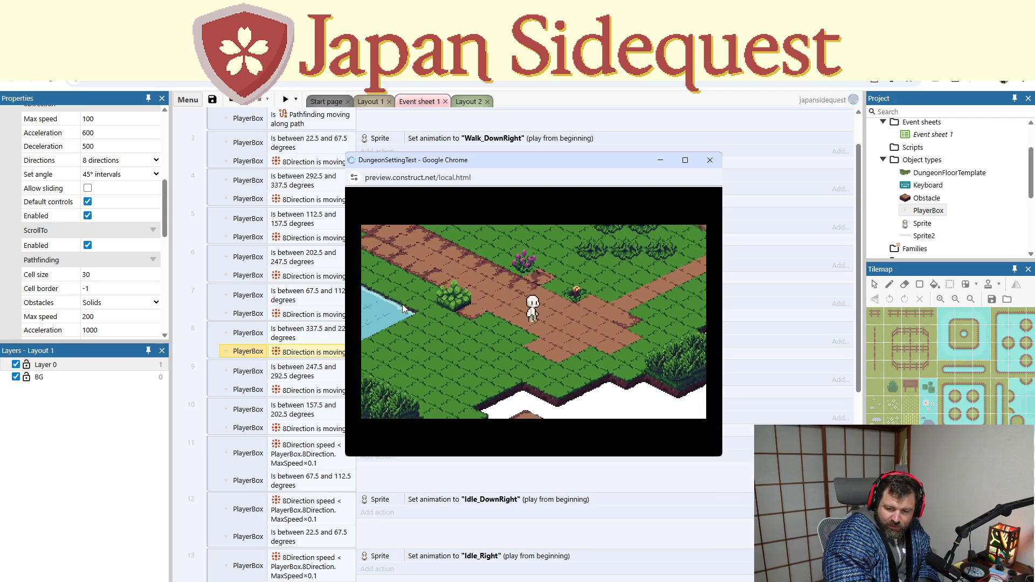
pyautogui.press('Up')
pyautogui.press('Right')
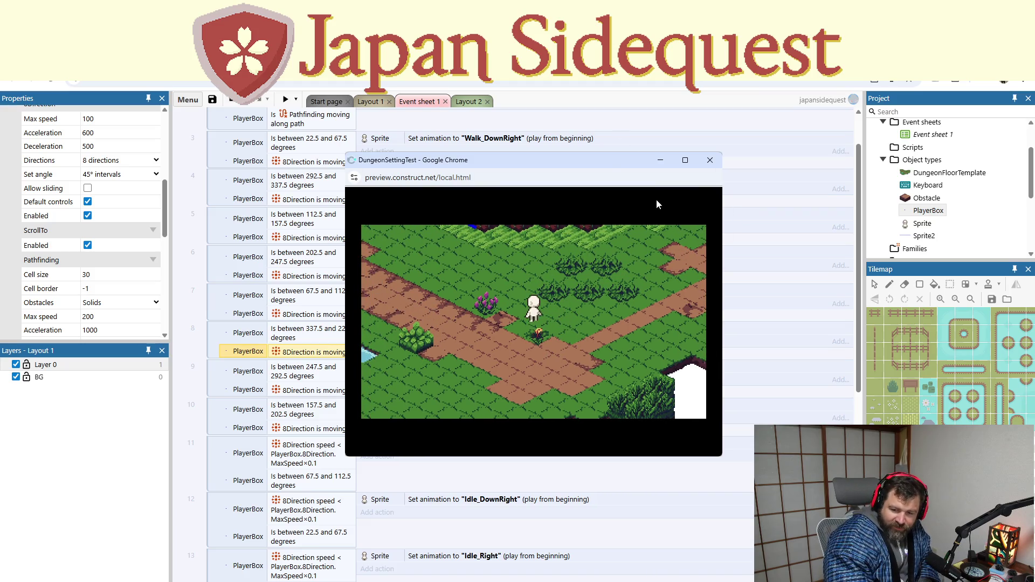
pyautogui.press('Up')
pyautogui.press('Right')
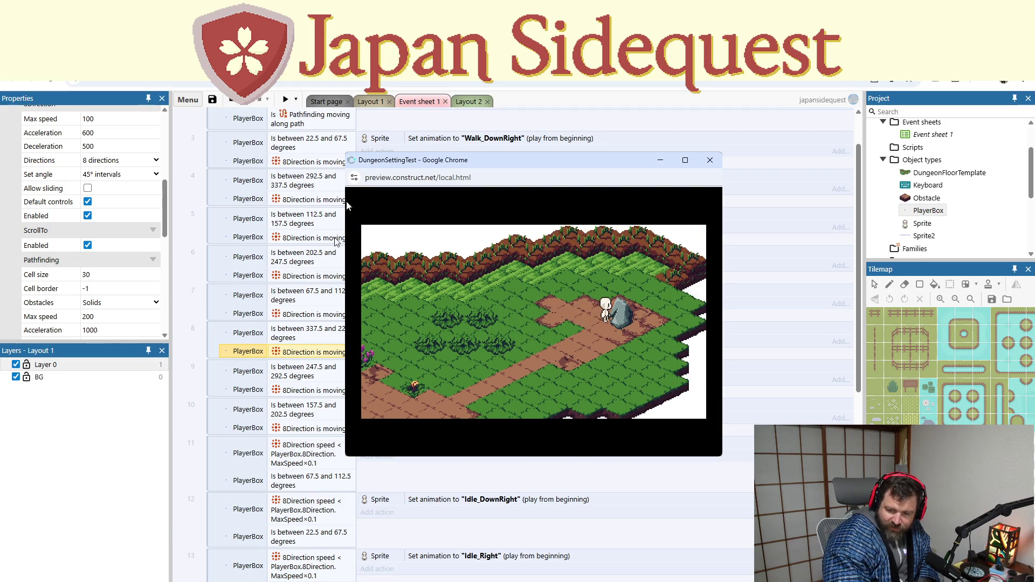
pyautogui.click(709, 160)
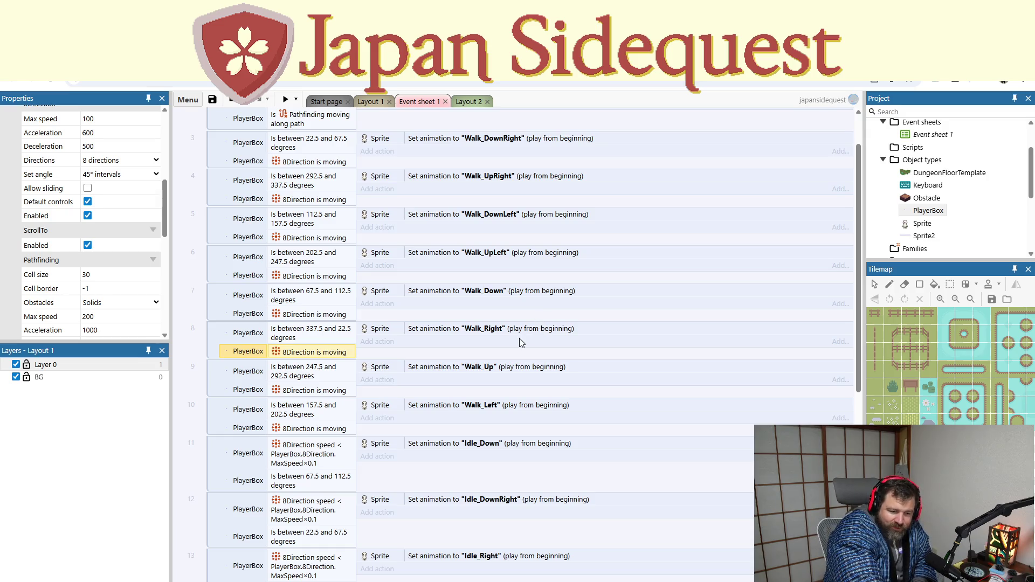
pyautogui.scroll(2, 474, 324)
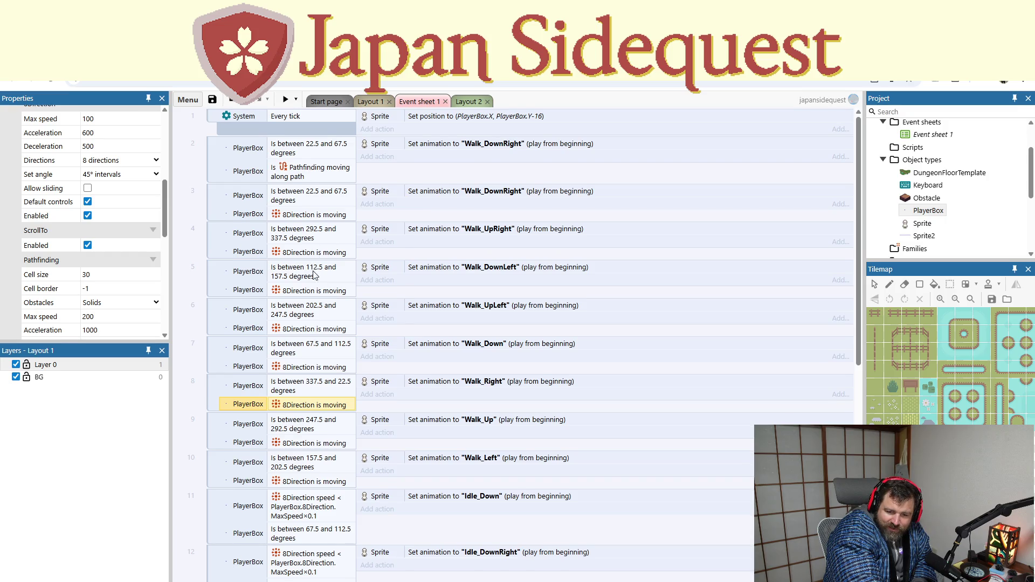
# Step: Select idle-animation events 11–18 together and delete all eight
pyautogui.scroll(-4, 313, 270)
pyautogui.scroll(-4, 313, 276)
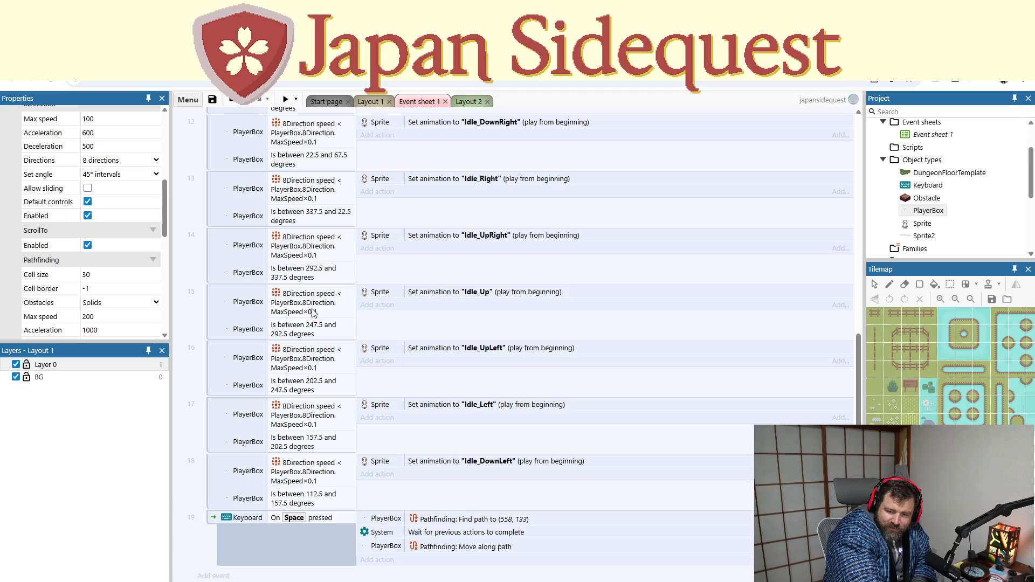
pyautogui.scroll(-1, 311, 313)
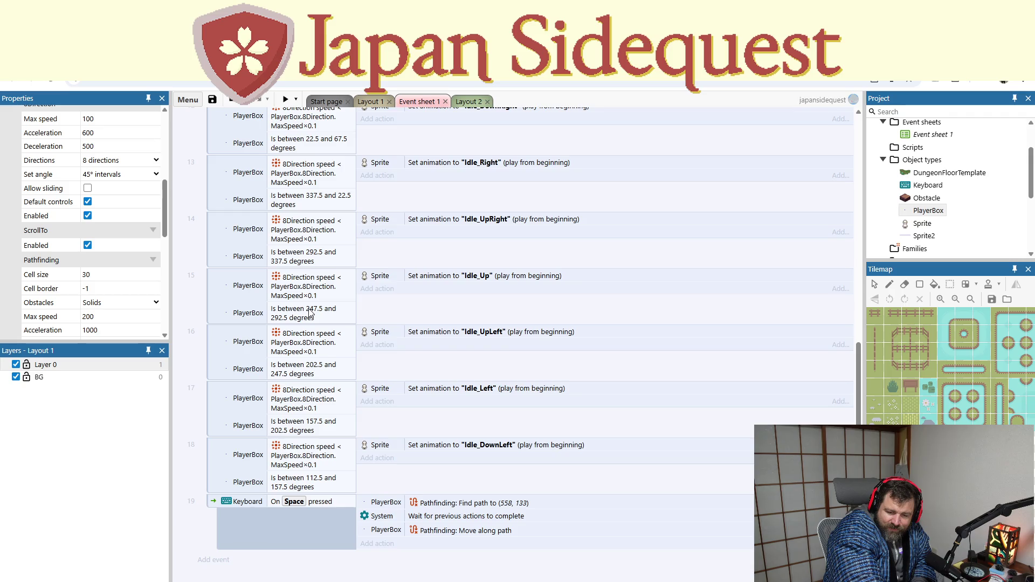
pyautogui.click(302, 455)
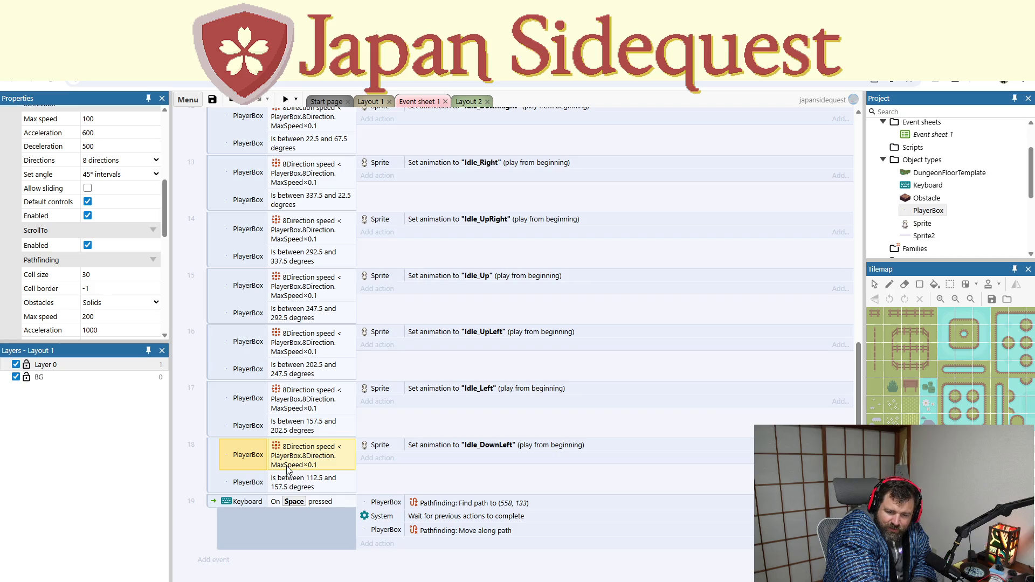
pyautogui.scroll(5, 287, 470)
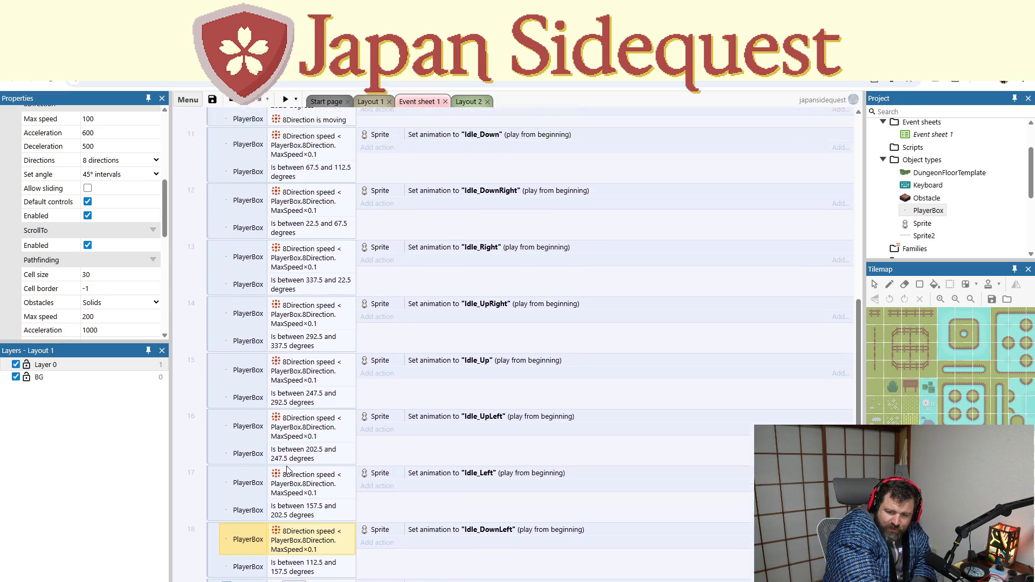
pyautogui.scroll(-4, 287, 470)
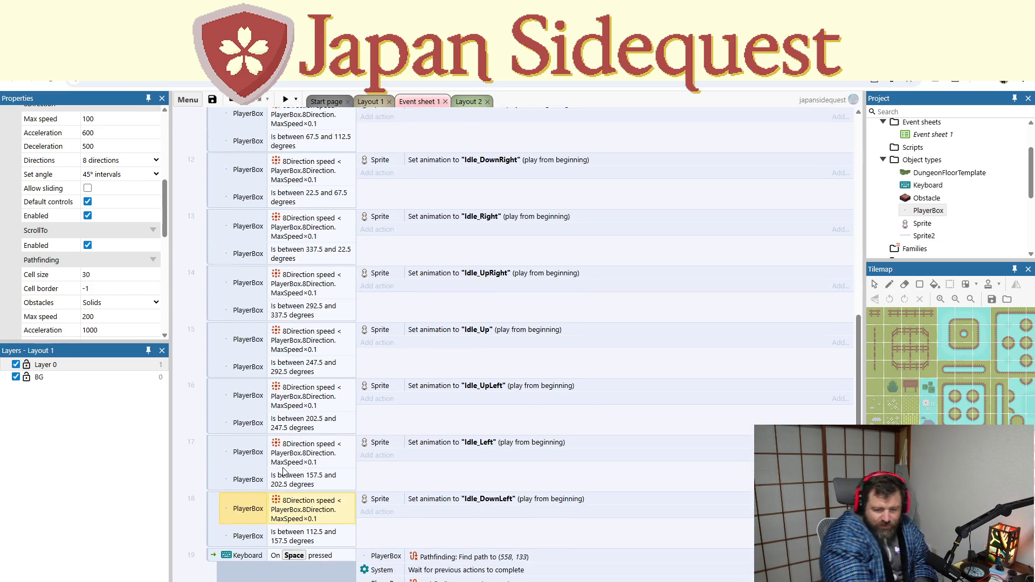
pyautogui.click(213, 512)
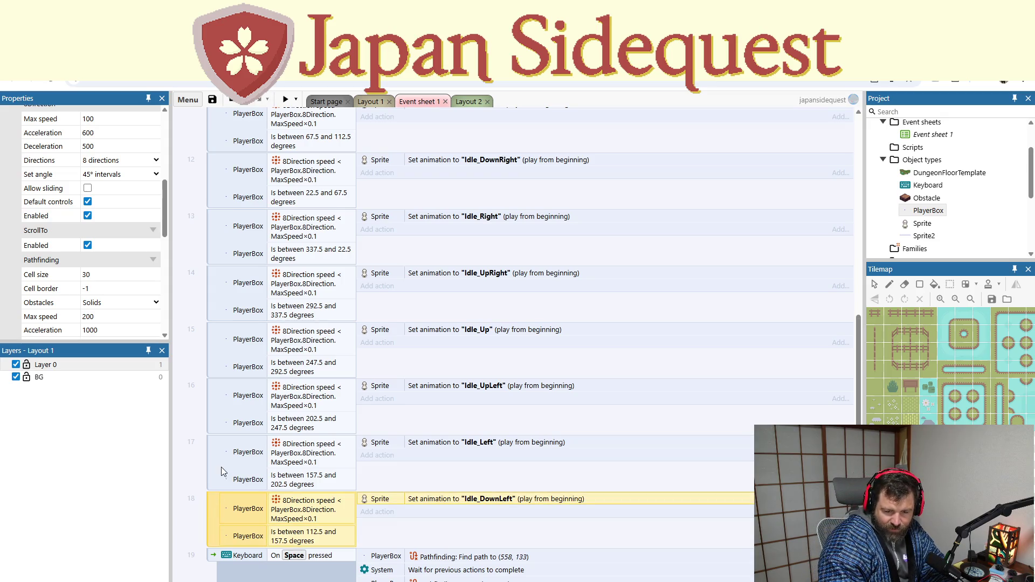
pyautogui.moveTo(216, 464)
pyautogui.mouseDown()
pyautogui.moveTo(229, 335)
pyautogui.moveTo(217, 342)
pyautogui.mouseUp()
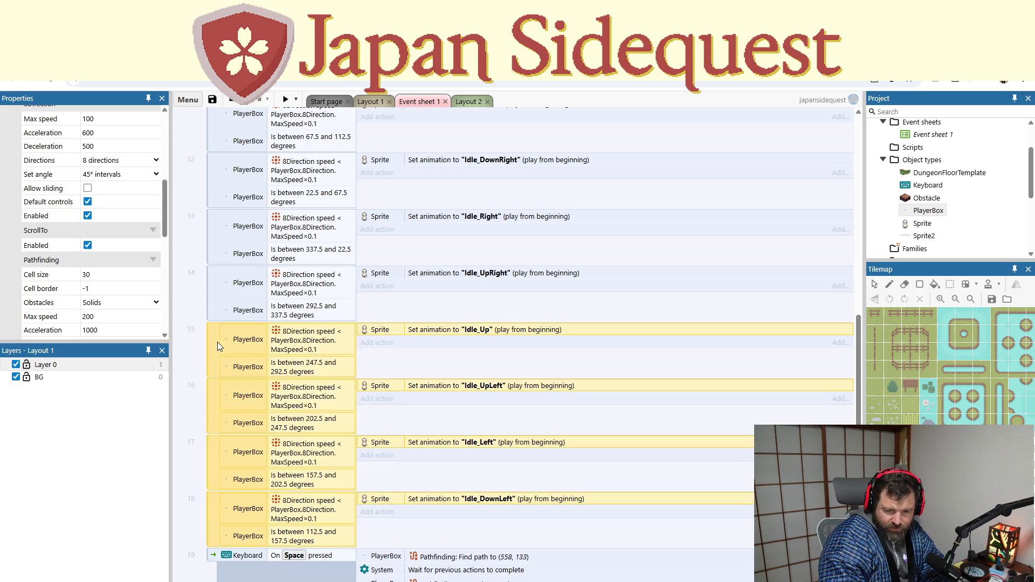
pyautogui.scroll(3, 225, 362)
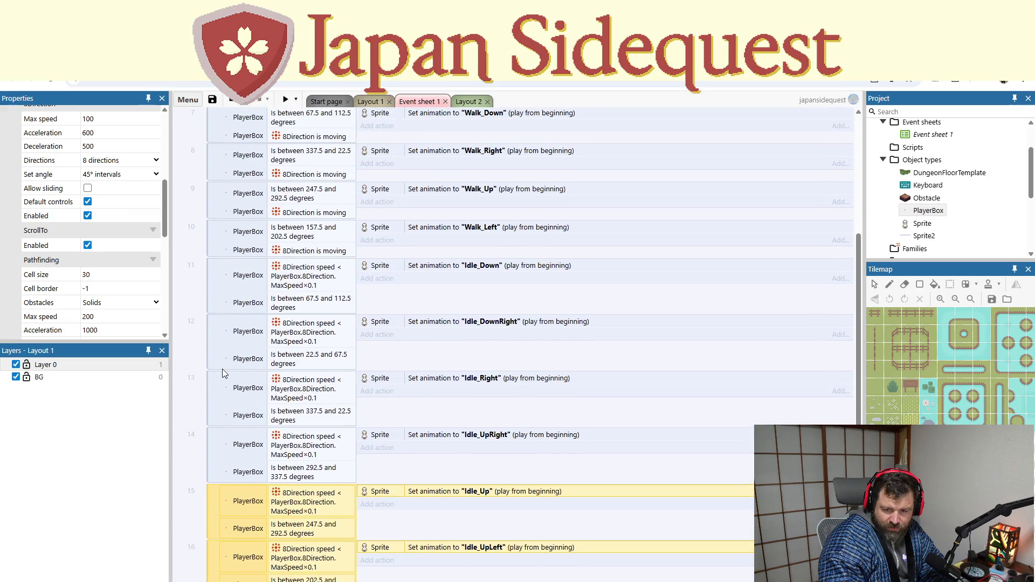
pyautogui.scroll(1, 221, 370)
pyautogui.keyDown('shift'); pyautogui.click(218, 350); pyautogui.keyUp('shift')
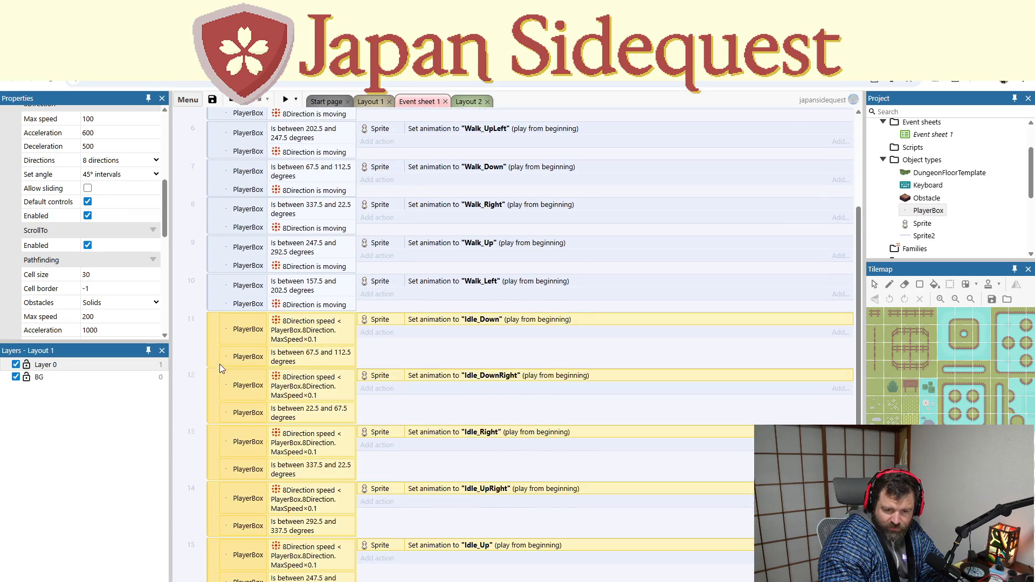
pyautogui.press('Delete')
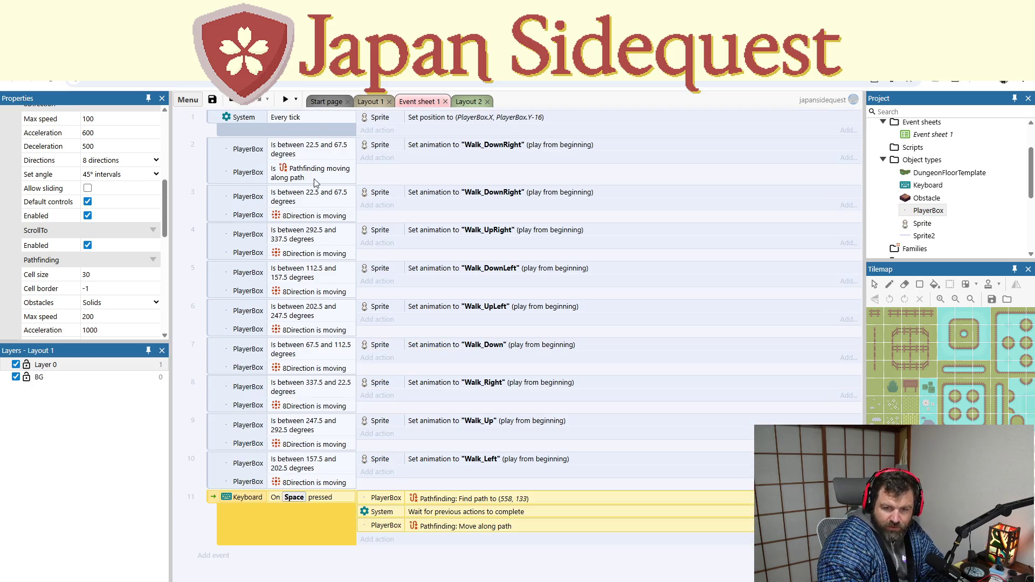
# Step: Preview the game without idle events, then undo the deletion with Ctrl+Z to restore them
pyautogui.click(284, 101)
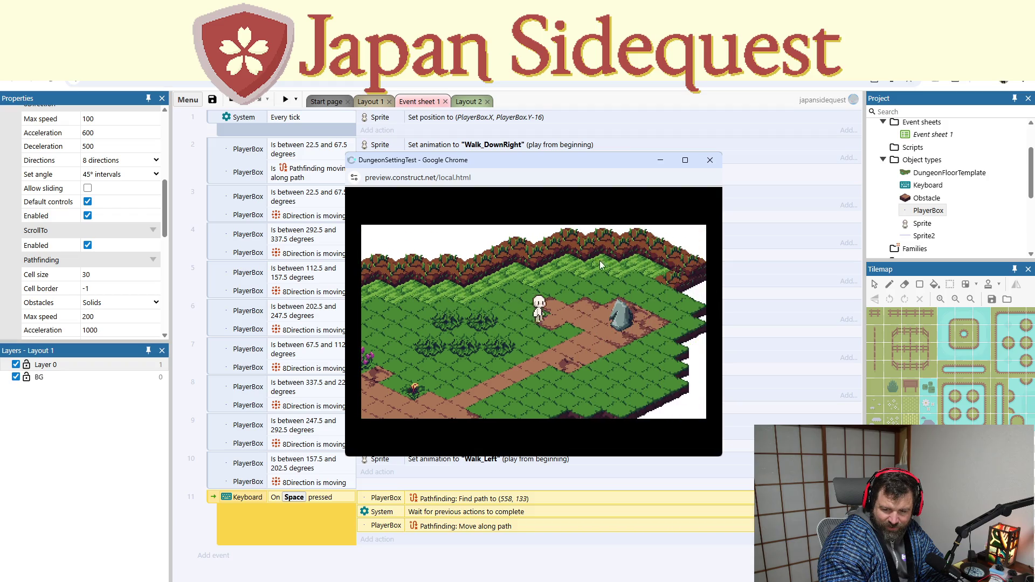
pyautogui.click(711, 163)
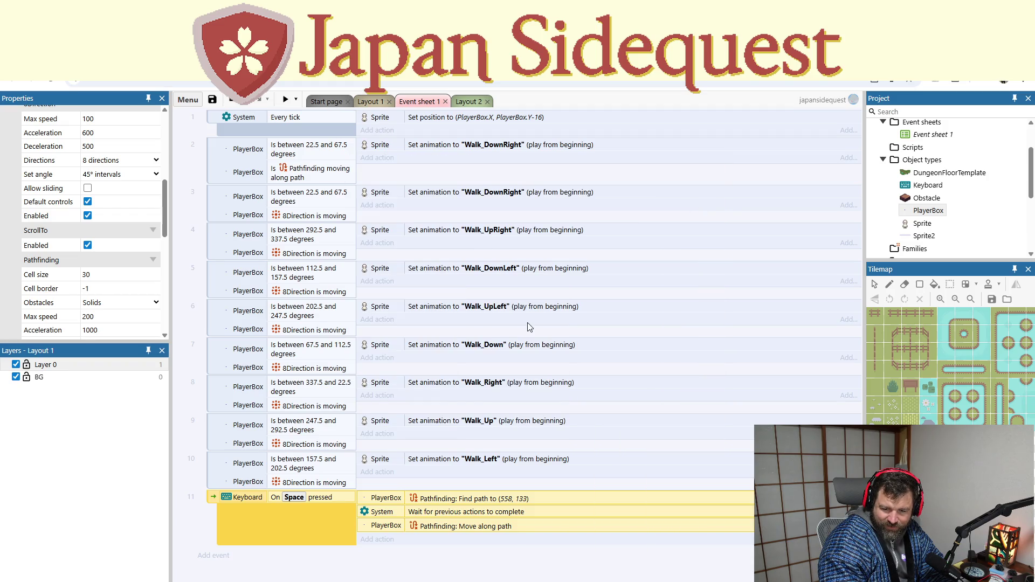
pyautogui.hotkey('ctrl', 'z')
pyautogui.hotkey('ctrl', 'z')
pyautogui.hotkey('ctrl', 'z')
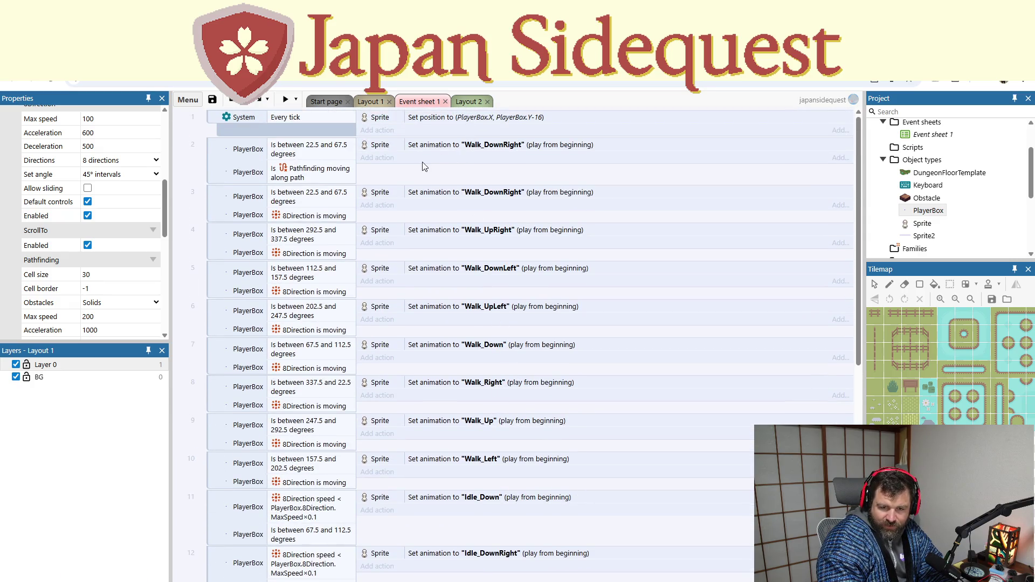
pyautogui.click(303, 179)
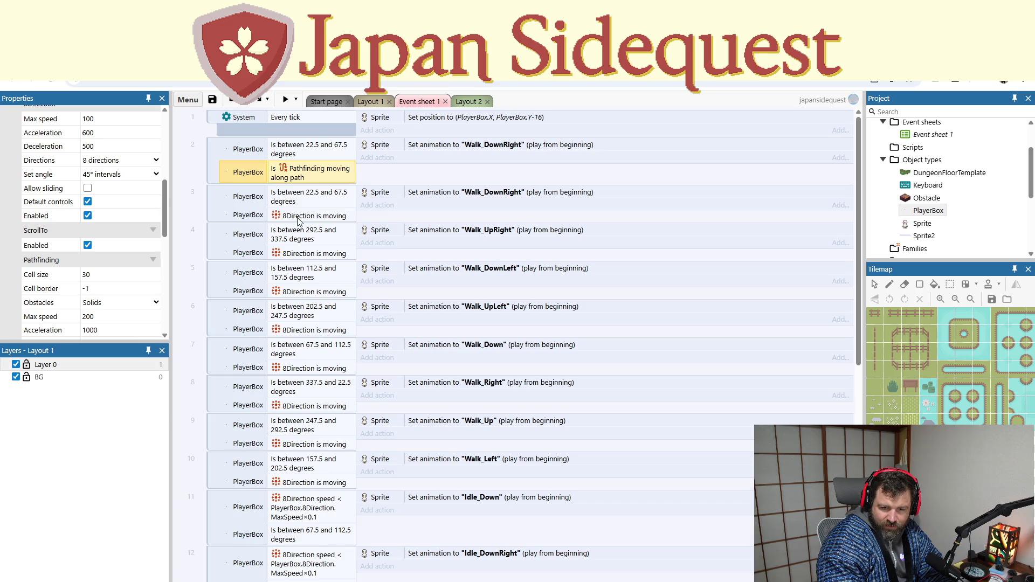
# Step: Replace event 18's speed comparison with an inverted 8Direction 'Is moving' (not moving) condition
pyautogui.scroll(-10, 299, 243)
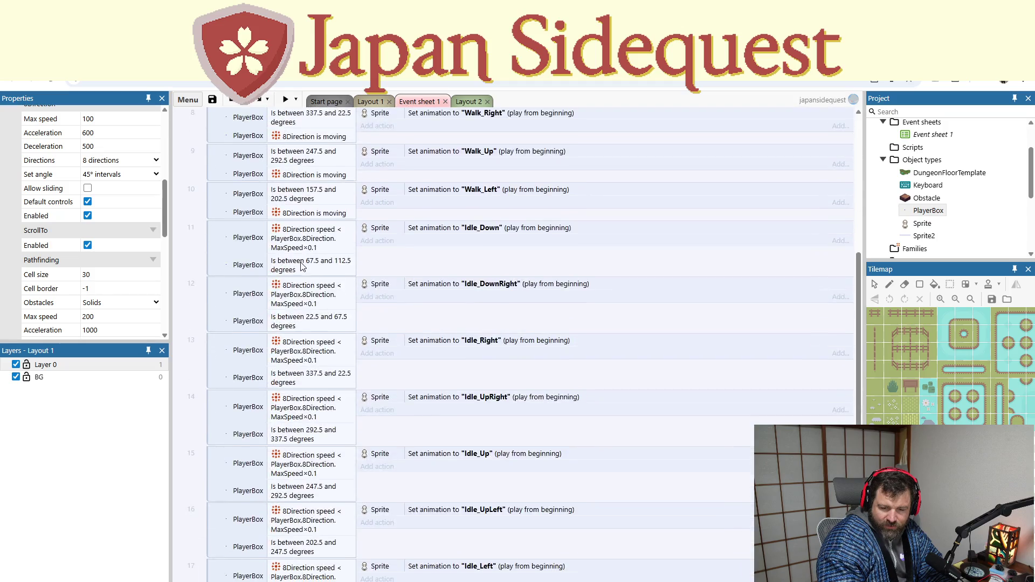
pyautogui.click(292, 457)
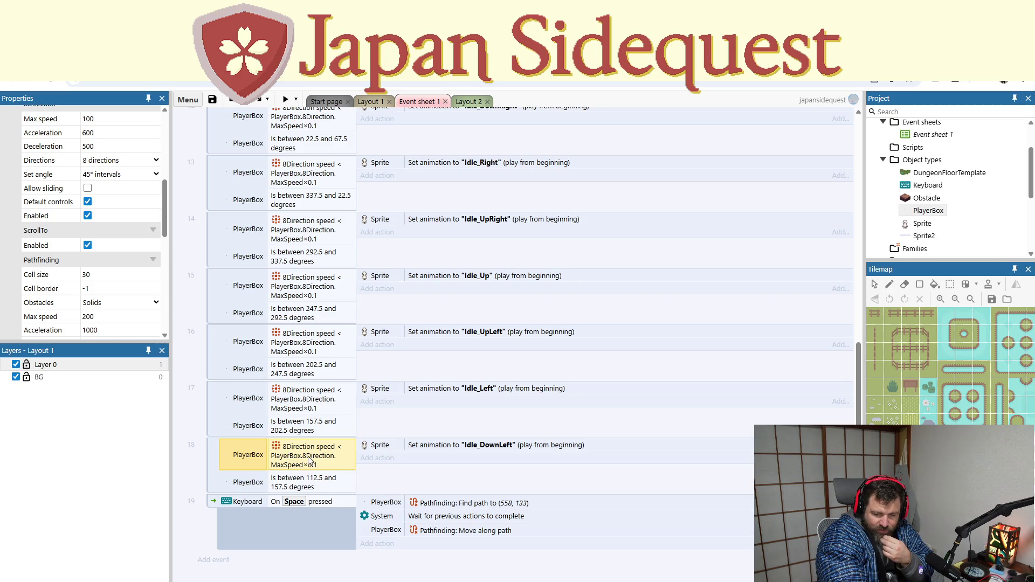
pyautogui.doubleClick(309, 460)
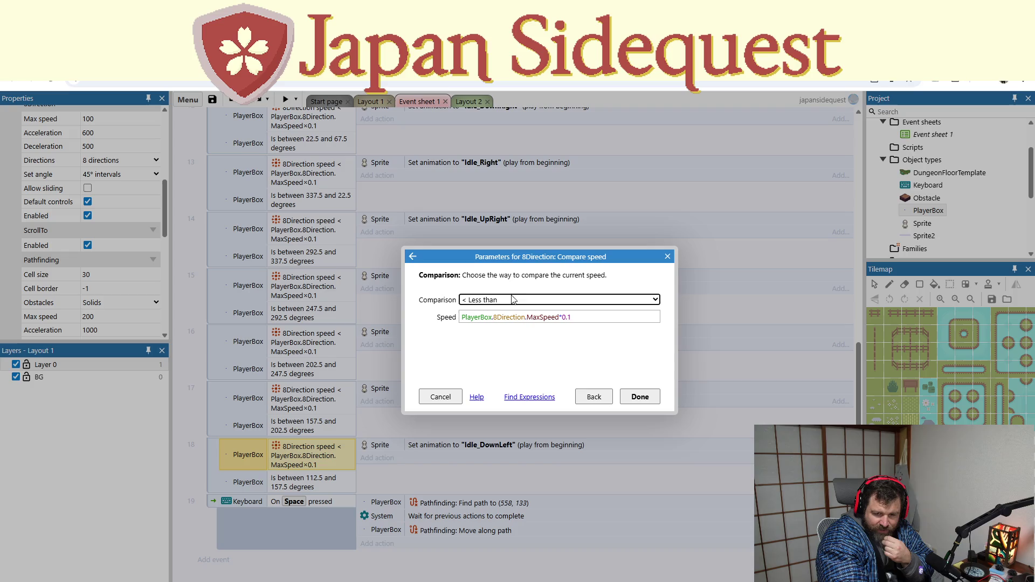
pyautogui.click(594, 396)
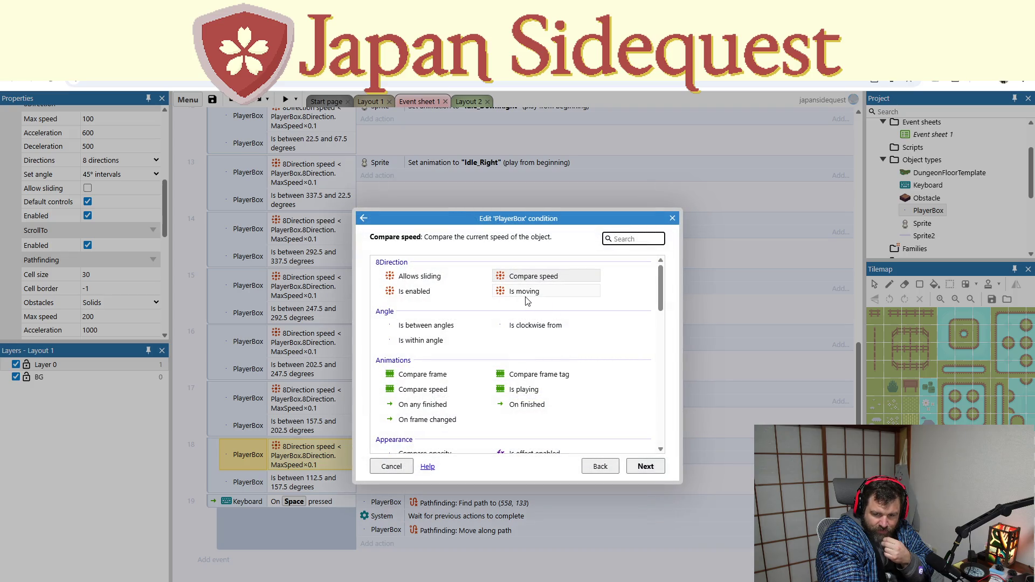
pyautogui.doubleClick(526, 294)
pyautogui.rightClick(300, 471)
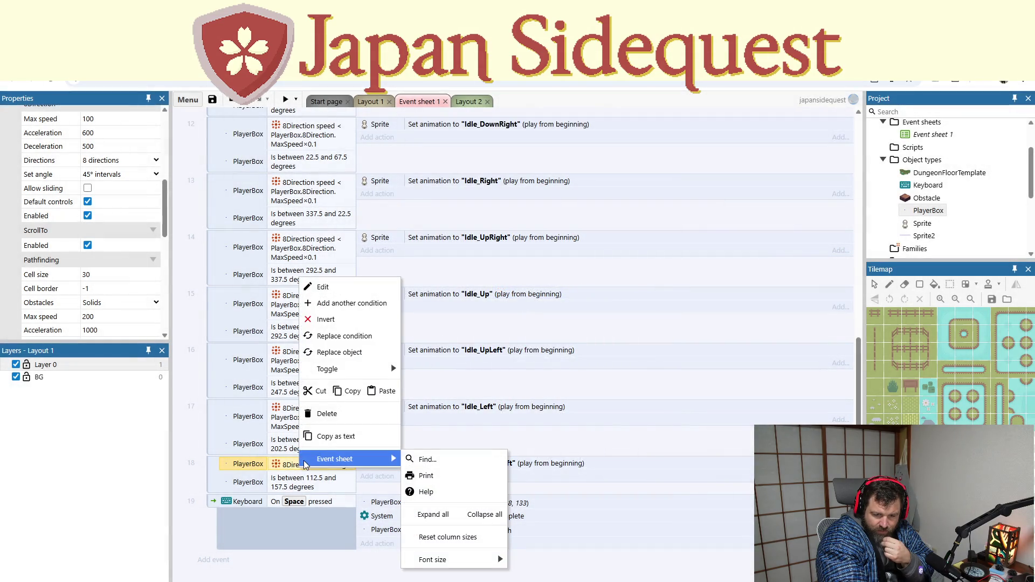
pyautogui.click(310, 315)
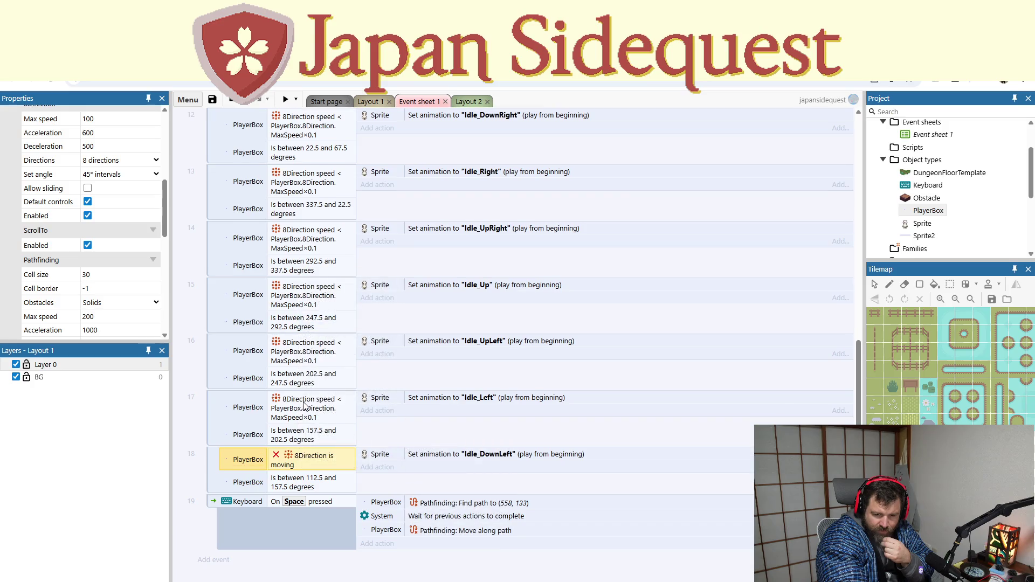
# Step: Paste the not-moving condition into event 17 and delete its old speed condition
pyautogui.doubleClick(305, 405)
pyautogui.click(277, 460)
pyautogui.press('Escape')
pyautogui.click(307, 467)
pyautogui.click(298, 410)
pyautogui.hotkey('ctrl', 'v')
pyautogui.click(299, 408)
pyautogui.press('Delete')
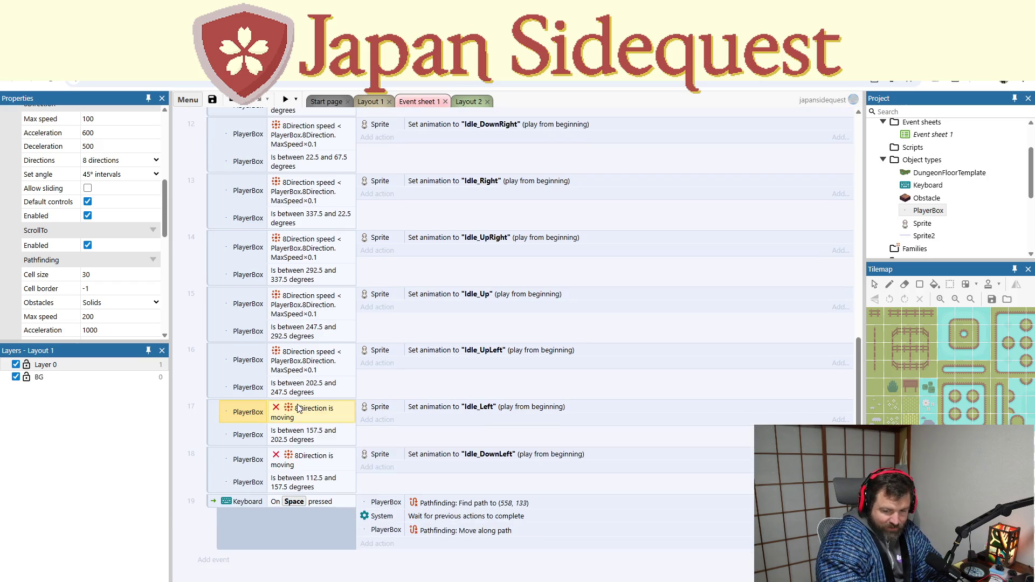
# Step: Paste the not-moving condition into events 16 and 15, deleting their speed conditions
pyautogui.click(302, 368)
pyautogui.hotkey('ctrl', 'v')
pyautogui.click(304, 353)
pyautogui.press('Delete')
pyautogui.click(310, 308)
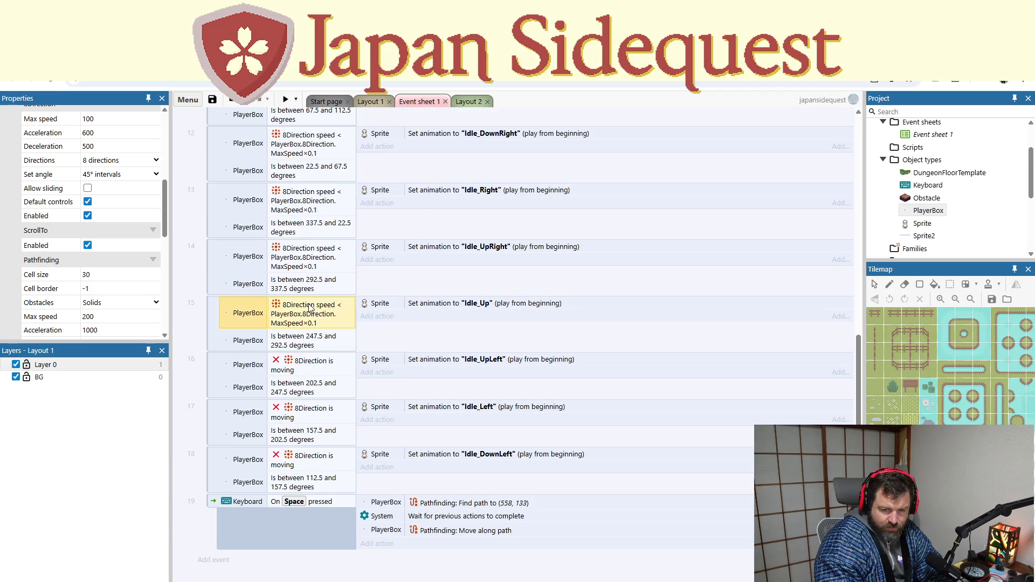
pyautogui.click(301, 366)
pyautogui.click(304, 323)
pyautogui.hotkey('ctrl', 'v')
pyautogui.click(313, 300)
pyautogui.press('Delete')
# Step: Scroll up and select event 11's speed condition for replacement
pyautogui.scroll(4, 235, 264)
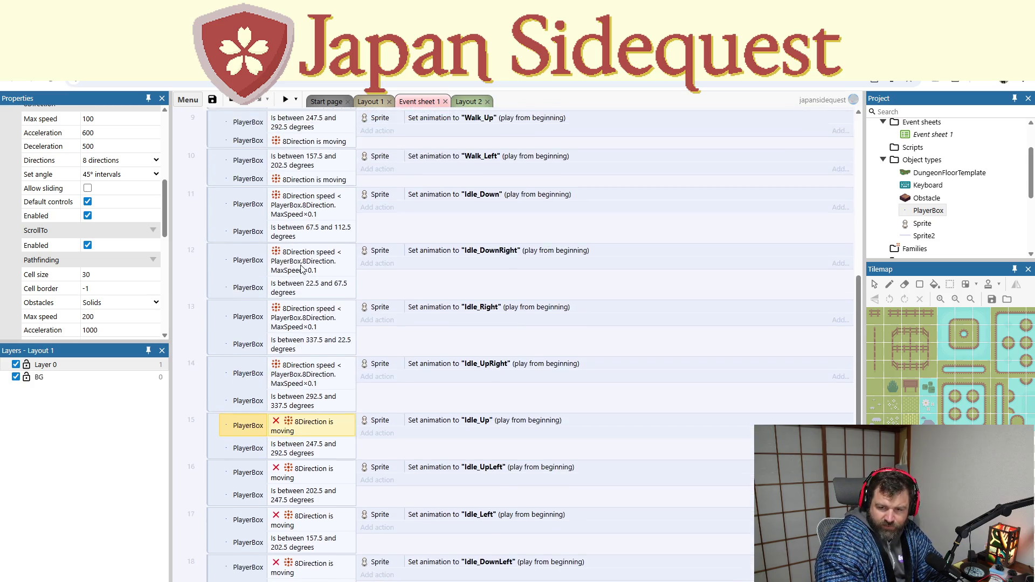
pyautogui.click(286, 316)
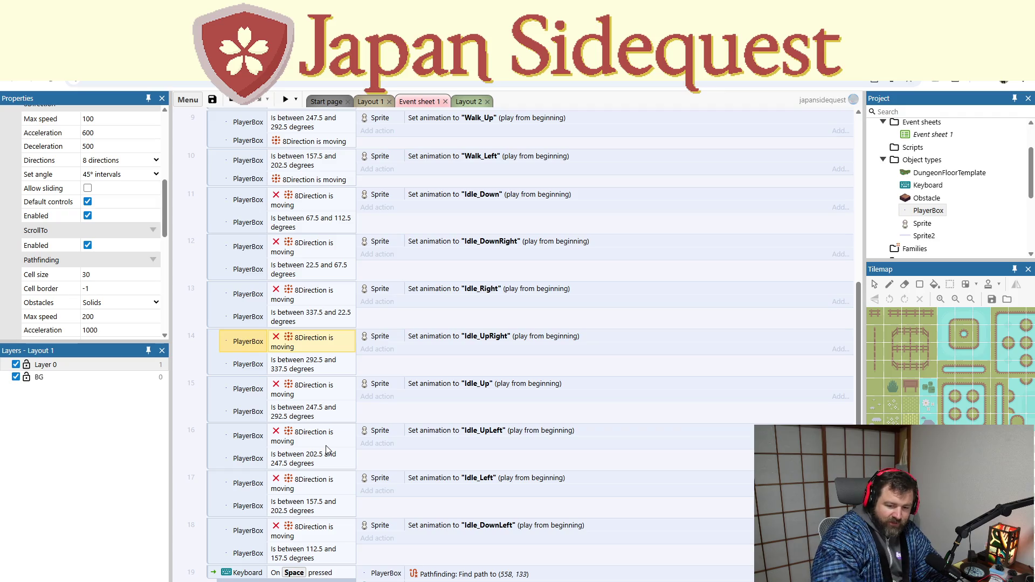
pyautogui.scroll(-1, 313, 473)
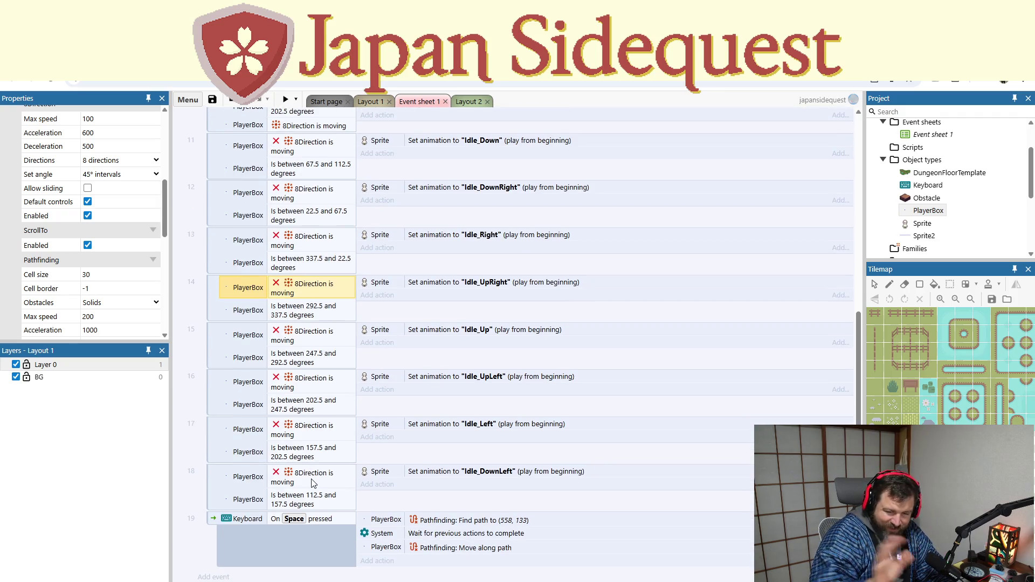
pyautogui.scroll(3, 323, 480)
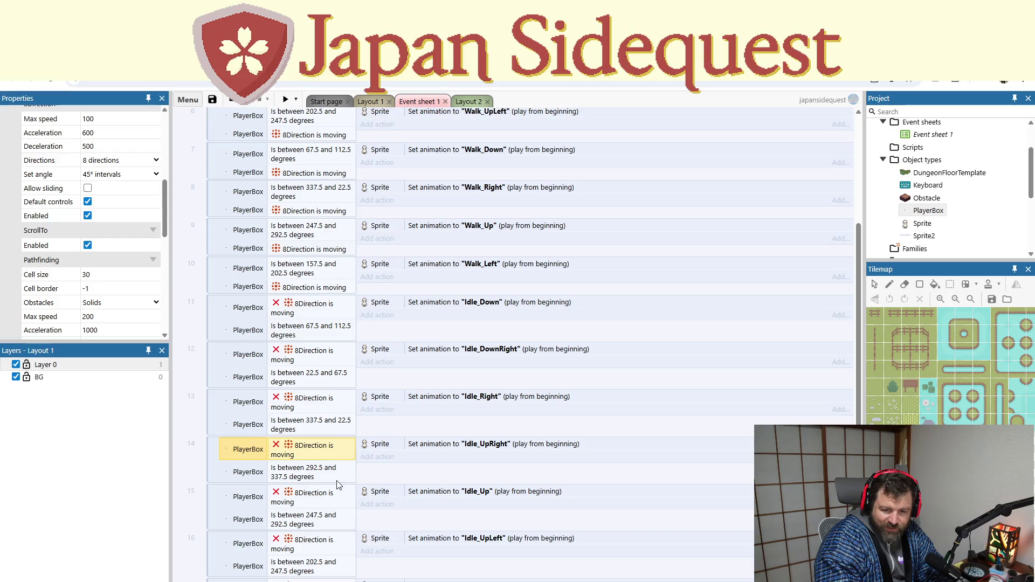
pyautogui.scroll(4, 336, 485)
# Step: Preview the game, walk the character down, right, up and left across the map, then close it
pyautogui.click(285, 99)
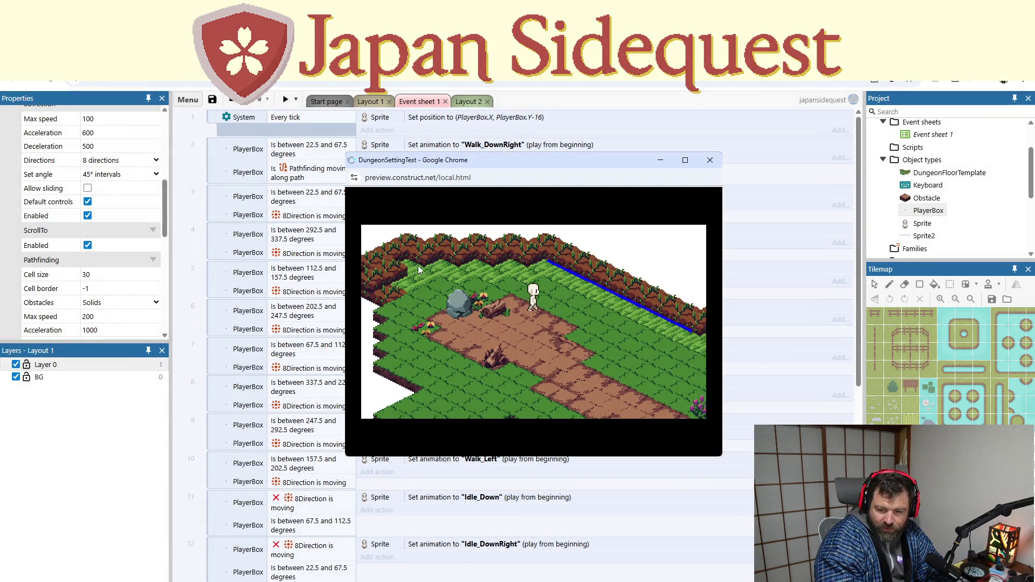
pyautogui.press('Down')
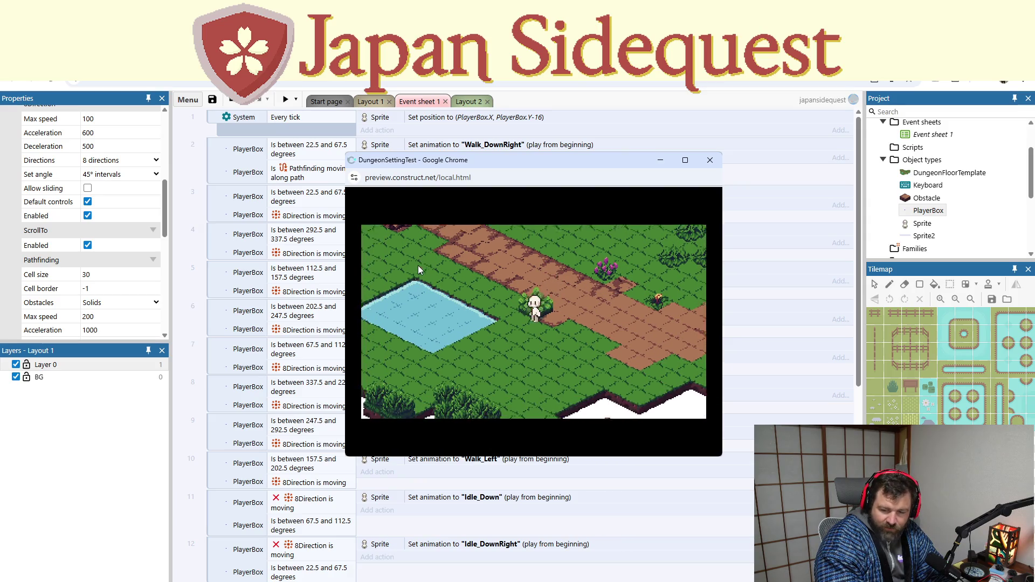
pyautogui.press('Right')
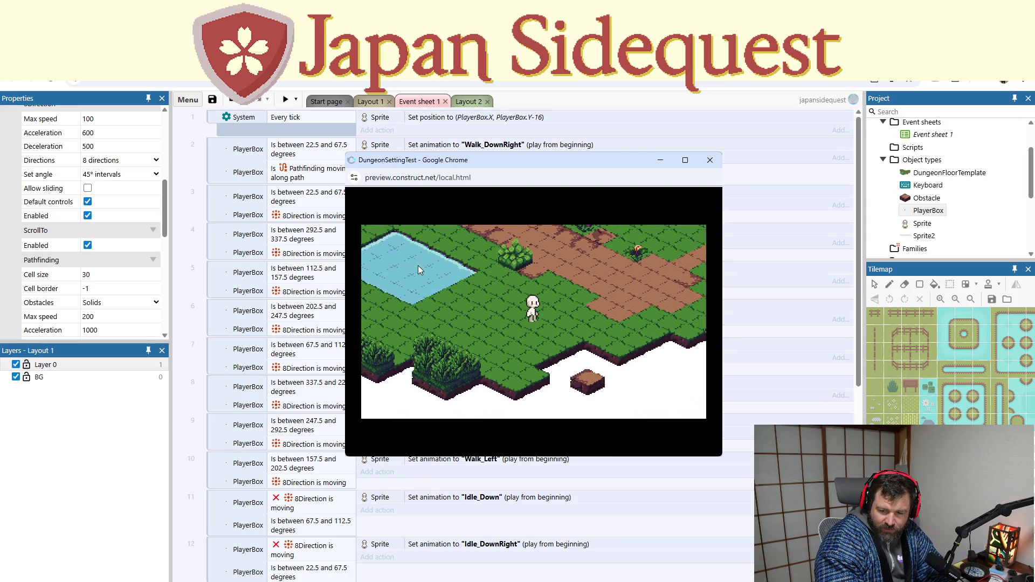
pyautogui.press('Down')
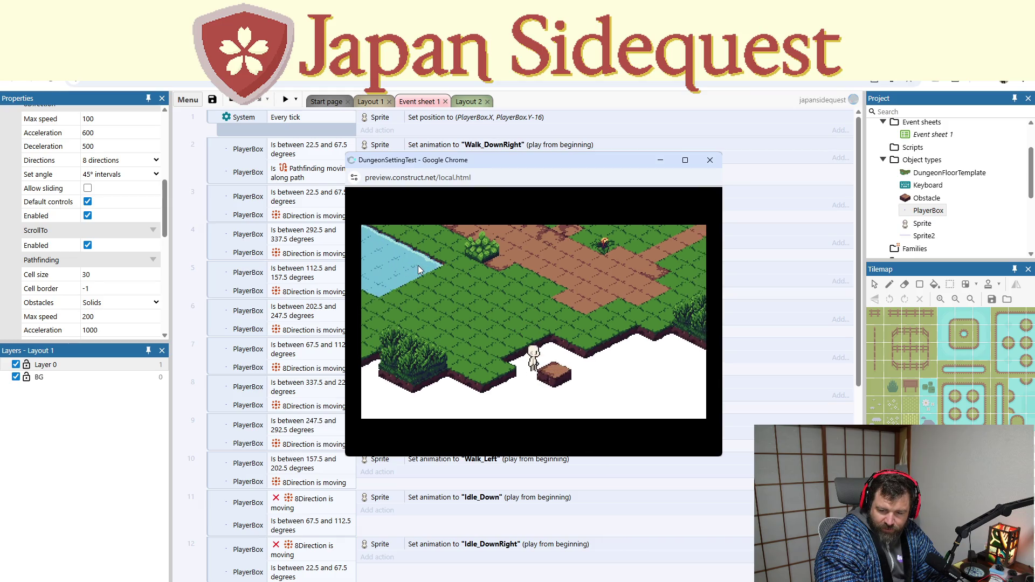
pyautogui.press('Up')
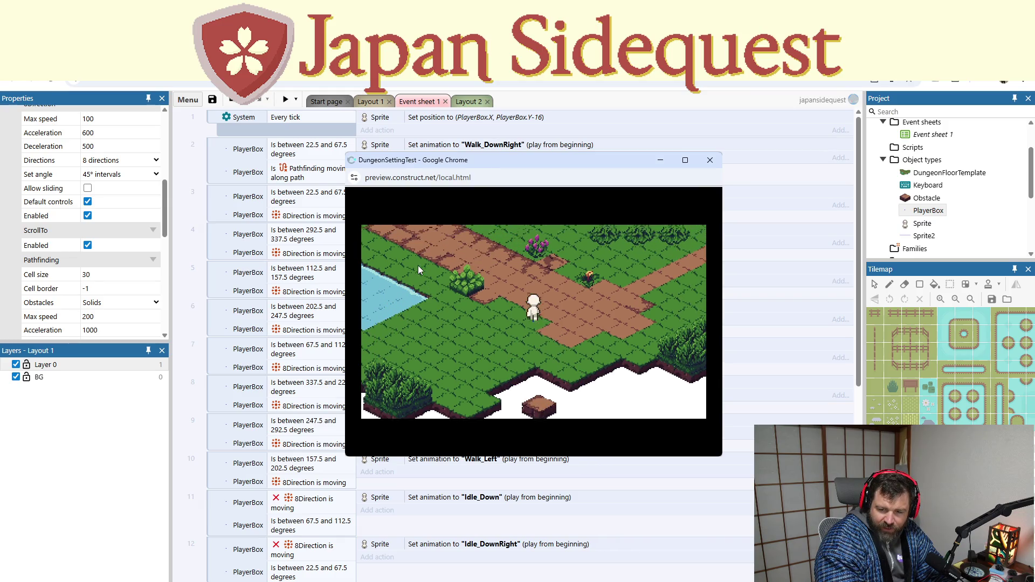
pyautogui.press('Up')
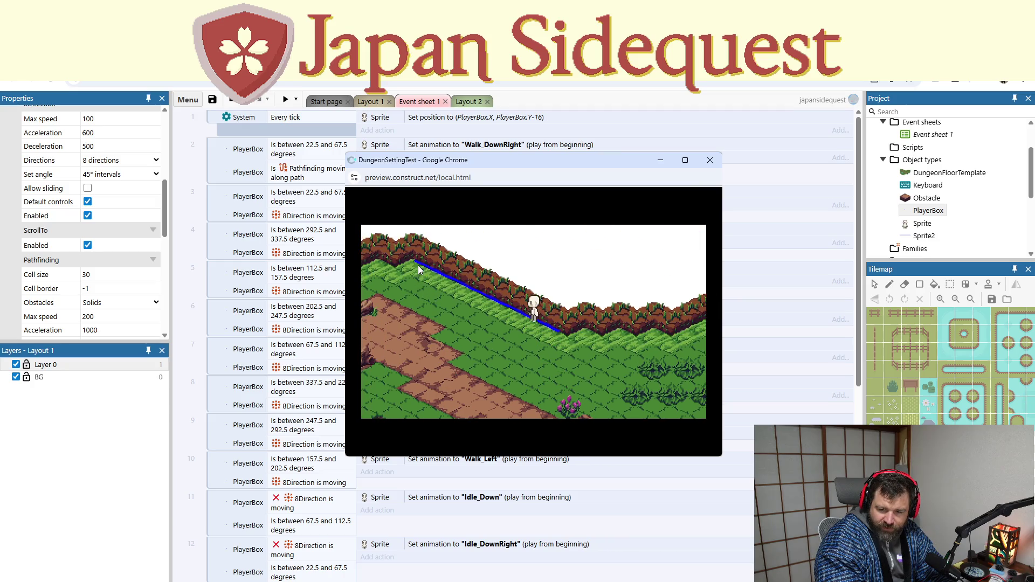
pyautogui.press('Left')
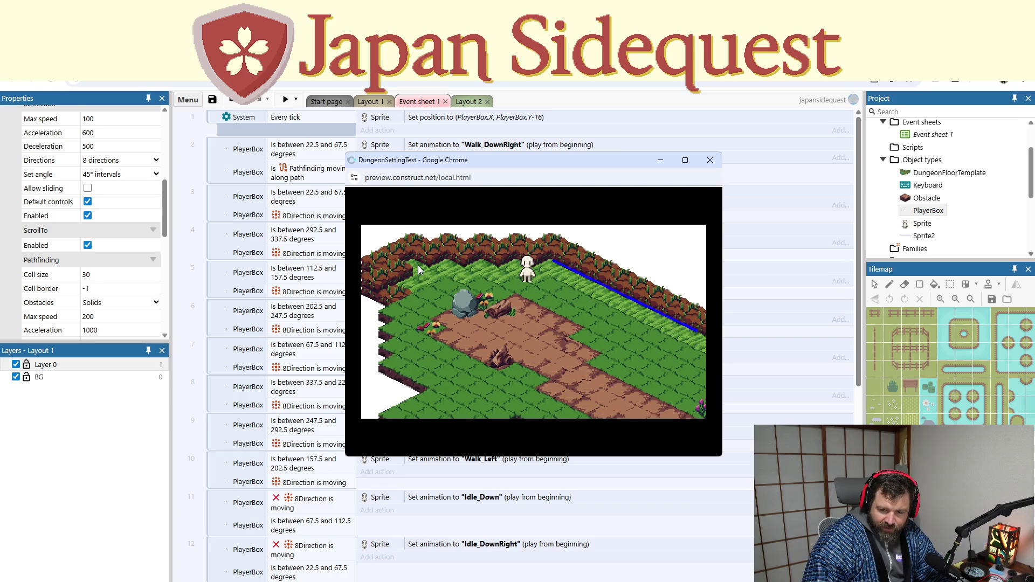
pyautogui.press('Down')
pyautogui.press('Right')
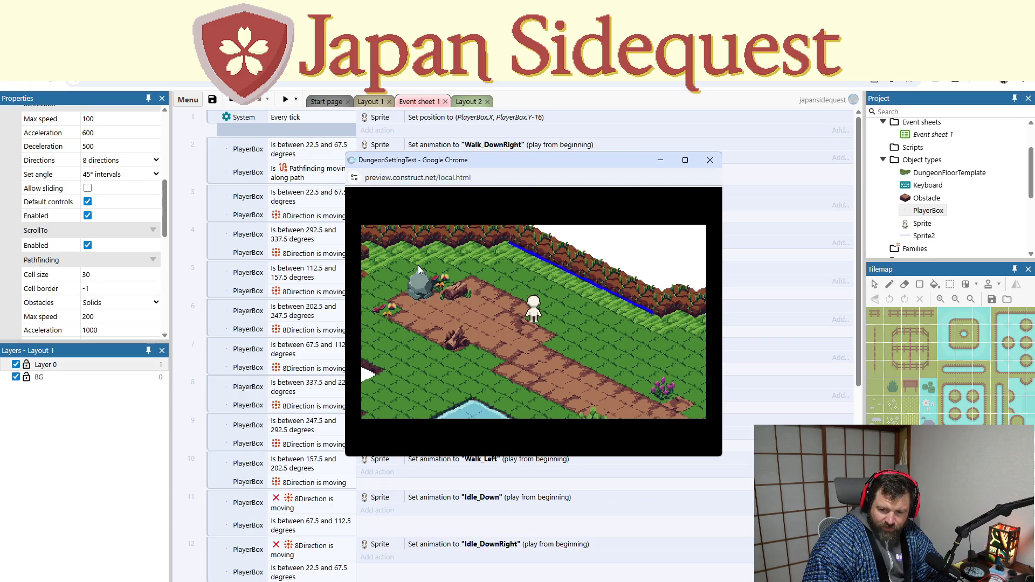
pyautogui.press('Down')
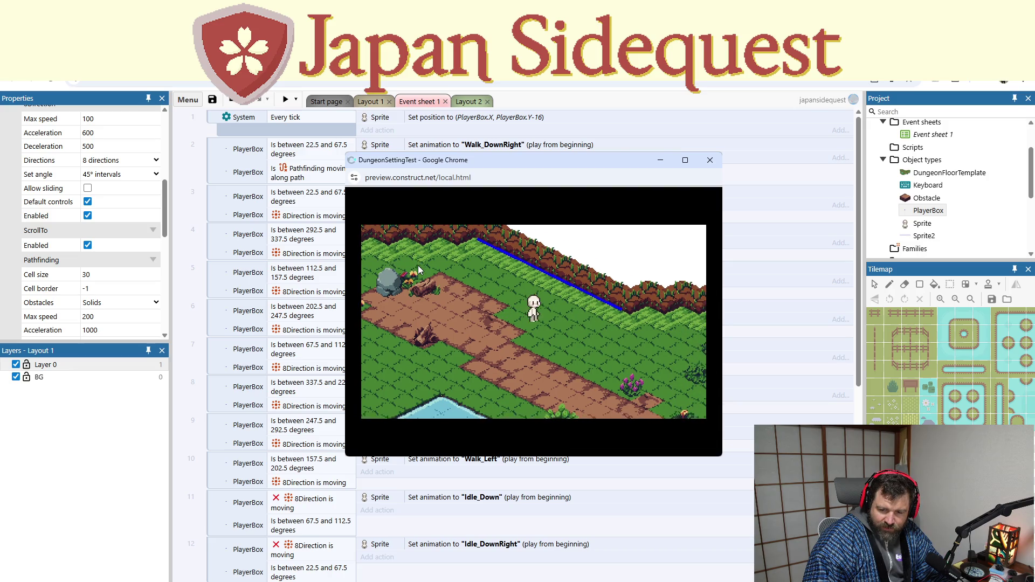
pyautogui.press('Right')
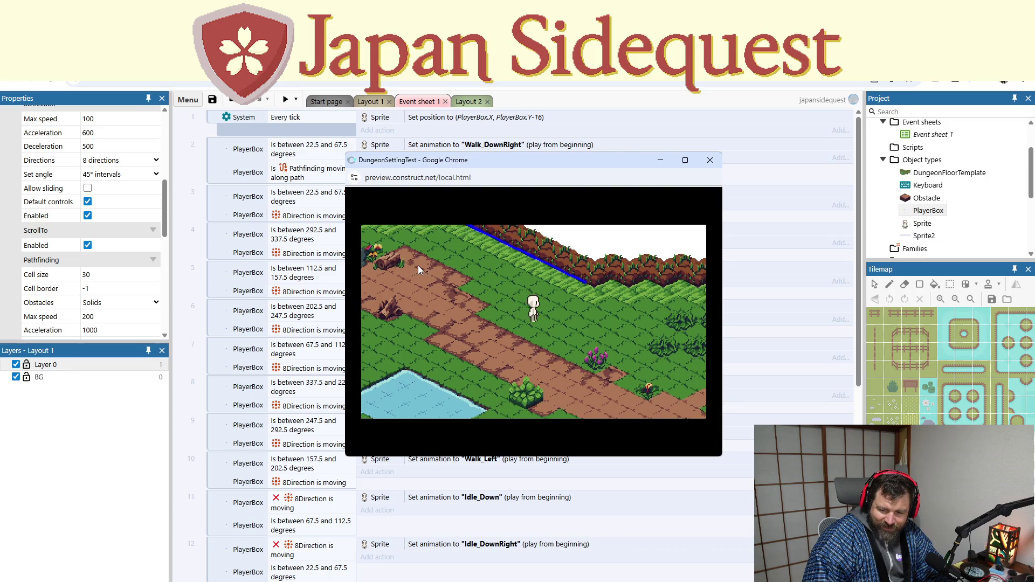
pyautogui.press('Right')
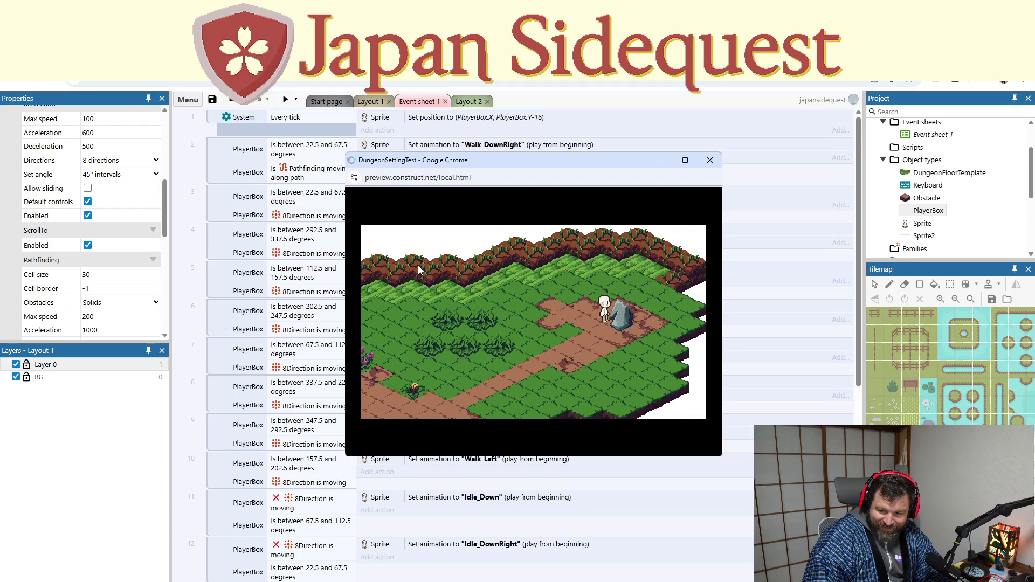
pyautogui.click(719, 176)
pyautogui.click(719, 171)
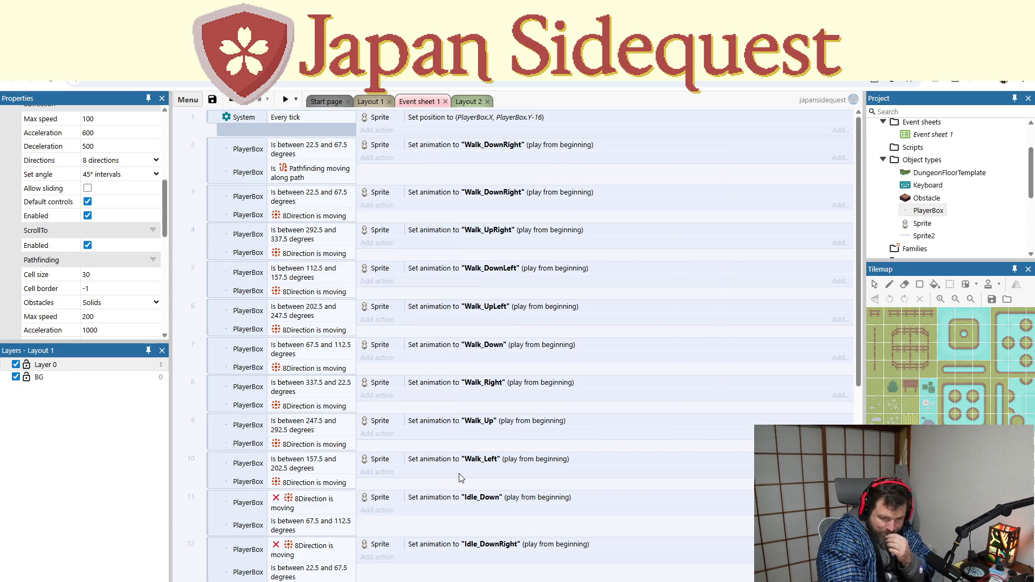
# Step: Scroll through the idle events and select event 14's PlayerBox condition
pyautogui.scroll(-5, 460, 479)
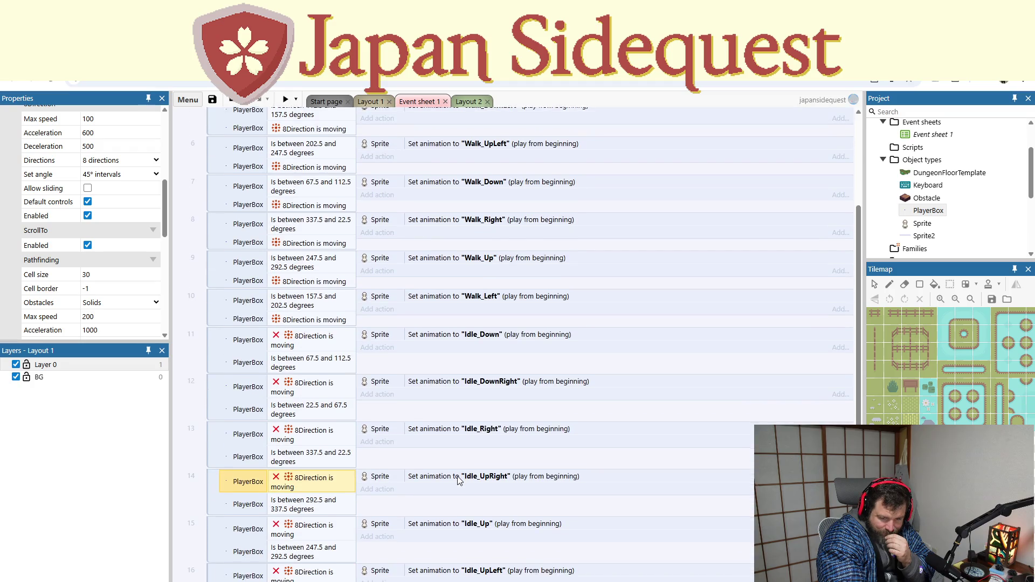
pyautogui.scroll(-2, 458, 480)
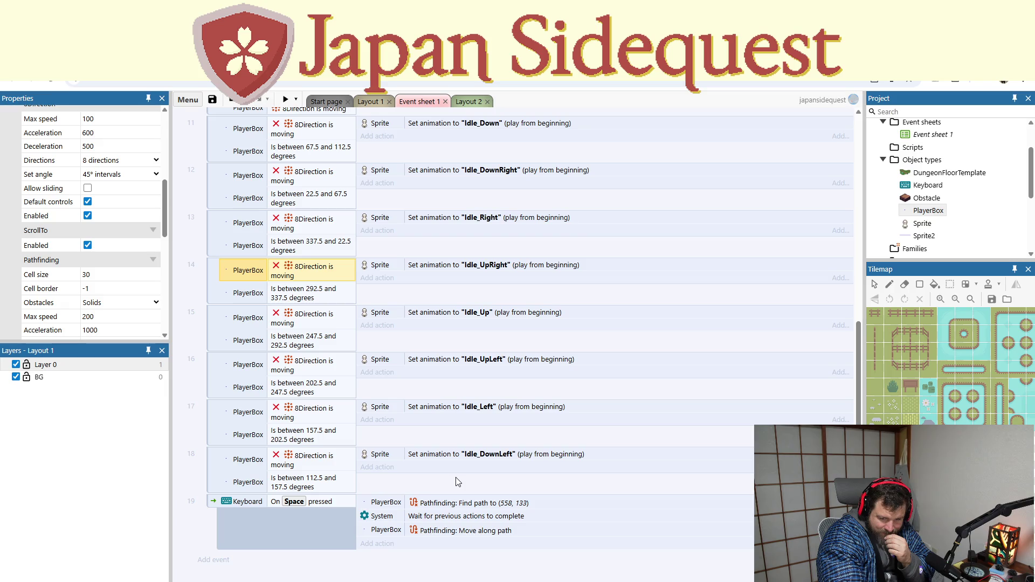
pyautogui.scroll(6, 458, 481)
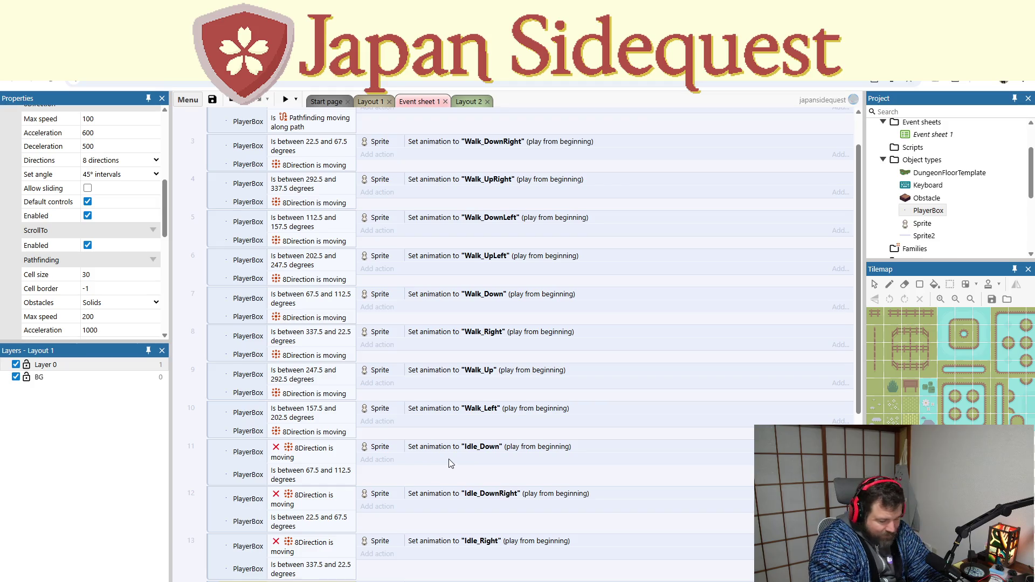
pyautogui.scroll(-1, 455, 464)
pyautogui.scroll(-2, 454, 462)
pyautogui.scroll(4, 454, 462)
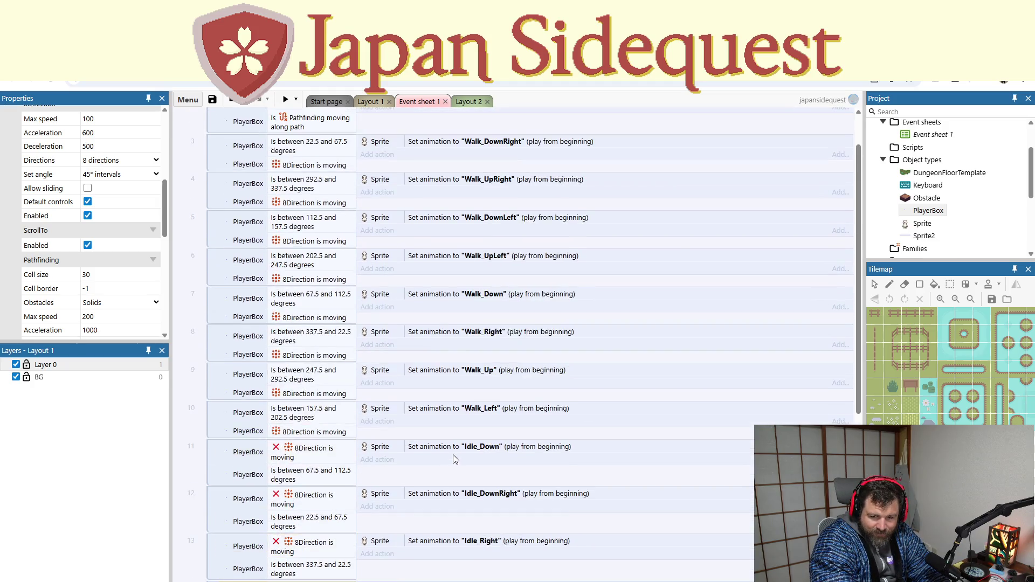
pyautogui.scroll(-4, 454, 464)
pyautogui.click(248, 429)
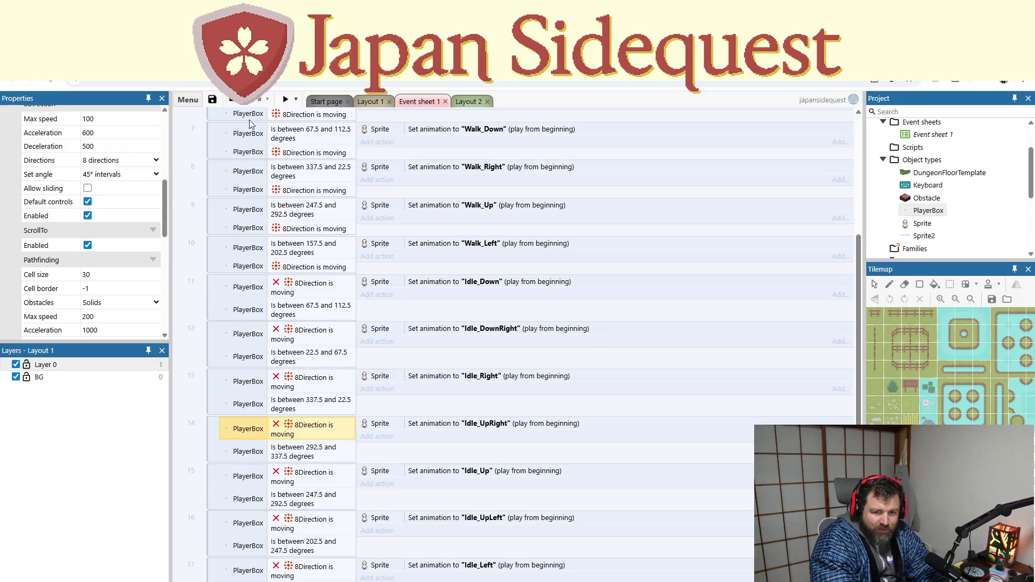
# Step: View and dismiss the undo history, then switch to the Layout 1 level
pyautogui.click(249, 102)
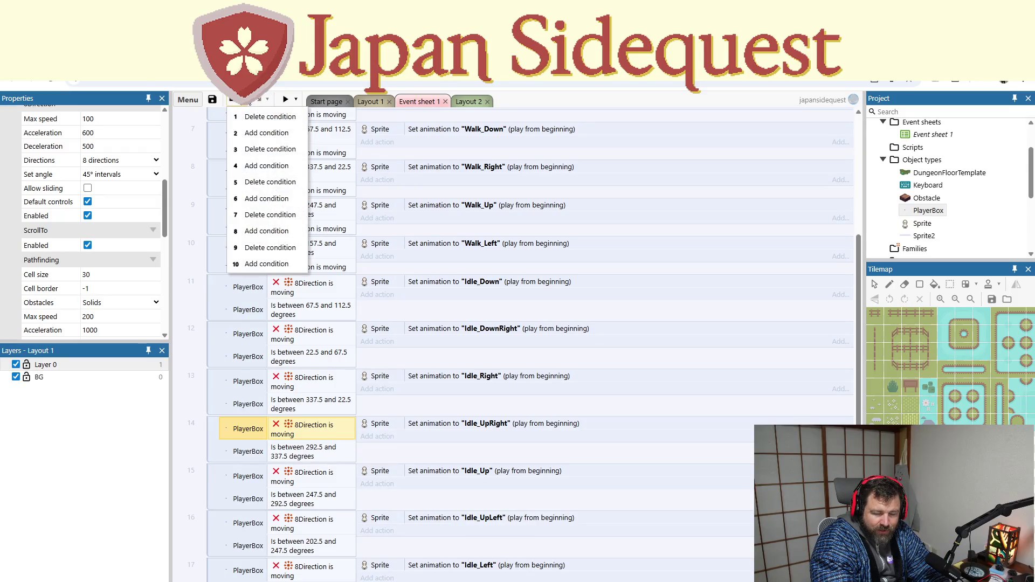
pyautogui.click(574, 403)
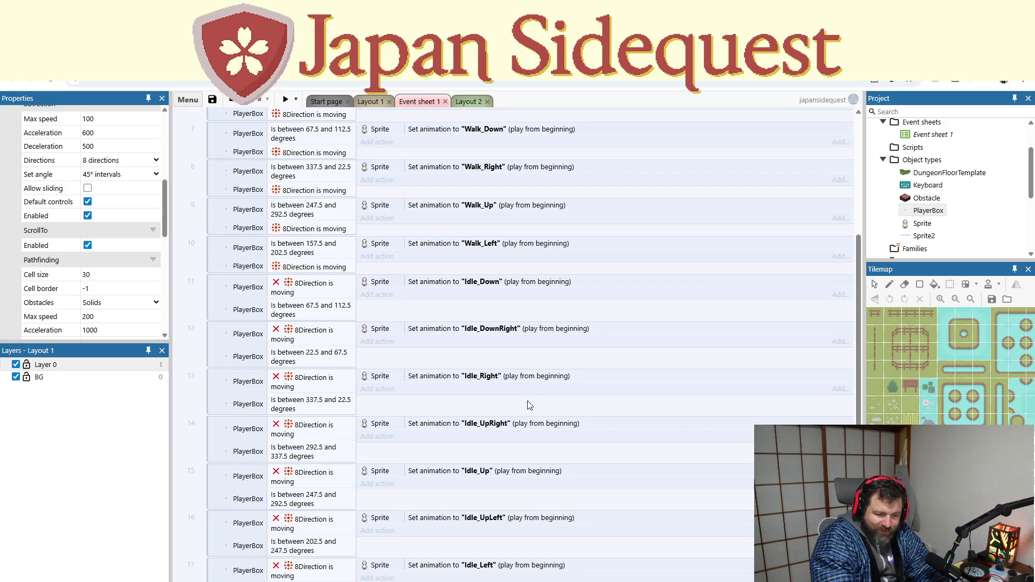
pyautogui.scroll(-3, 530, 407)
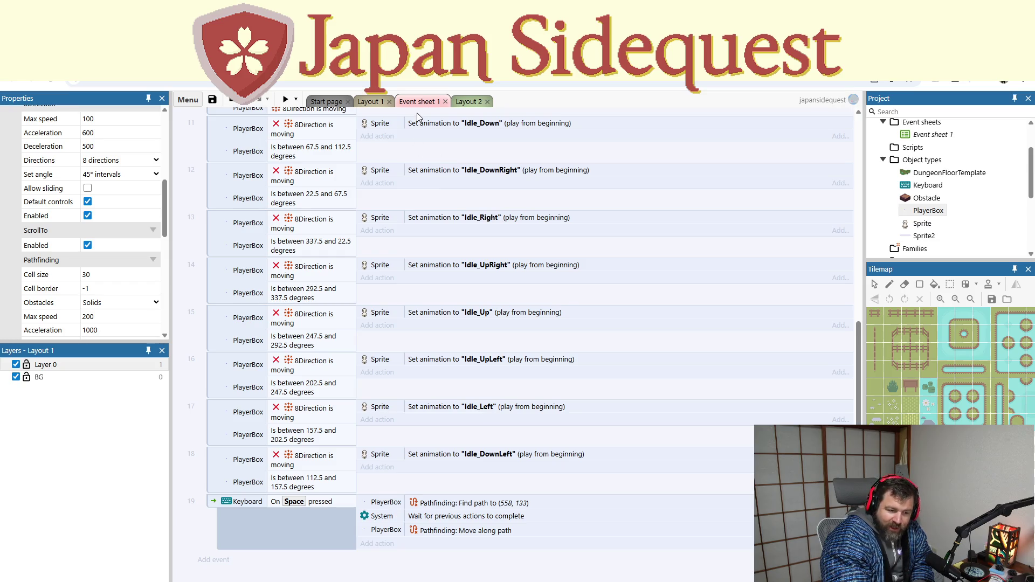
pyautogui.click(370, 102)
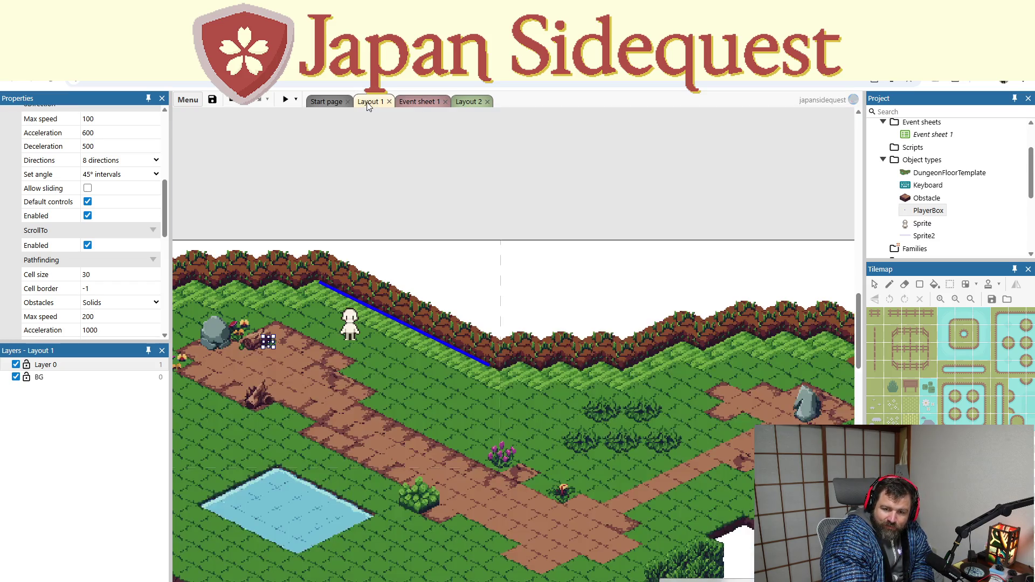
pyautogui.moveTo(402, 361)
pyautogui.mouseDown()
pyautogui.moveTo(539, 368)
pyautogui.moveTo(342, 389)
pyautogui.moveTo(466, 350)
pyautogui.moveTo(434, 378)
pyautogui.mouseUp()
pyautogui.scroll(-2, 577, 370)
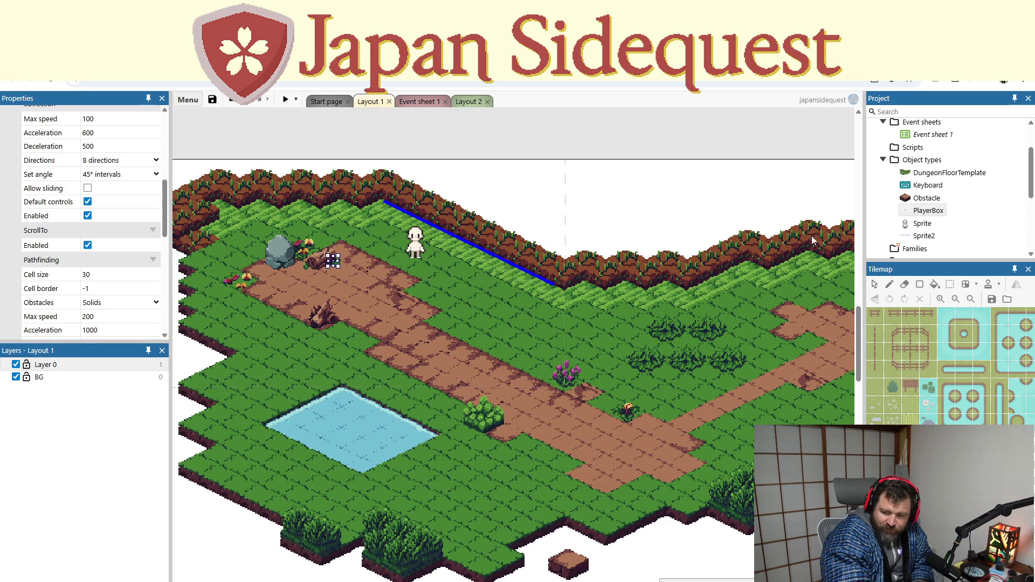
pyautogui.hscroll(2, 590, 350)
pyautogui.scroll(2, 372, 305)
pyautogui.scroll(3, 340, 302)
pyautogui.scroll(-2, 334, 321)
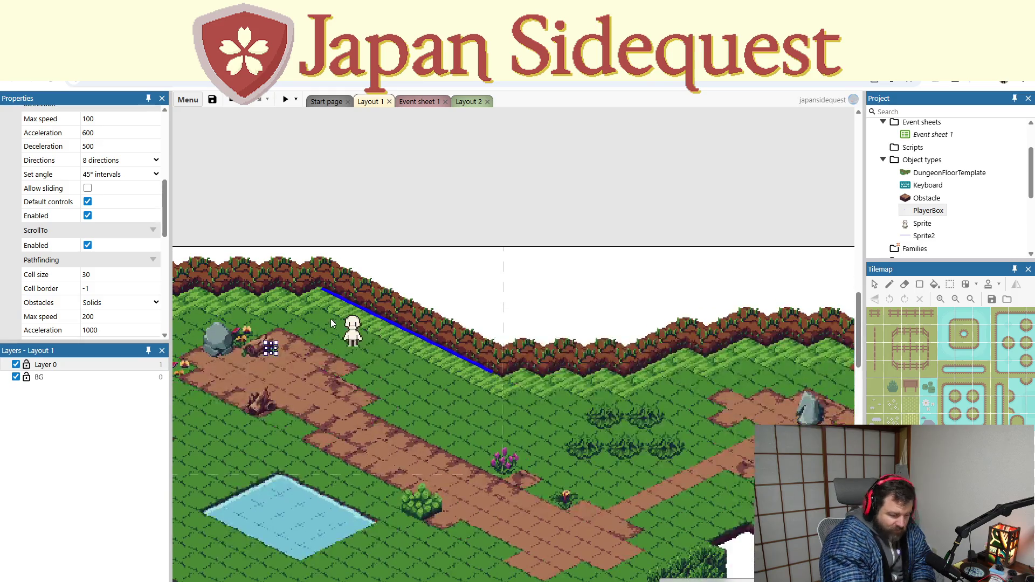
pyautogui.scroll(6, 334, 324)
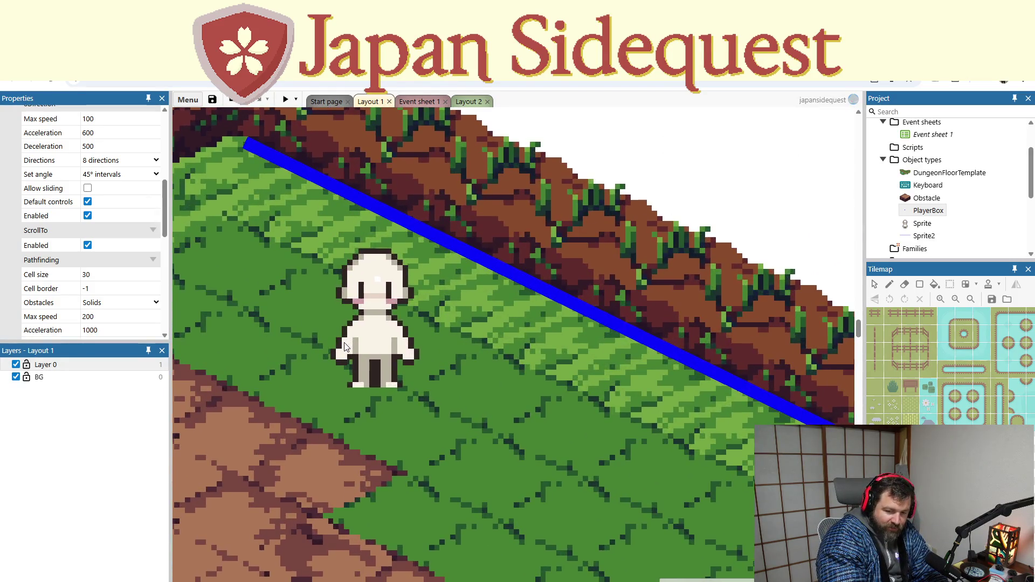
pyautogui.moveTo(347, 338); pyautogui.dragTo(367, 345)
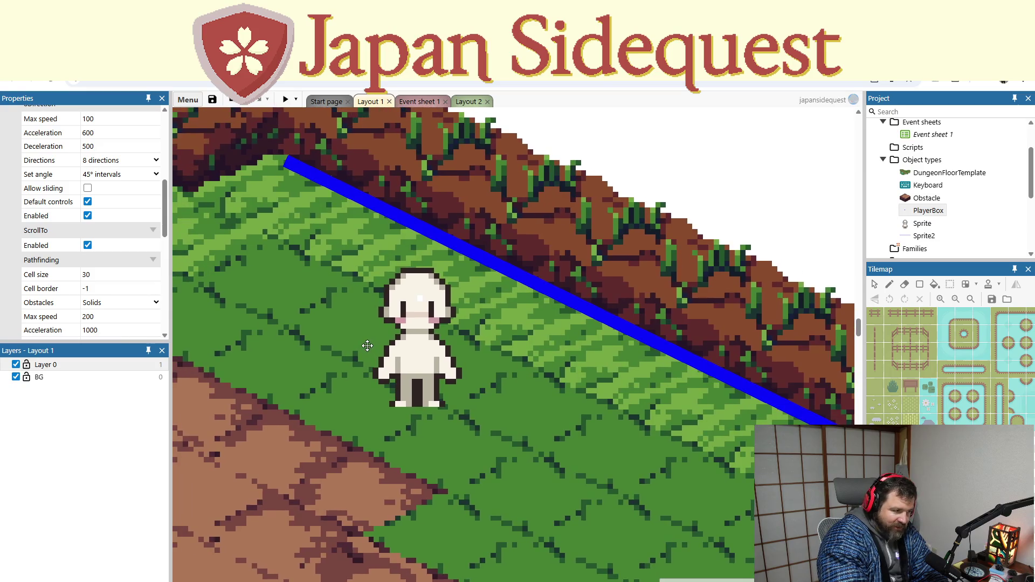
pyautogui.scroll(-8, 367, 345)
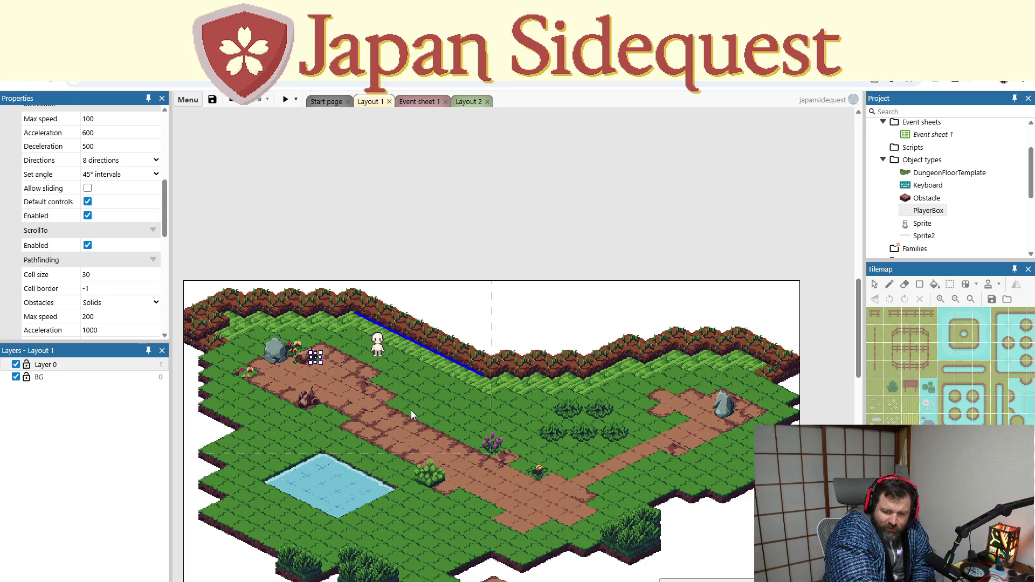
pyautogui.moveTo(411, 410)
pyautogui.mouseDown()
pyautogui.moveTo(483, 361)
pyautogui.moveTo(476, 406)
pyautogui.mouseUp()
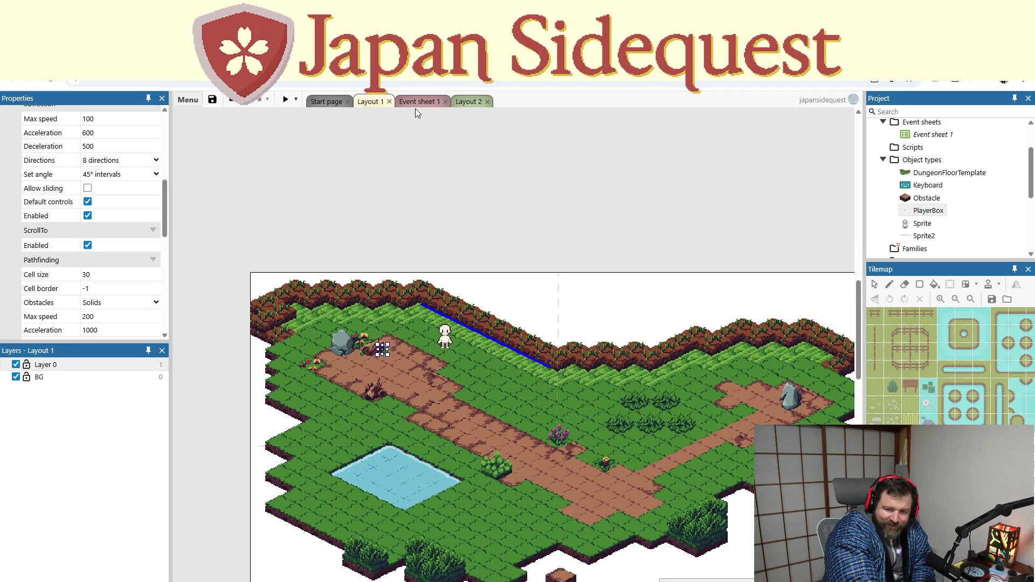
pyautogui.click(416, 104)
pyautogui.click(479, 103)
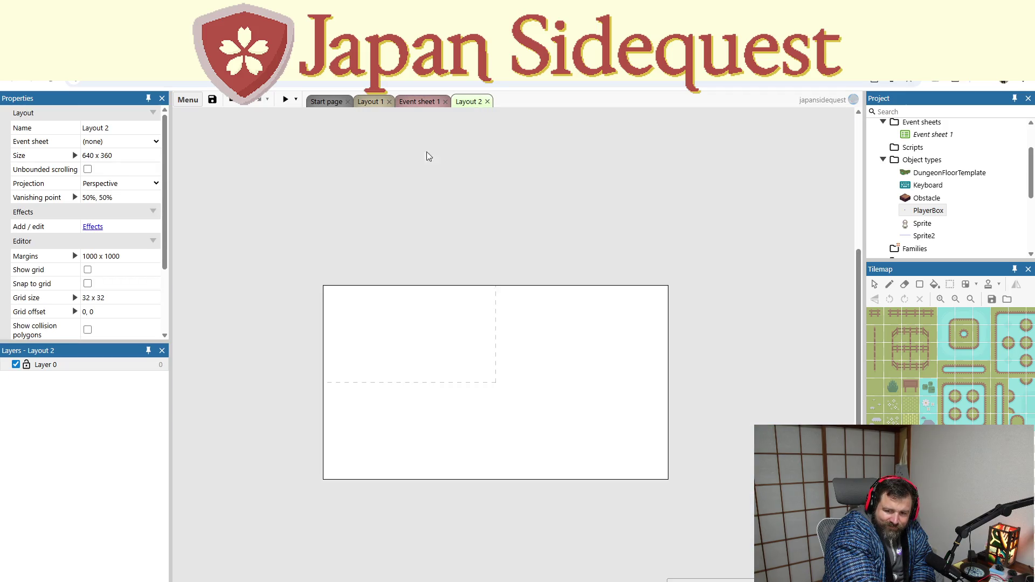
# Step: Return to Event sheet 1 and select the is-moving conditions of idle events 18 through 11
pyautogui.click(373, 103)
pyautogui.click(411, 102)
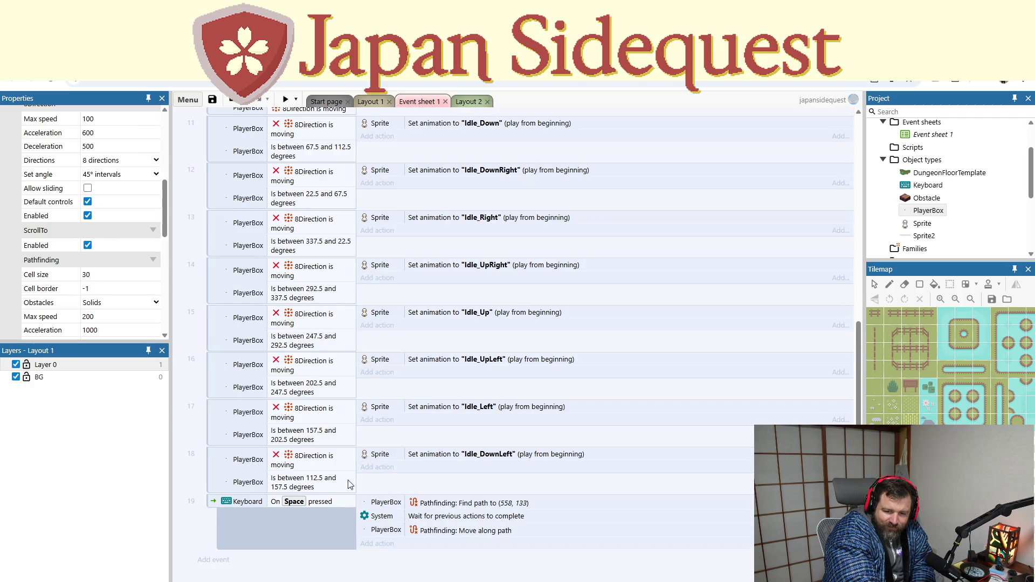
pyautogui.scroll(2, 348, 484)
pyautogui.click(312, 514)
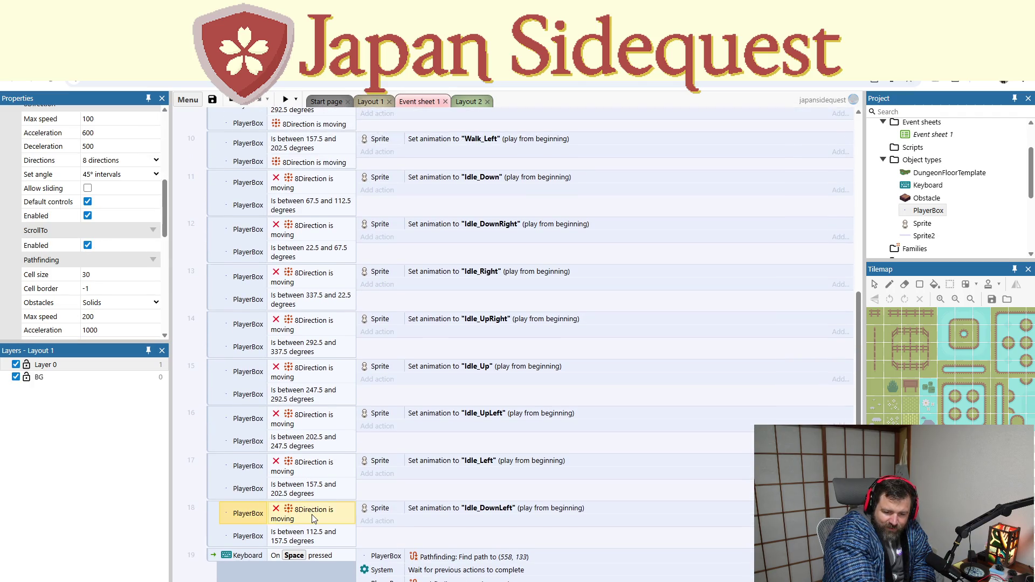
pyautogui.rightClick(312, 514)
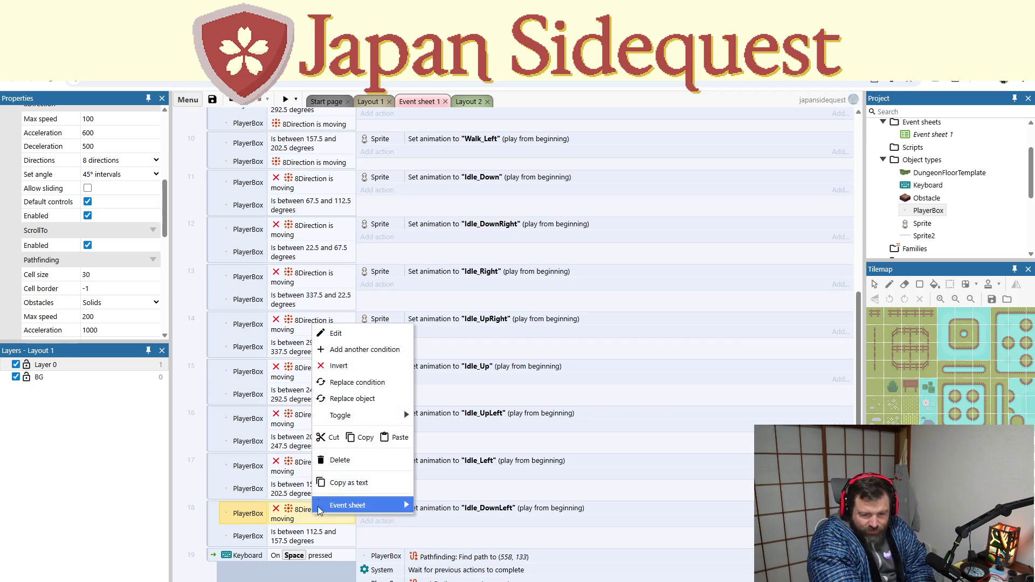
pyautogui.keyDown('ctrl'); pyautogui.click(295, 470); pyautogui.keyUp('ctrl')
pyautogui.keyDown('ctrl'); pyautogui.click(316, 420); pyautogui.keyUp('ctrl')
pyautogui.keyDown('ctrl'); pyautogui.click(311, 372); pyautogui.keyUp('ctrl')
pyautogui.keyDown('ctrl'); pyautogui.click(306, 328); pyautogui.keyUp('ctrl')
pyautogui.keyDown('ctrl'); pyautogui.click(309, 276); pyautogui.keyUp('ctrl')
pyautogui.keyDown('ctrl'); pyautogui.click(305, 233); pyautogui.keyUp('ctrl')
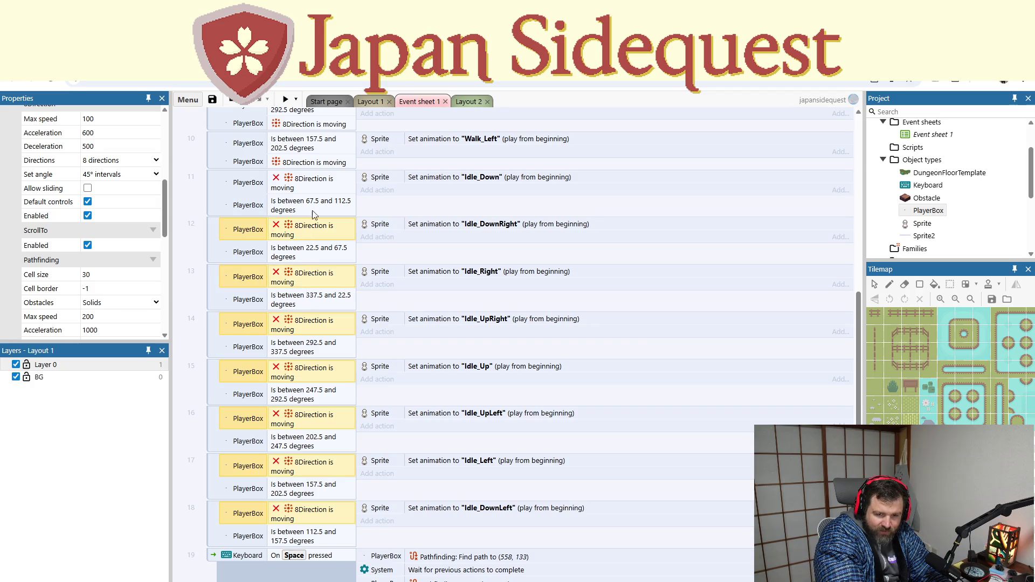
pyautogui.keyDown('ctrl'); pyautogui.click(323, 179); pyautogui.keyUp('ctrl')
# Step: Undo four times to restore the speed-below-MaxSpeed×0.1 checks, then preview and walk right
pyautogui.hotkey('ctrl', 'z')
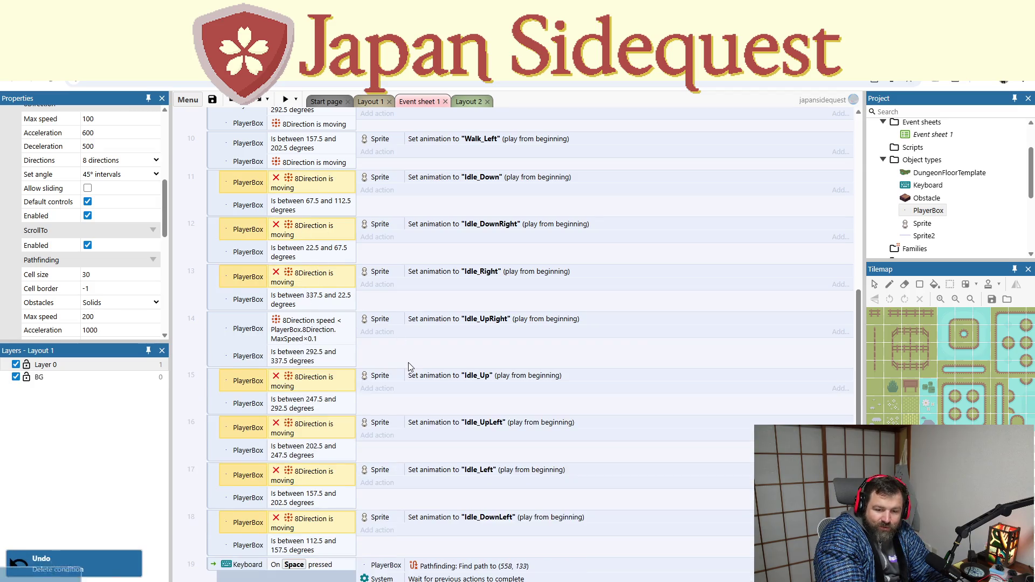
pyautogui.hotkey('ctrl', 'z')
pyautogui.hotkey('ctrl', 'z')
pyautogui.hotkey('ctrl', 'z')
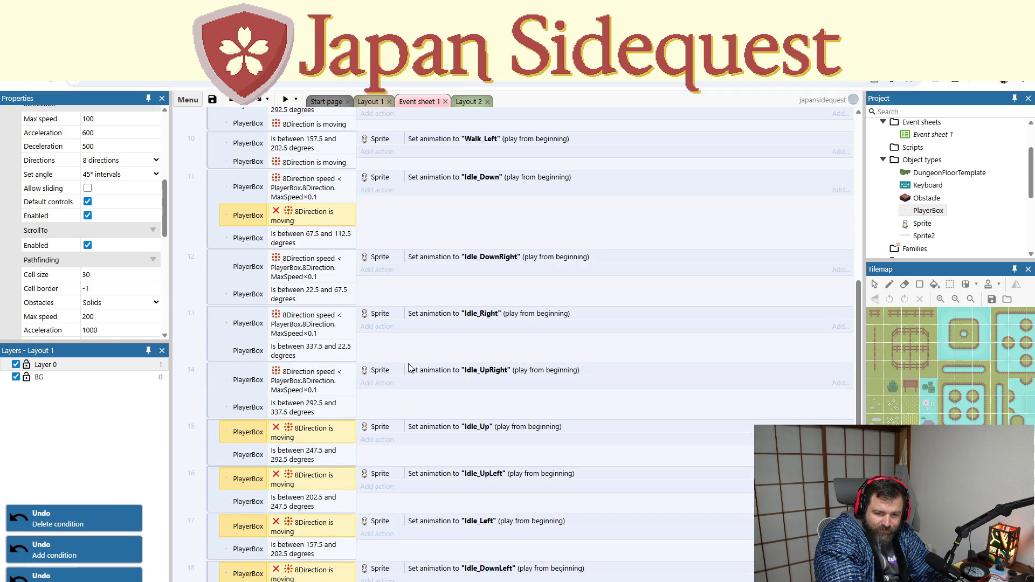
pyautogui.hotkey('ctrl', 'z')
pyautogui.hotkey('ctrl', 'z')
pyautogui.hotkey('ctrl', 'z')
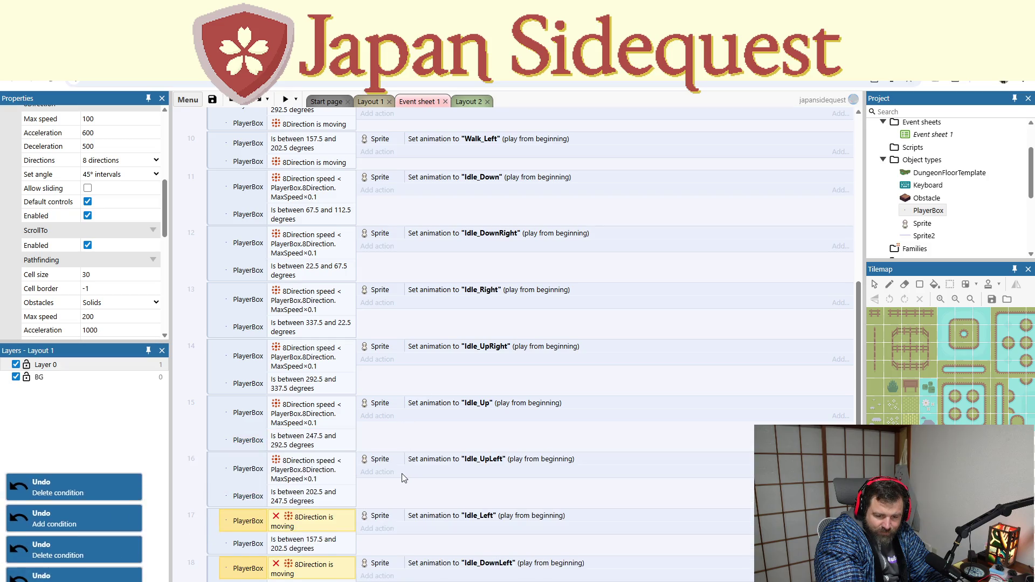
pyautogui.hotkey('ctrl', 'z')
pyautogui.hotkey('ctrl', 'z')
pyautogui.hotkey('ctrl', 'z')
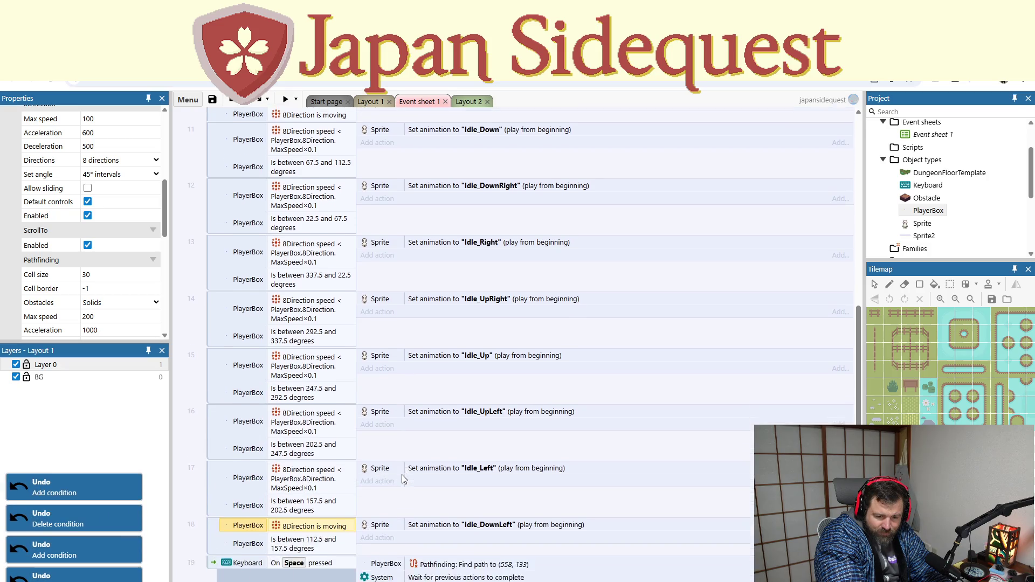
pyautogui.scroll(-1, 402, 478)
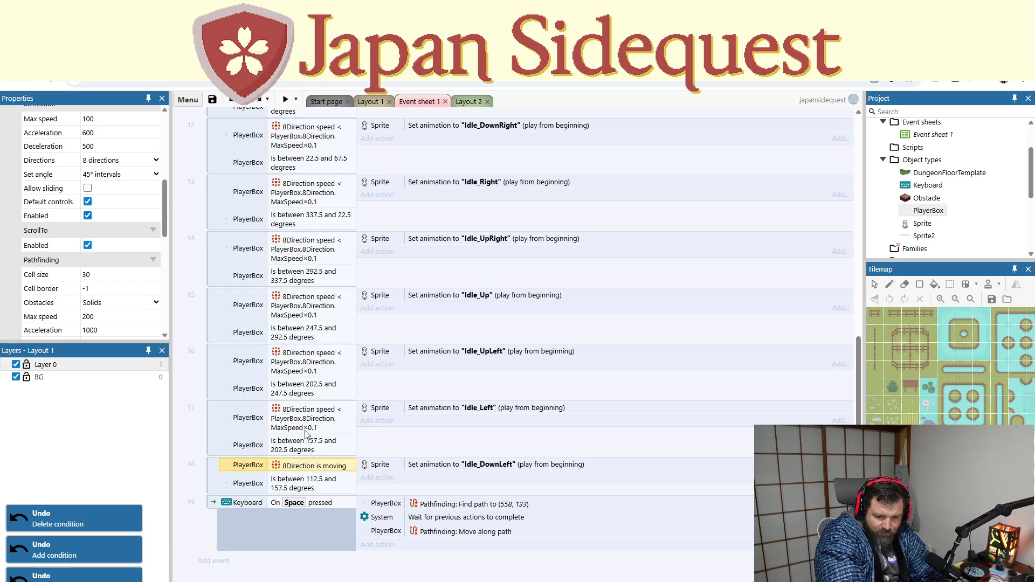
pyautogui.scroll(4, 317, 399)
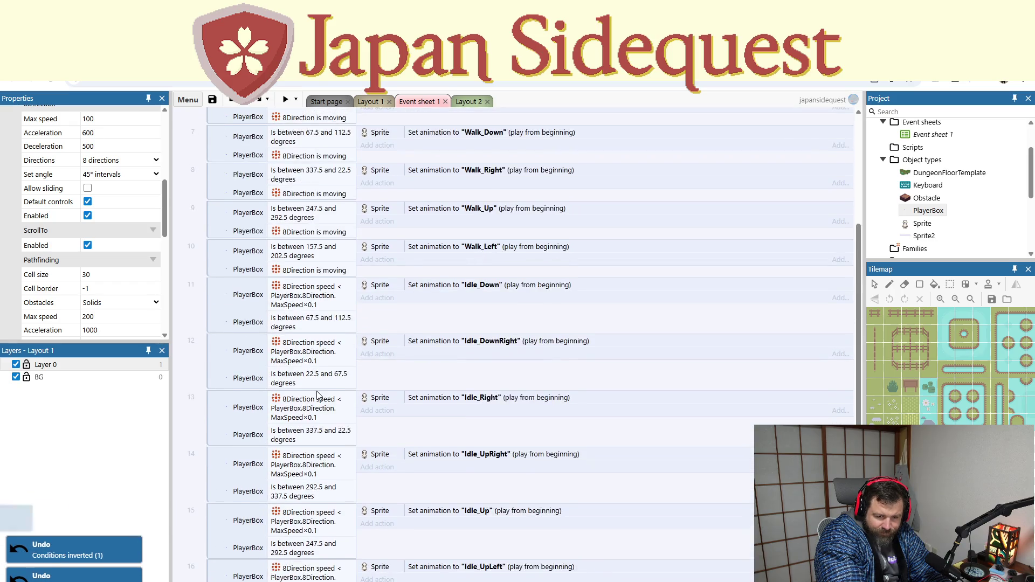
pyautogui.scroll(2, 317, 395)
pyautogui.click(284, 99)
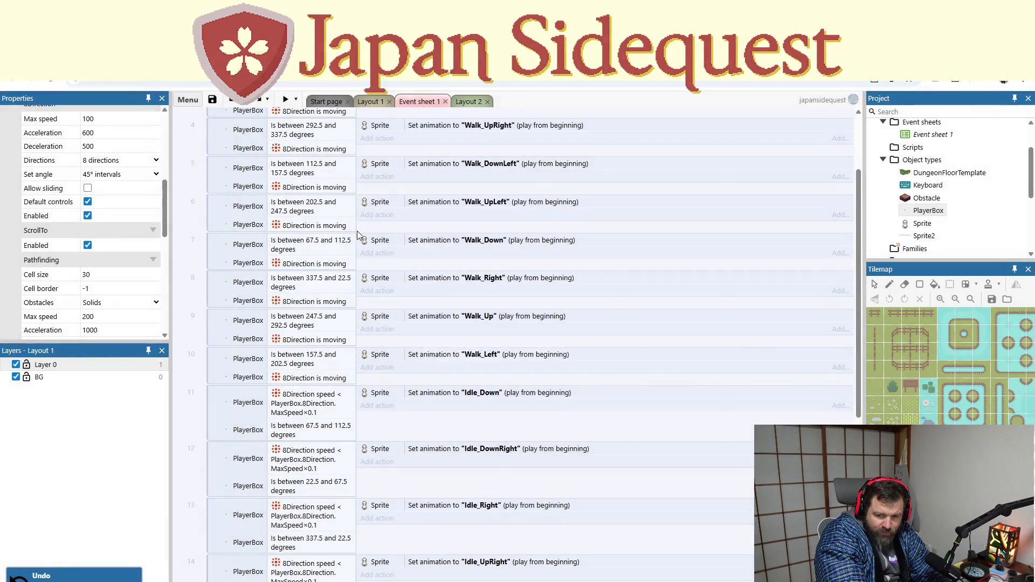
pyautogui.press('Right')
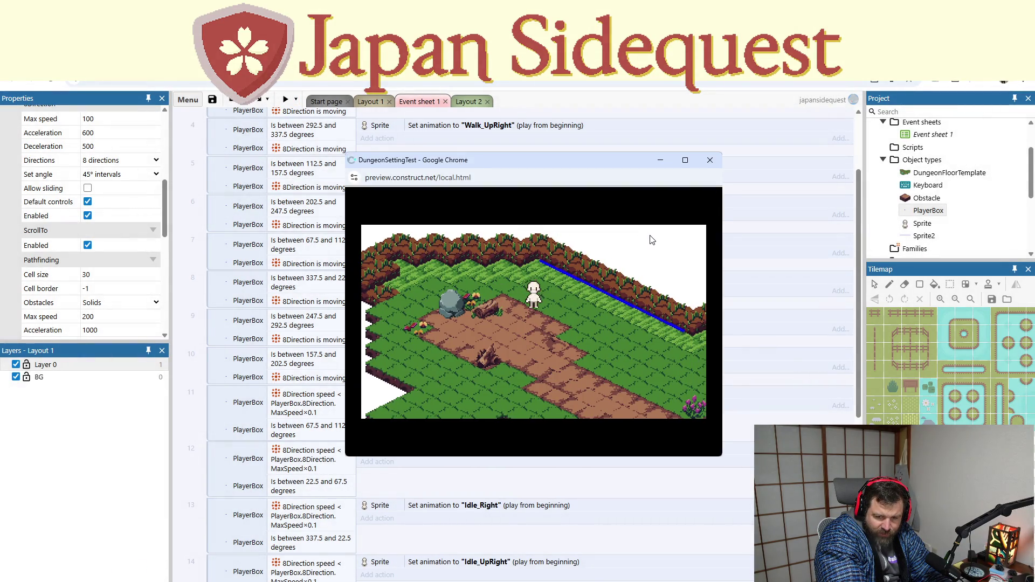
pyautogui.press('Right')
pyautogui.press('Down')
pyautogui.press('Right')
pyautogui.press('Down')
pyautogui.press('Right')
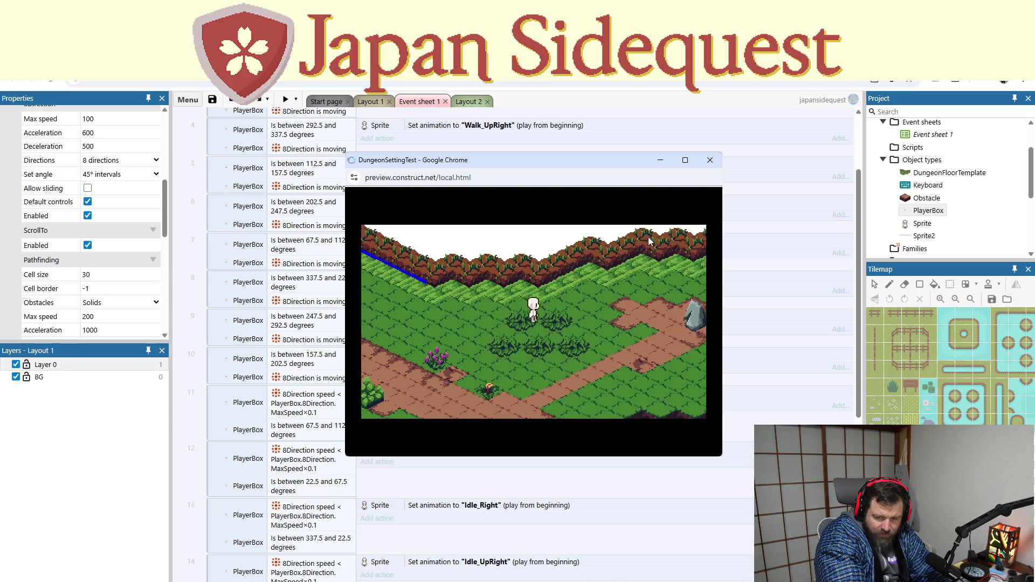
pyautogui.click(710, 161)
pyautogui.scroll(-1, 492, 440)
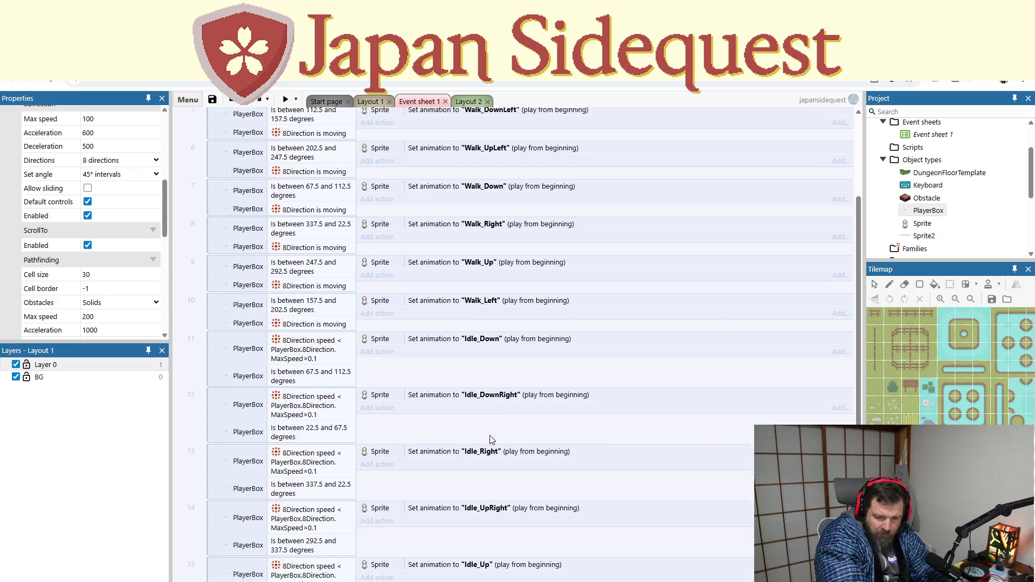
# Step: Select the Idle_Right speed condition, start adding another condition, then cancel it
pyautogui.scroll(-2, 458, 426)
pyautogui.click(289, 407)
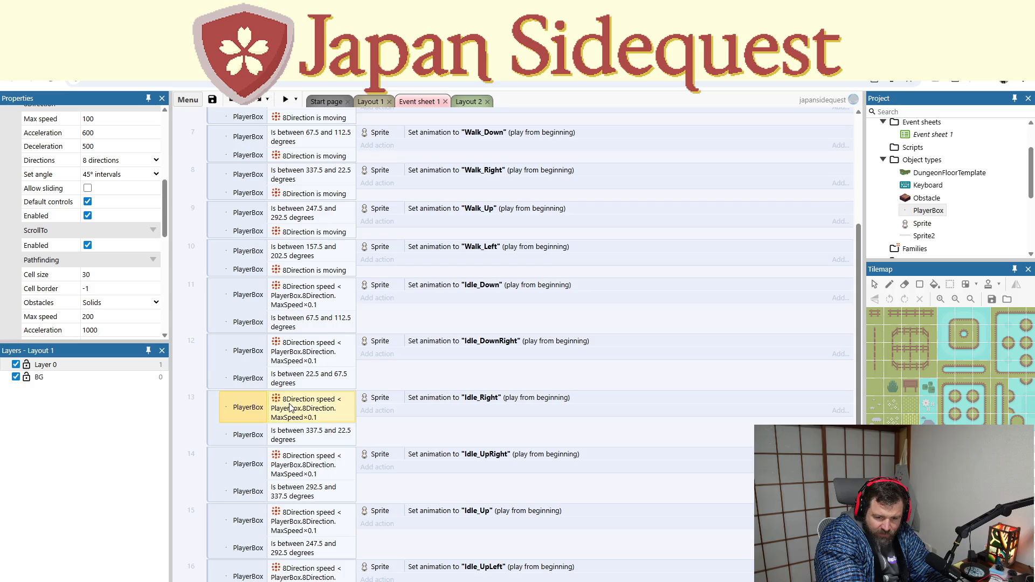
pyautogui.rightClick(290, 407)
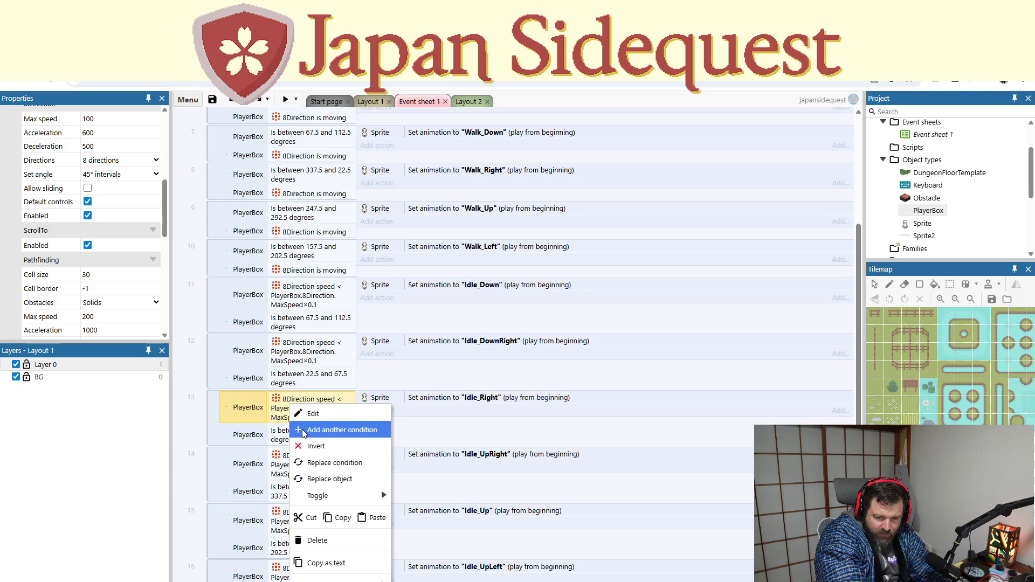
pyautogui.click(304, 430)
pyautogui.click(671, 221)
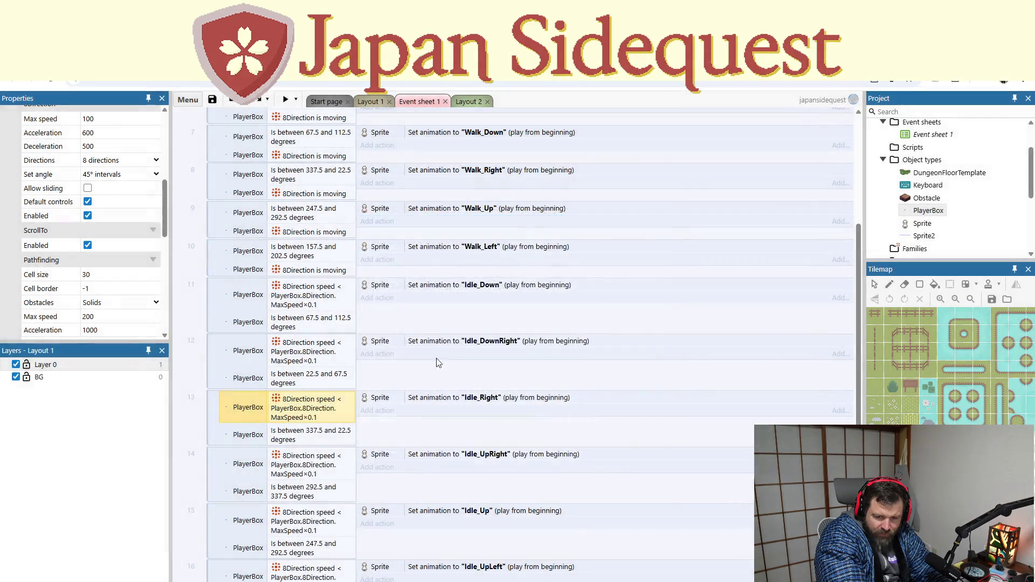
# Step: Replace event 13's speed comparison with an inverted 8Direction 'Is moving' condition
pyautogui.doubleClick(302, 402)
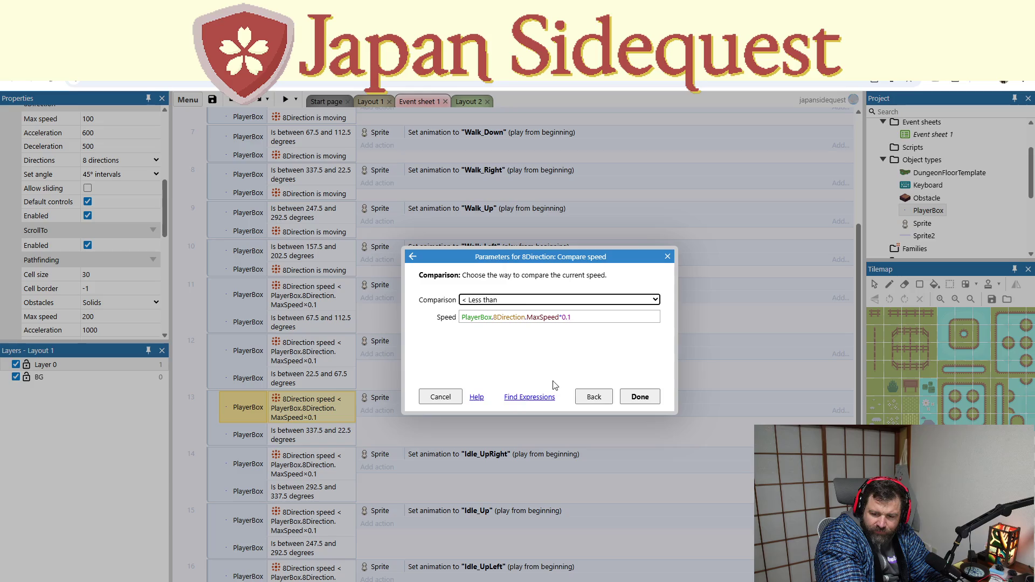
pyautogui.click(585, 395)
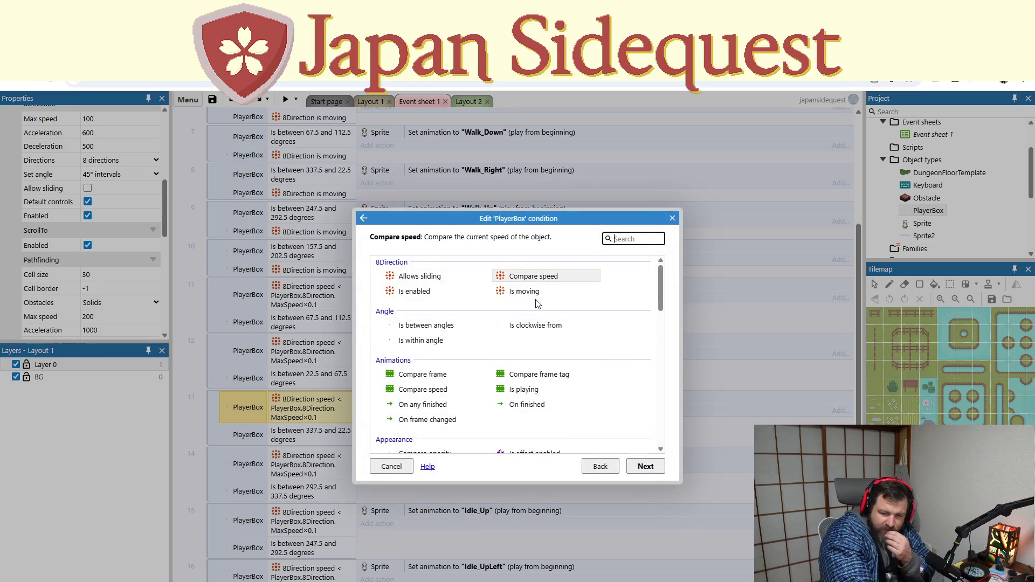
pyautogui.doubleClick(542, 298)
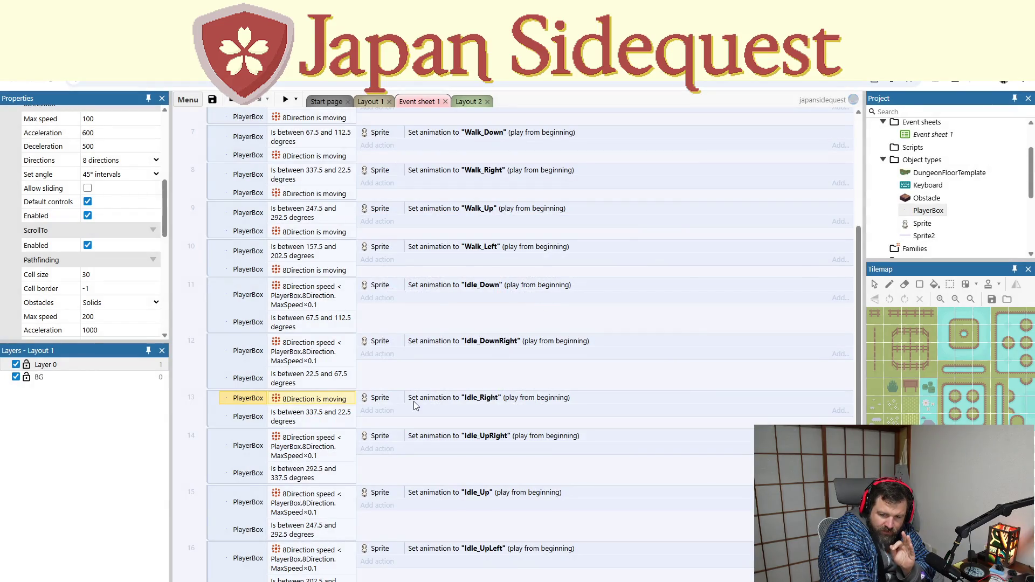
pyautogui.rightClick(336, 404)
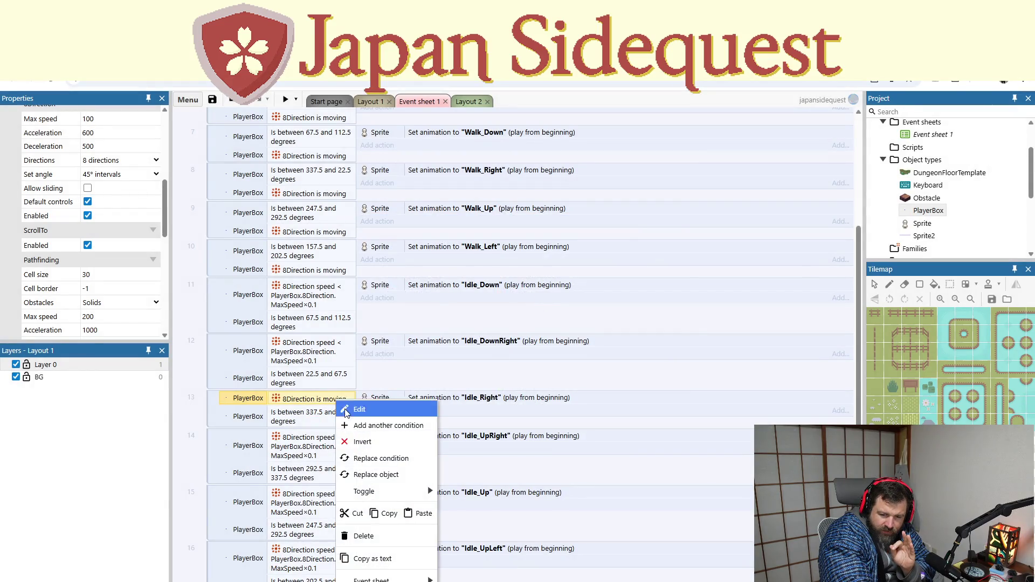
pyautogui.click(353, 439)
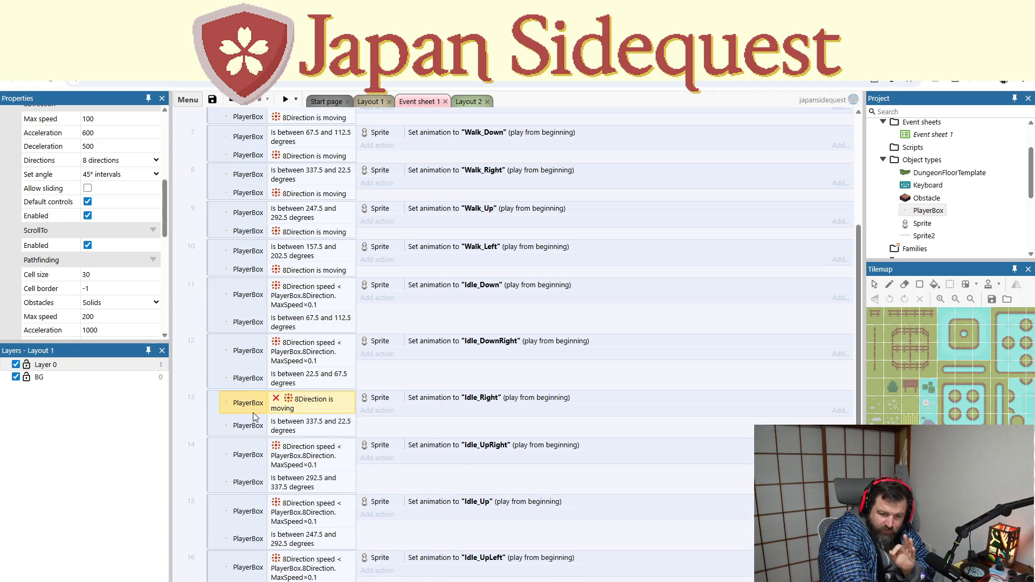
# Step: Deselect the event's conditions and preview the game to test the idle change
pyautogui.click(319, 427)
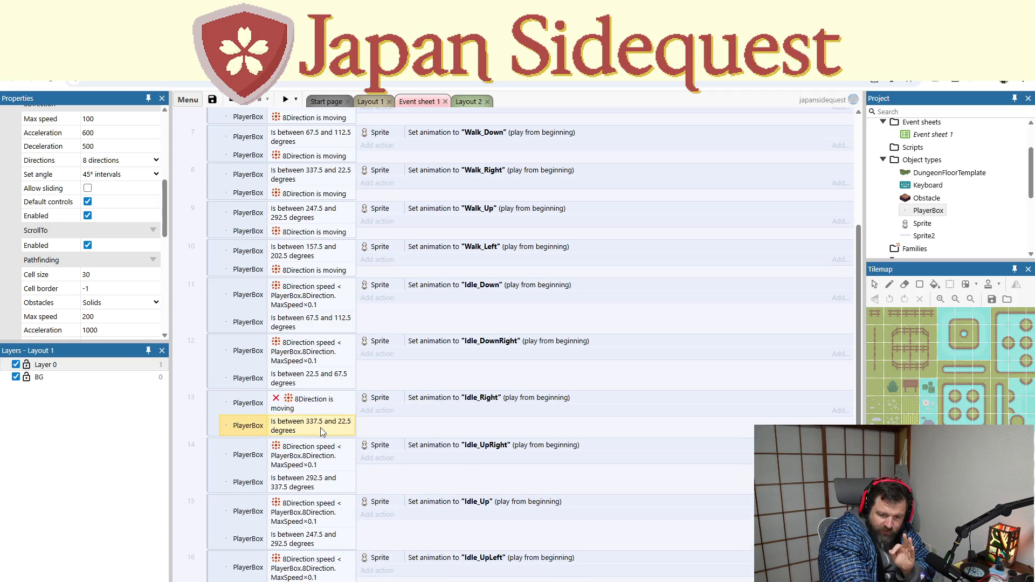
pyautogui.click(469, 418)
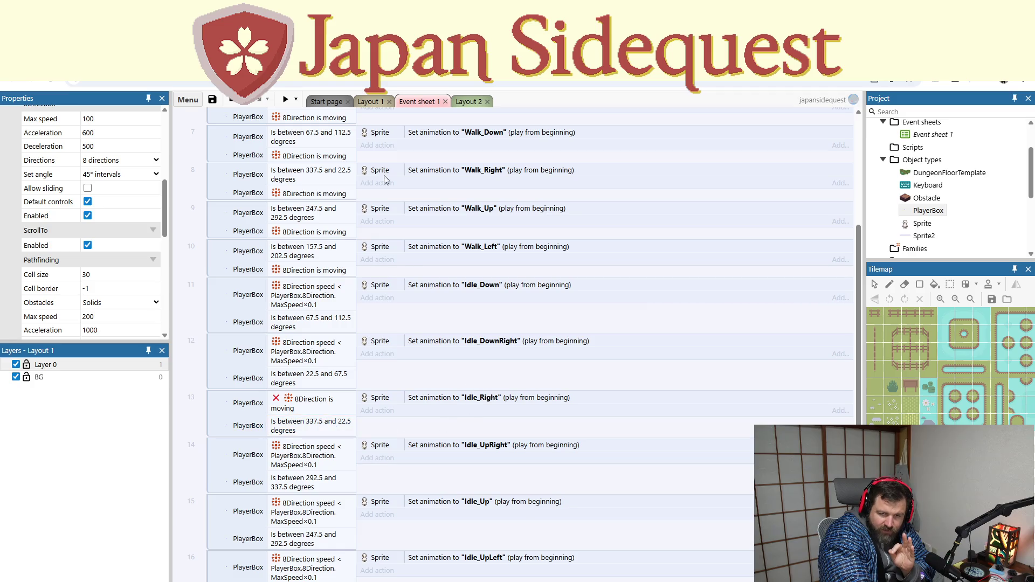
pyautogui.click(285, 99)
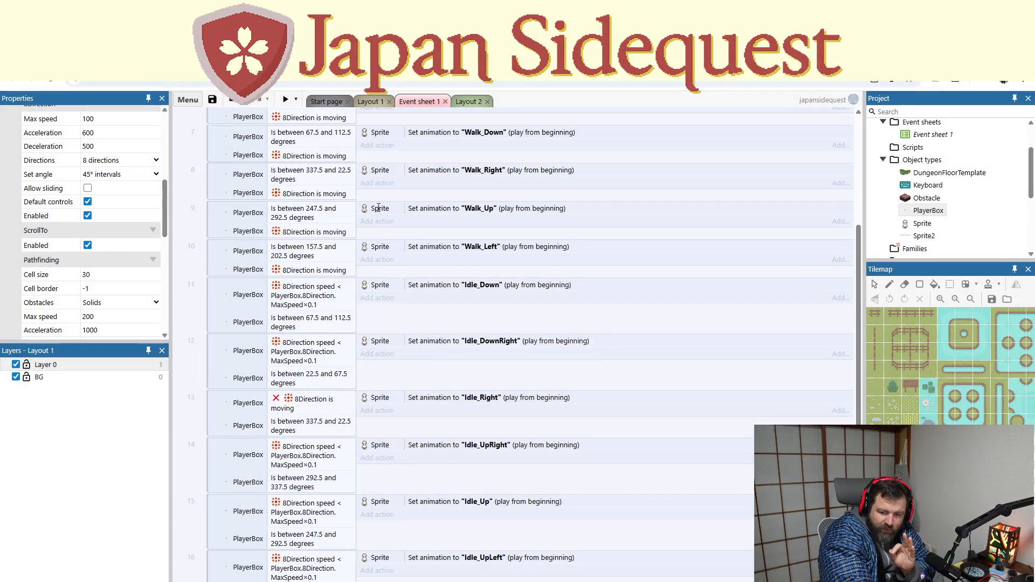
pyautogui.press('Right')
pyautogui.press('Right')
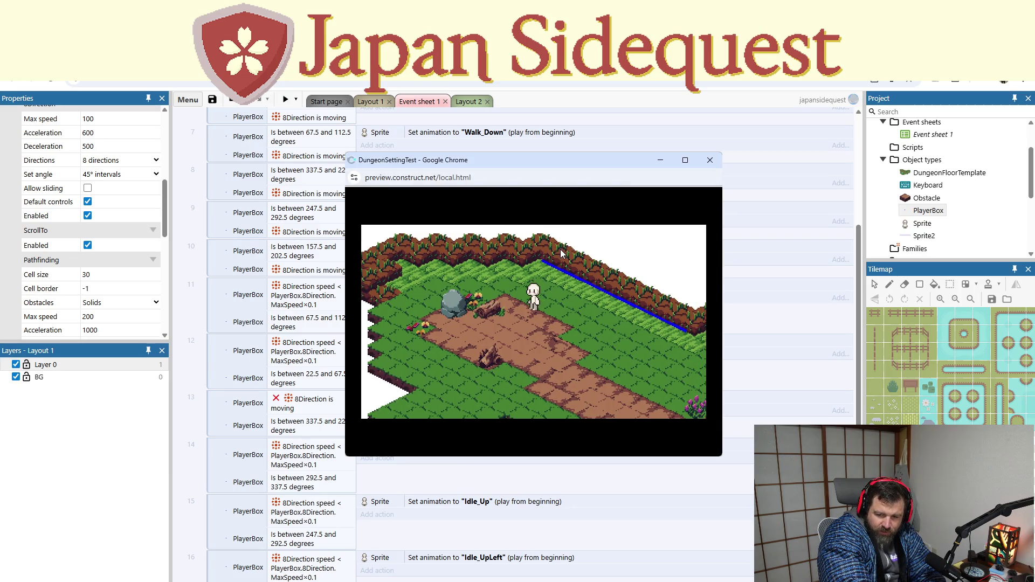
pyautogui.press('Right')
pyautogui.press('Right')
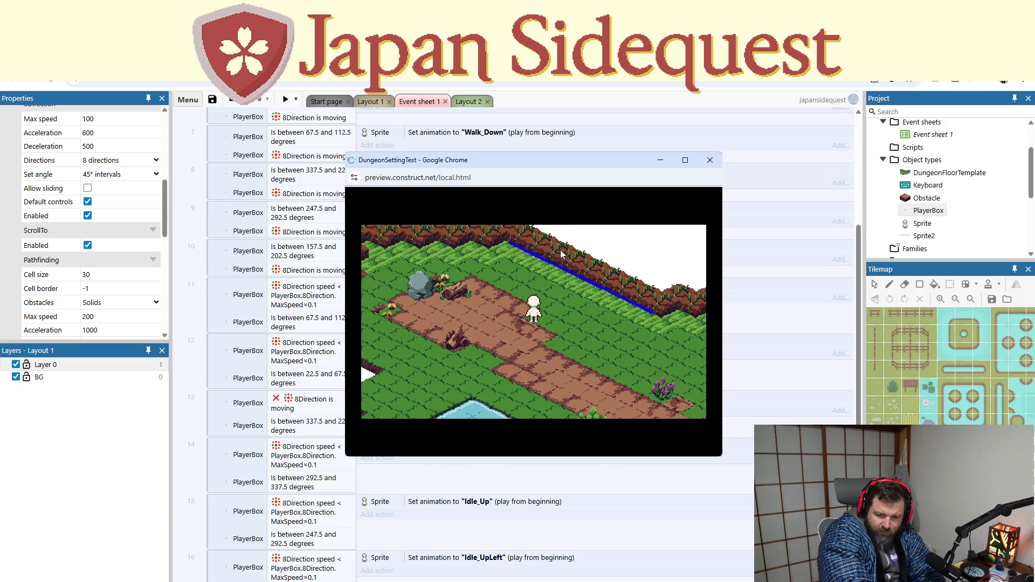
pyautogui.press('Right')
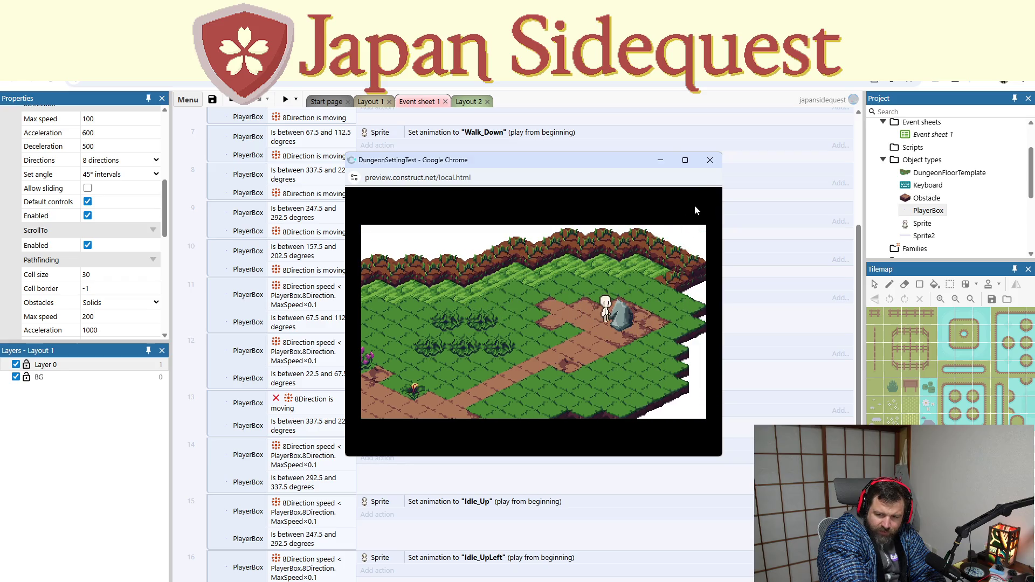
pyautogui.click(710, 160)
pyautogui.scroll(5, 446, 427)
pyautogui.scroll(1, 420, 420)
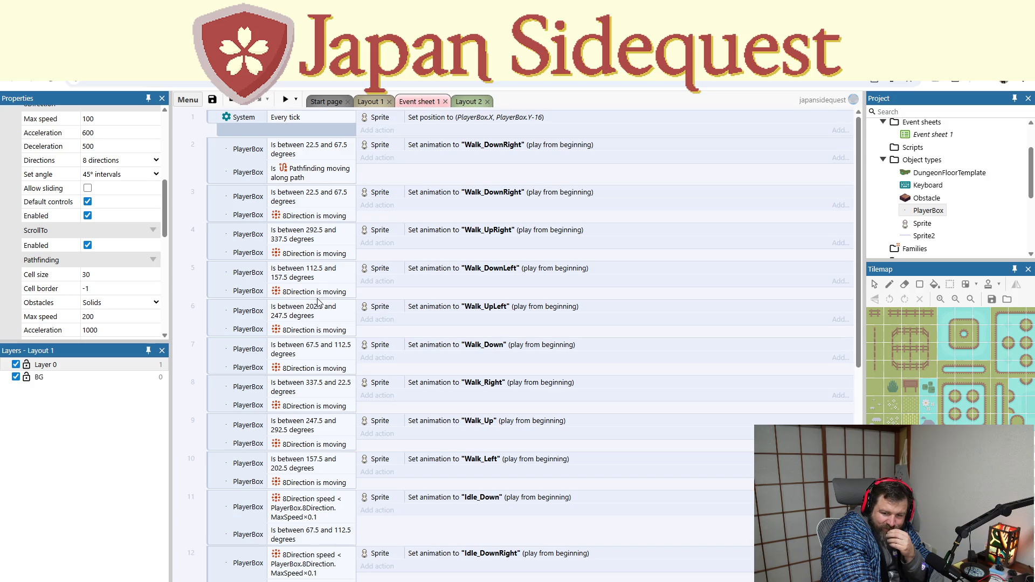
pyautogui.click(302, 387)
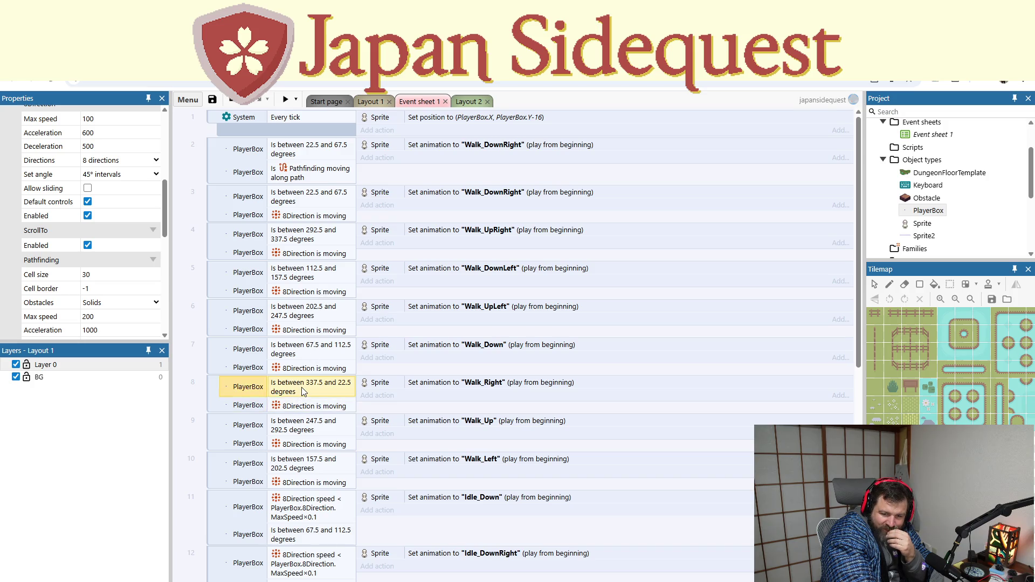
pyautogui.click(421, 386)
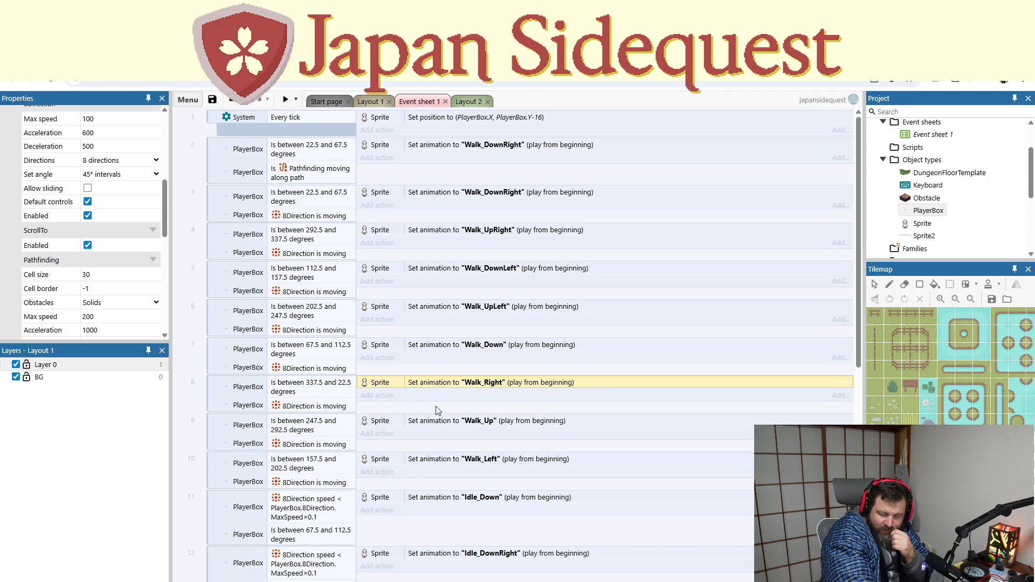
pyautogui.scroll(-5, 384, 412)
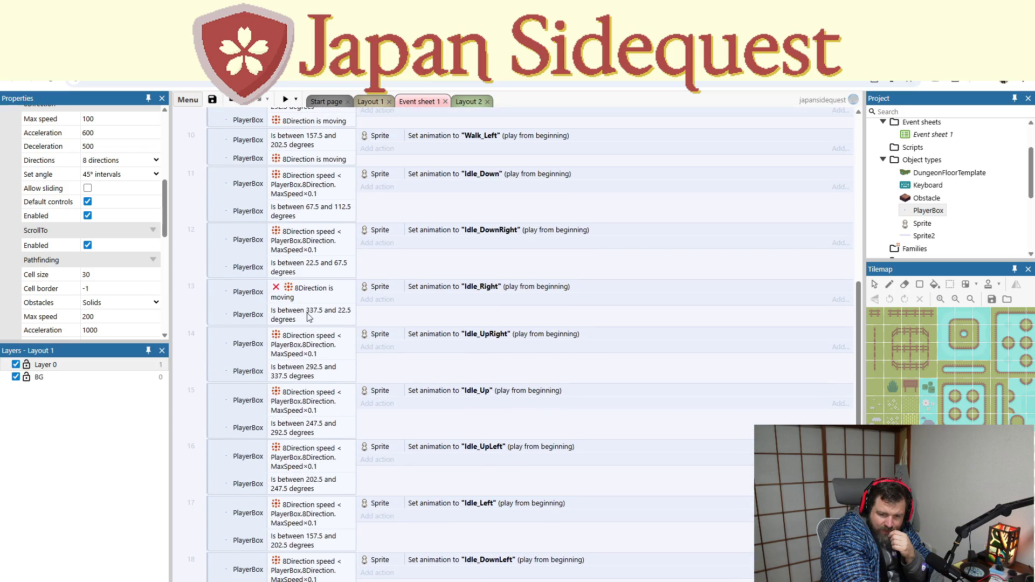
# Step: Undo event 13's inverted 'Is moving' condition with Ctrl+Z, restoring speed < MaxSpeed×0.1
pyautogui.click(308, 296)
pyautogui.hotkey('ctrl', 'z')
pyautogui.hotkey('ctrl', 'z')
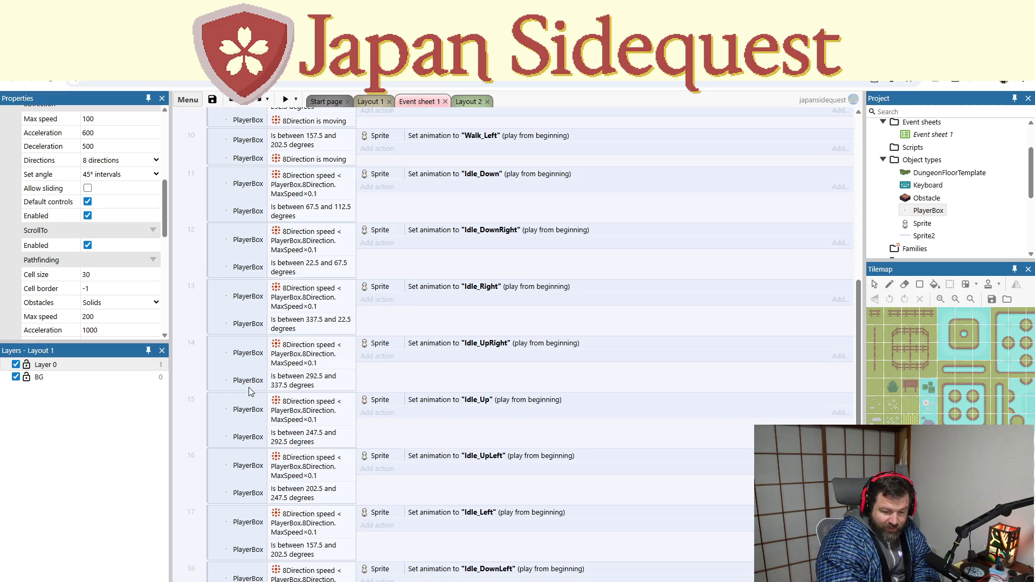
# Step: Review the event sheet and select event 19's Move along path action
pyautogui.scroll(1, 372, 465)
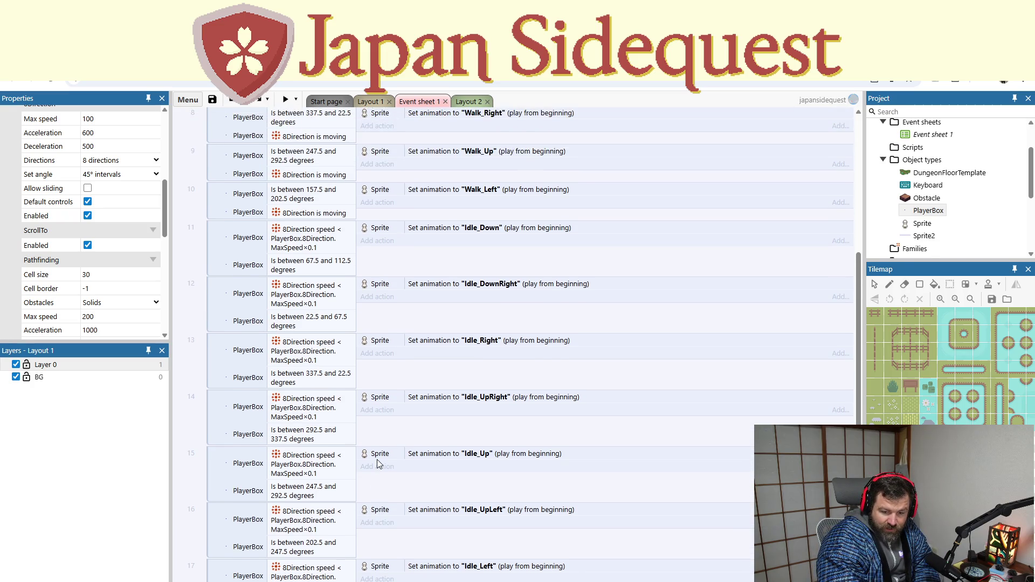
pyautogui.scroll(5, 442, 451)
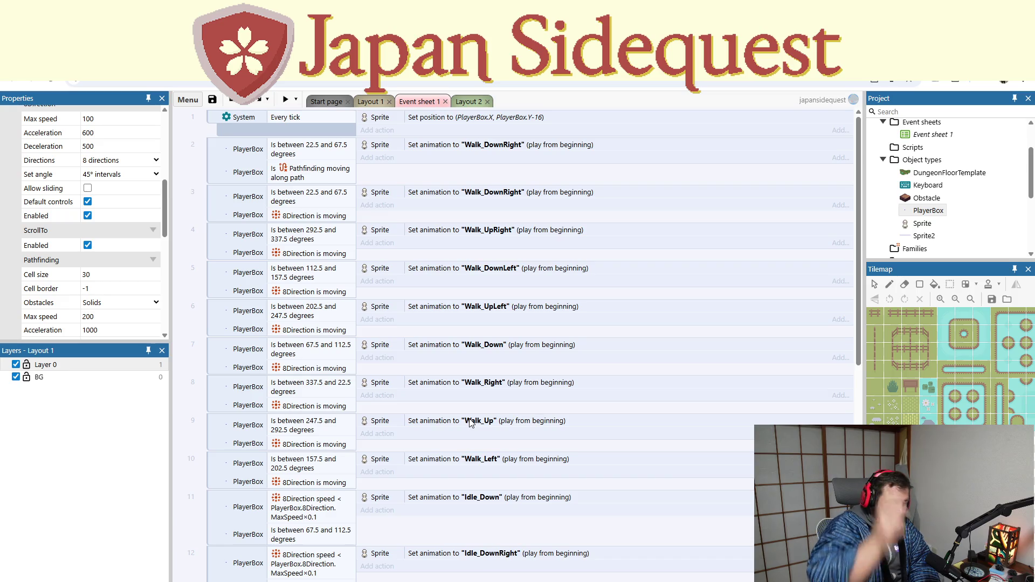
pyautogui.scroll(-6, 431, 386)
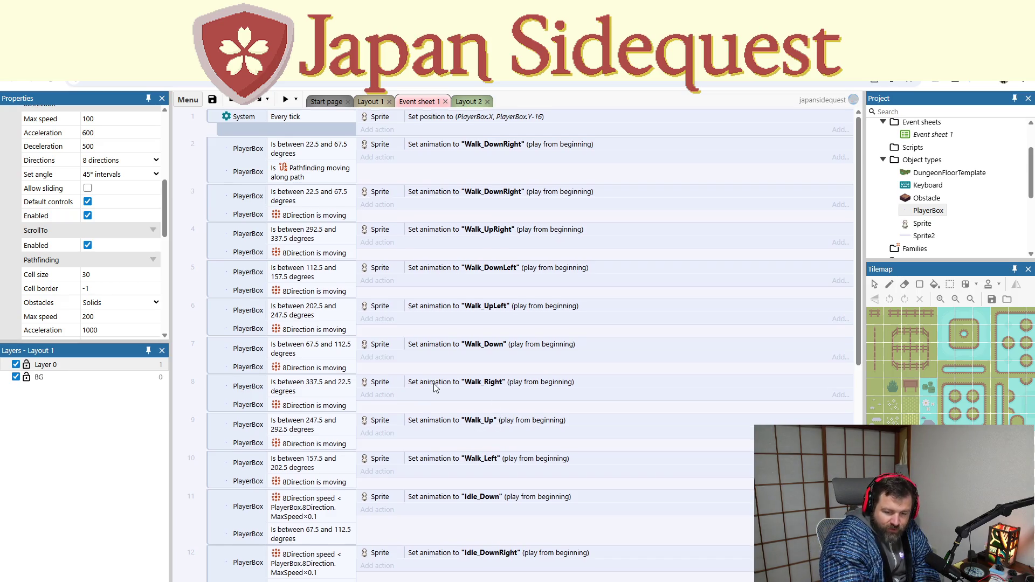
pyautogui.scroll(-3, 431, 385)
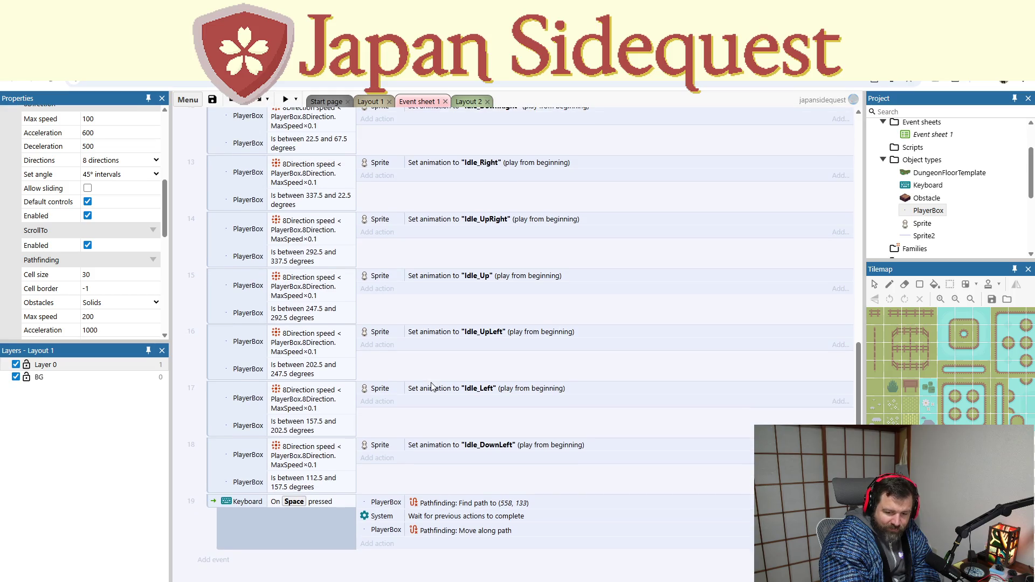
pyautogui.scroll(1, 419, 472)
pyautogui.scroll(-1, 420, 502)
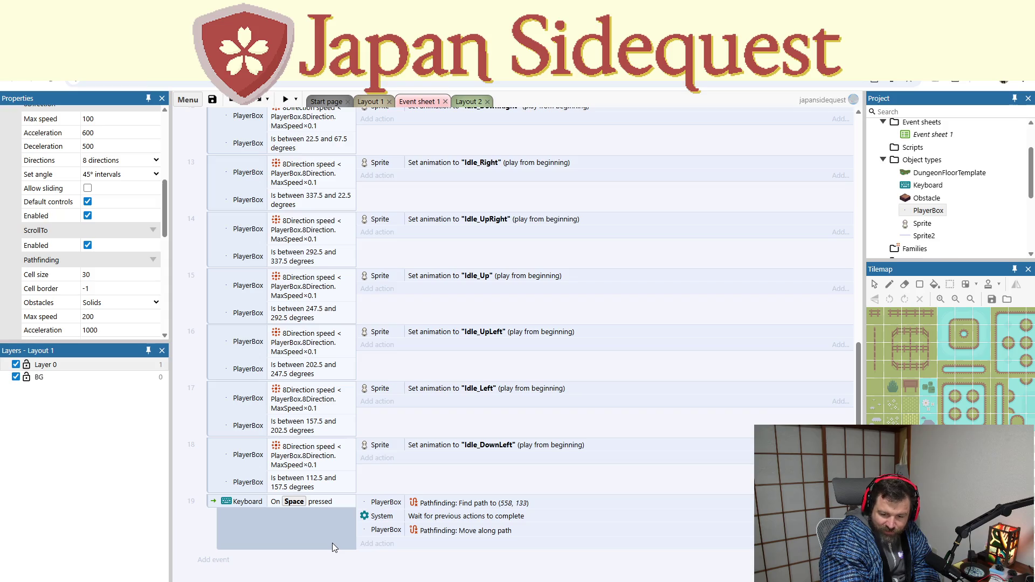
pyautogui.click(413, 531)
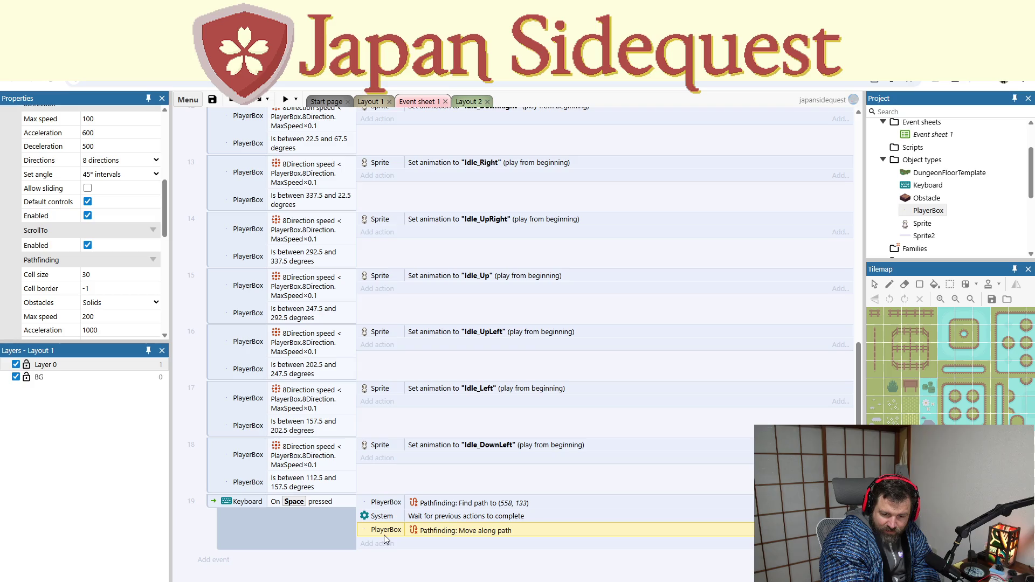
# Step: Select Idle events 18 up through 11 as one block
pyautogui.scroll(10, 384, 535)
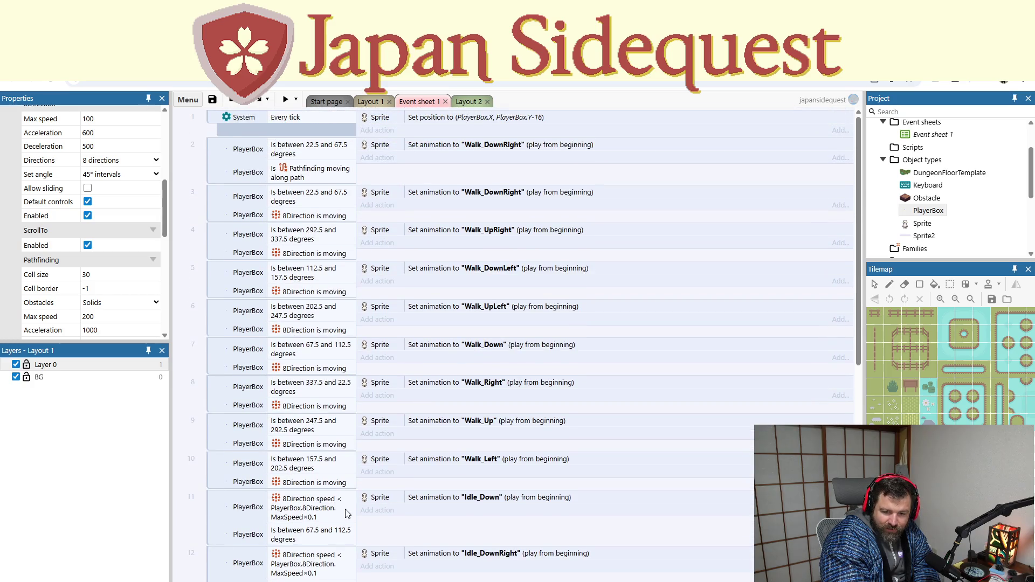
pyautogui.scroll(-3, 318, 377)
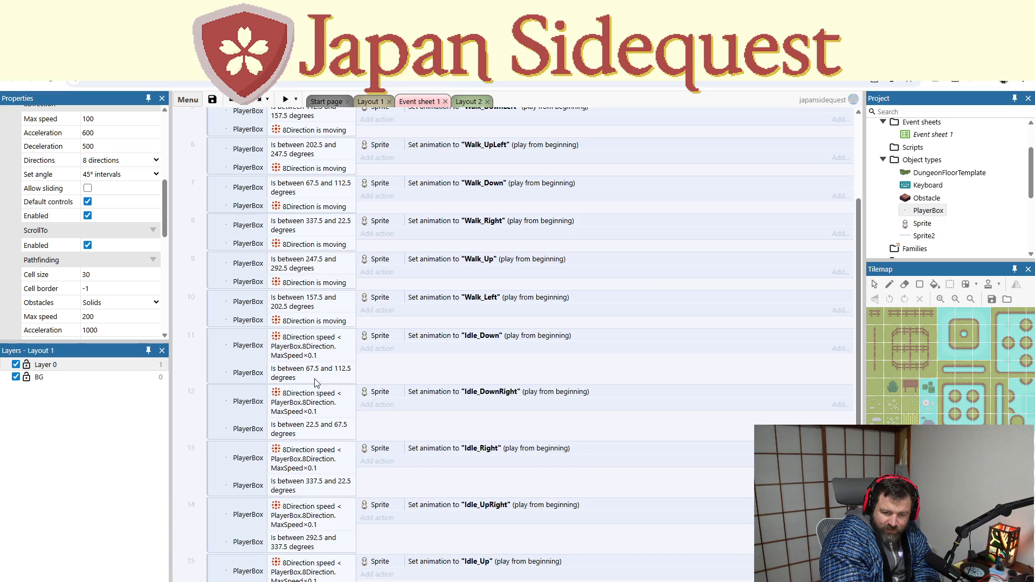
pyautogui.scroll(-5, 316, 383)
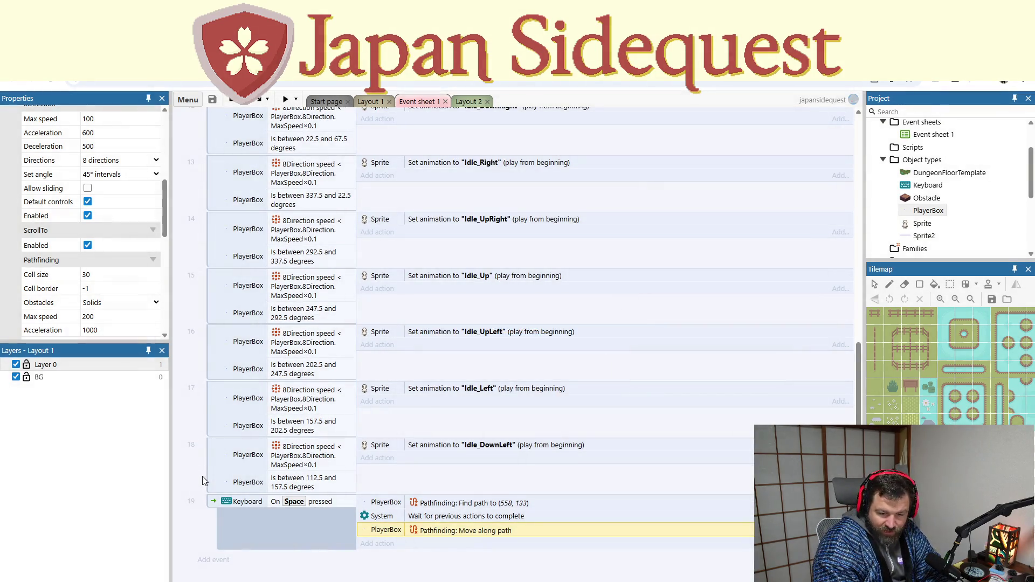
pyautogui.click(211, 472)
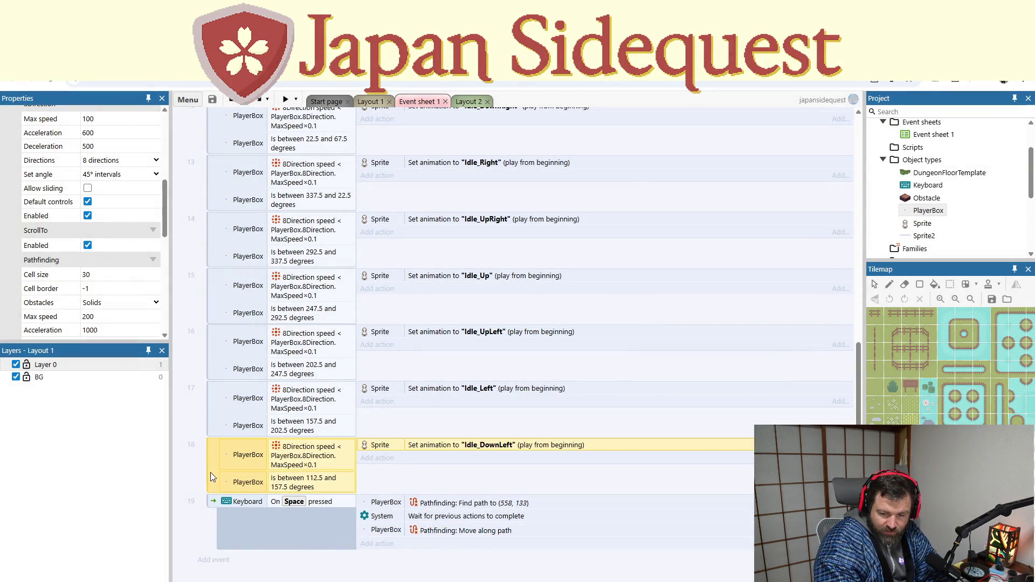
pyautogui.scroll(3, 211, 469)
pyautogui.scroll(2, 212, 473)
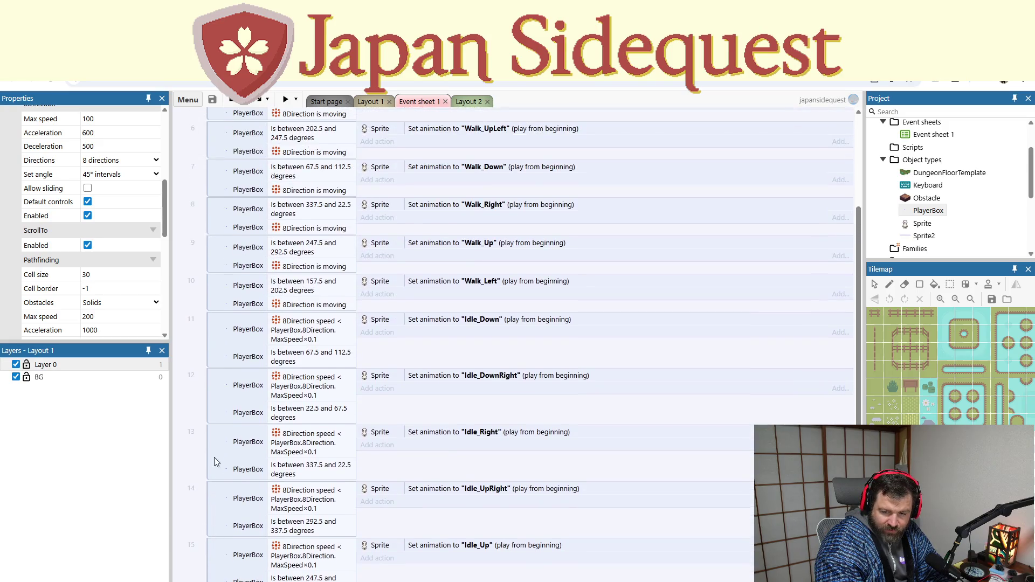
pyautogui.keyDown('shift'); pyautogui.click(215, 332); pyautogui.keyUp('shift')
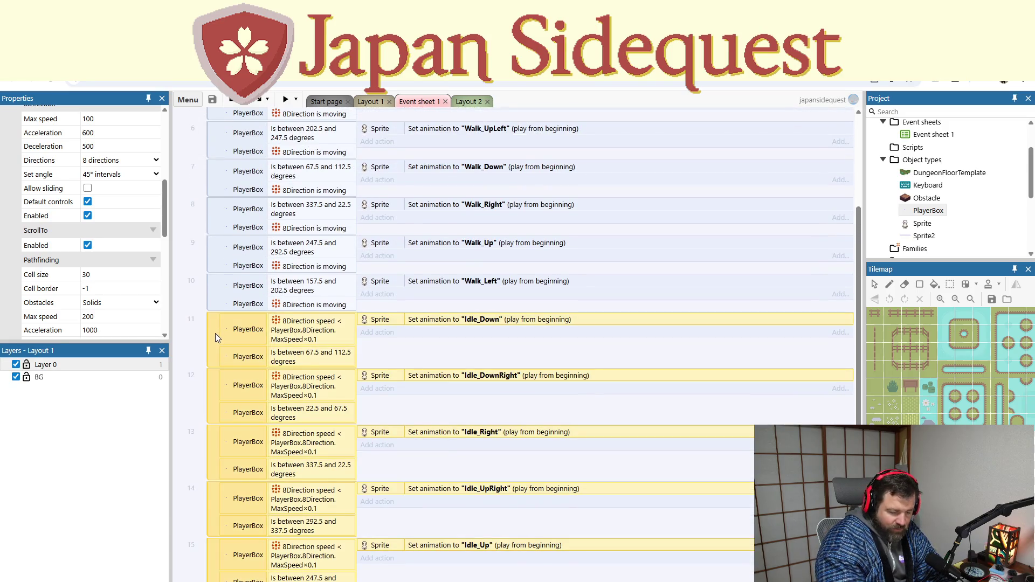
pyautogui.press('Delete')
pyautogui.click(286, 100)
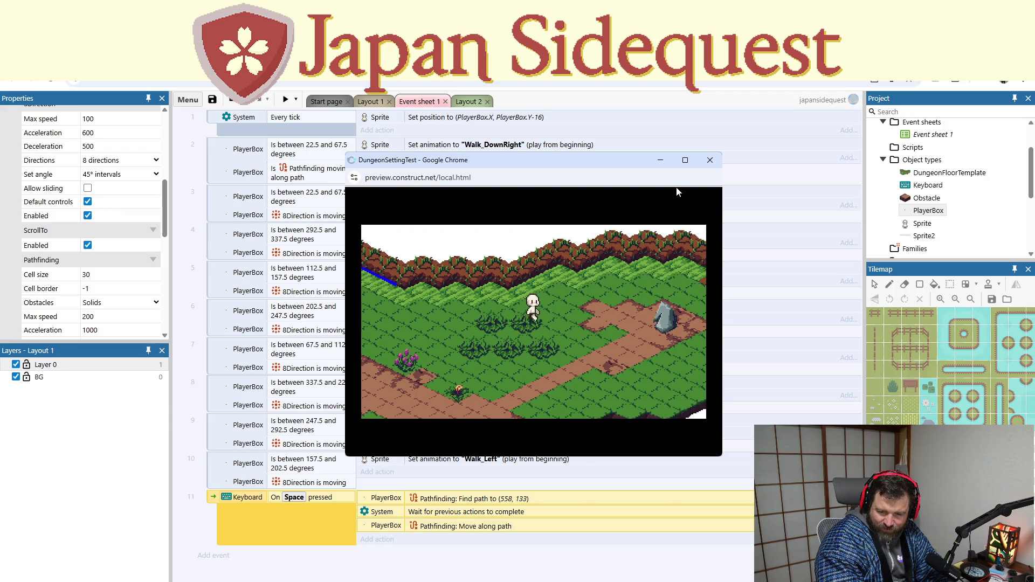
pyautogui.click(710, 160)
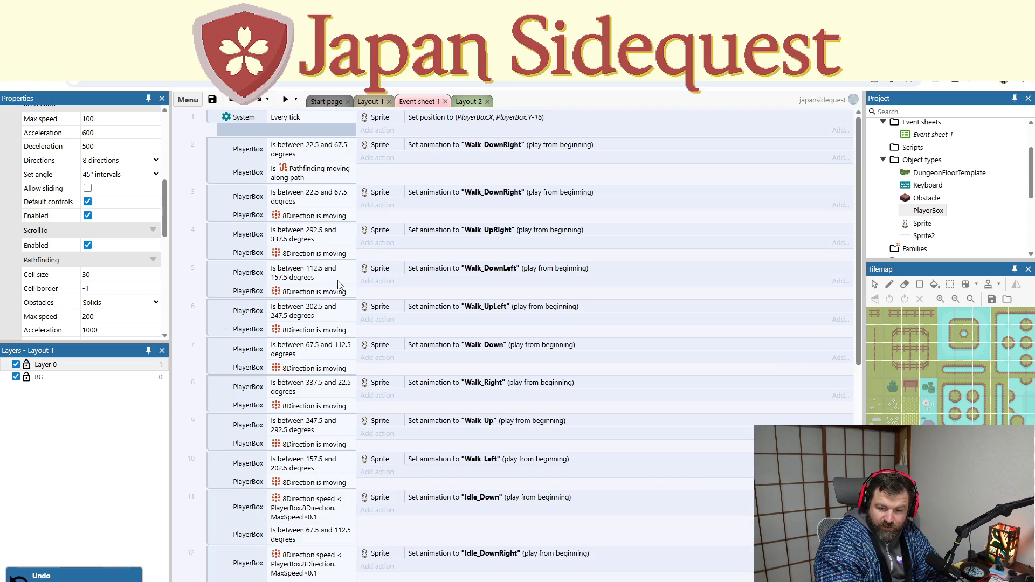
pyautogui.scroll(-2, 360, 323)
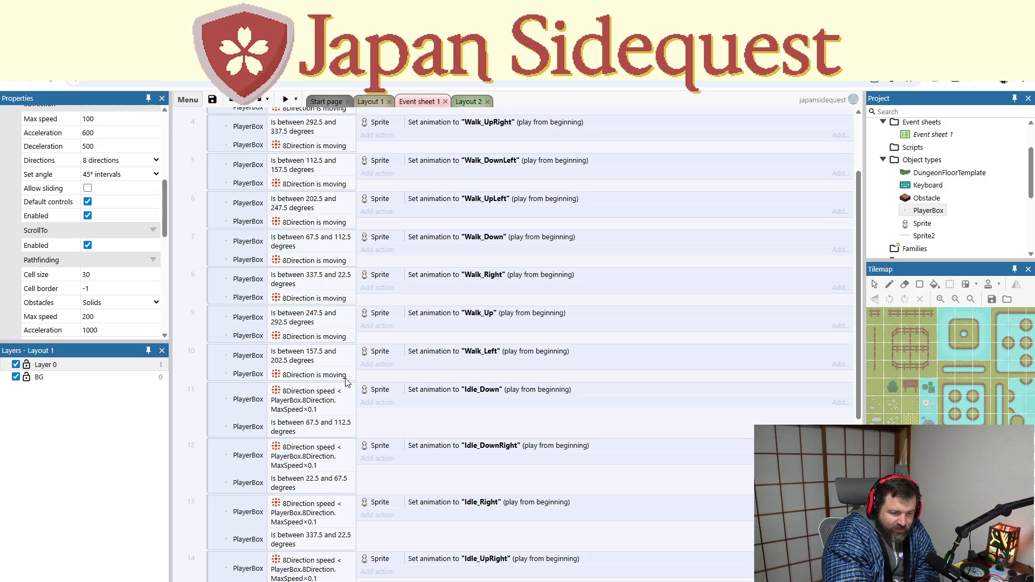
pyautogui.scroll(2, 345, 372)
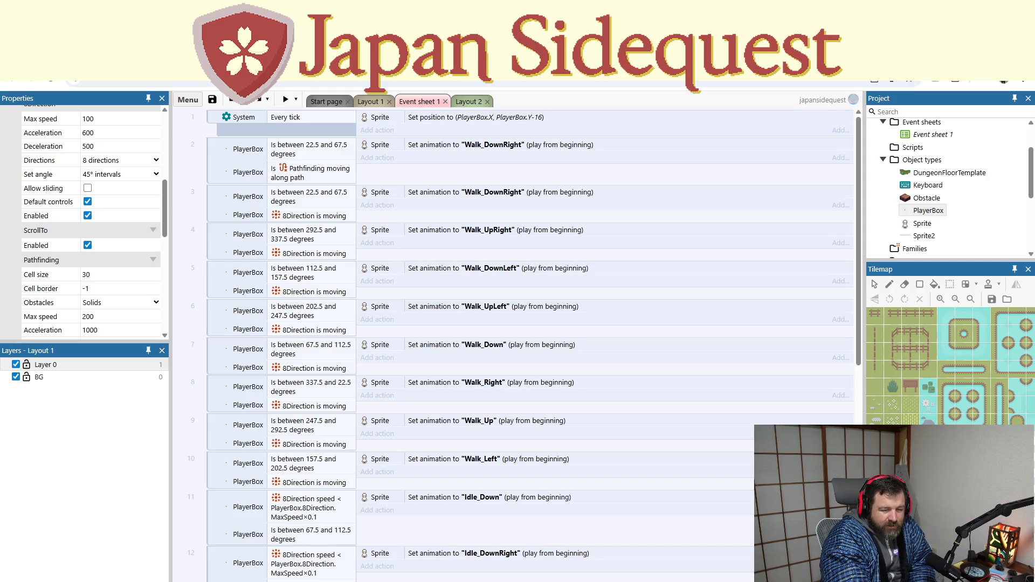
pyautogui.scroll(-10, 394, 416)
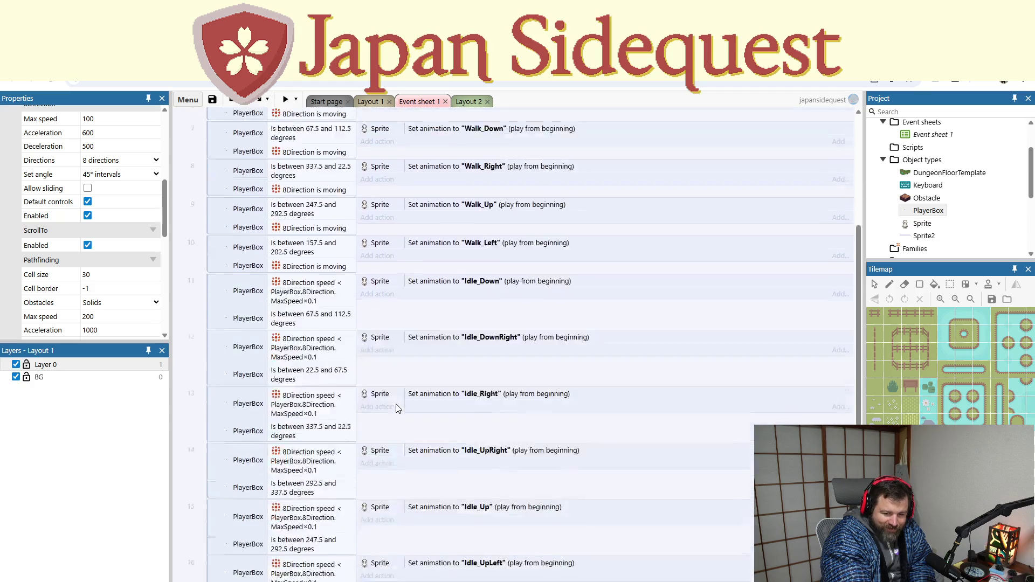
pyautogui.scroll(2, 394, 417)
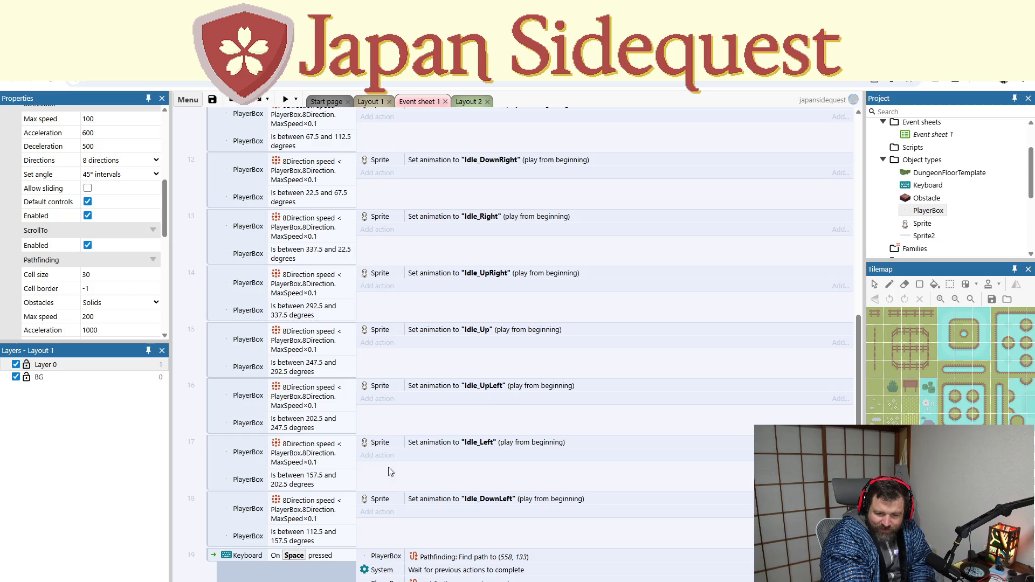
pyautogui.click(320, 465)
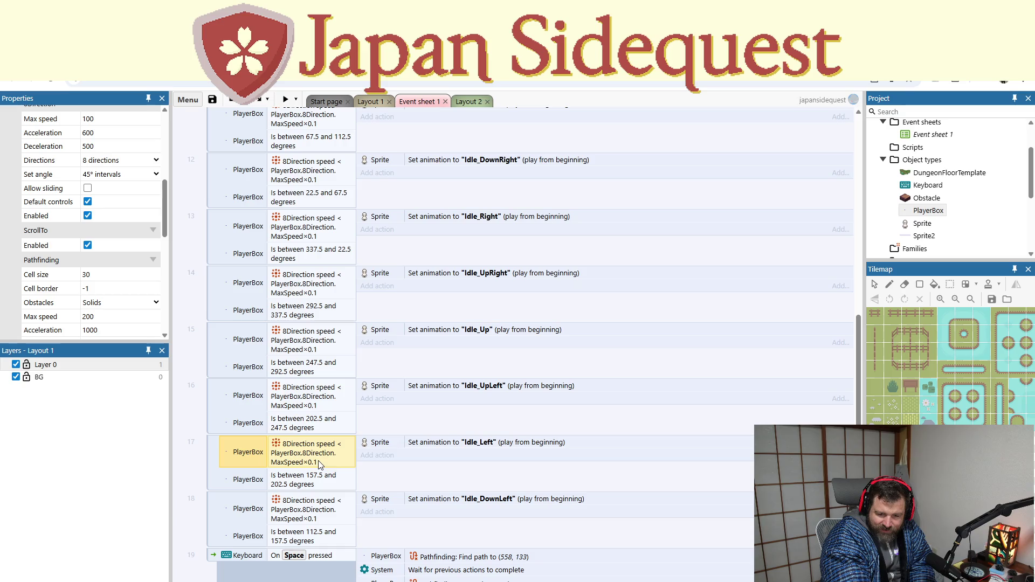
pyautogui.doubleClick(319, 463)
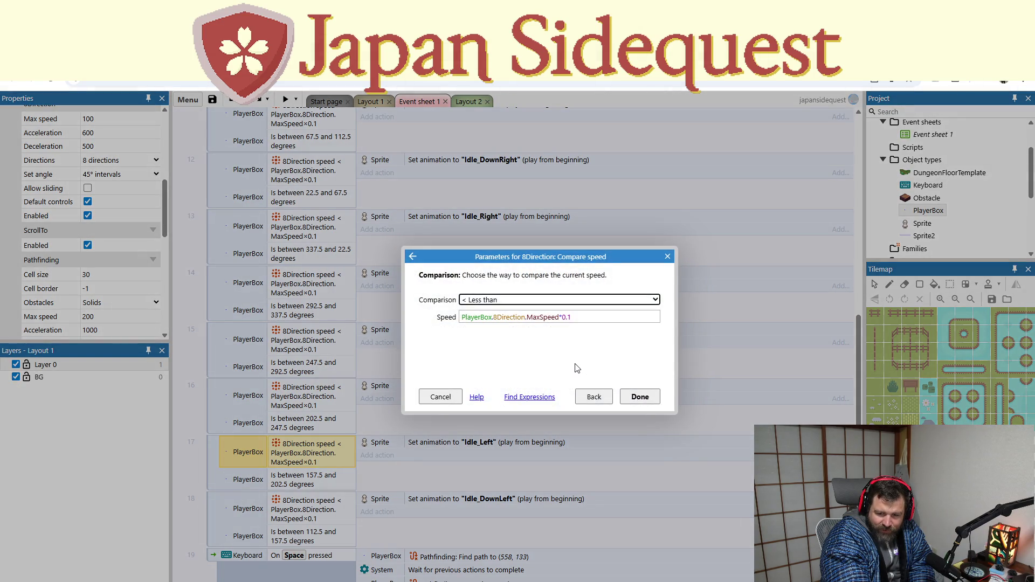
pyautogui.click(469, 317)
pyautogui.click(500, 341)
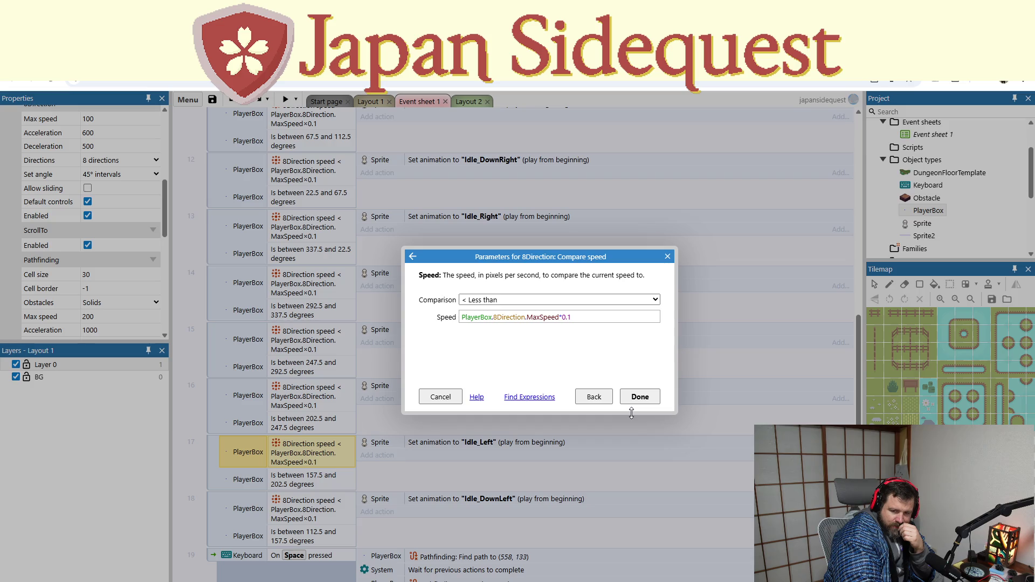
pyautogui.click(668, 256)
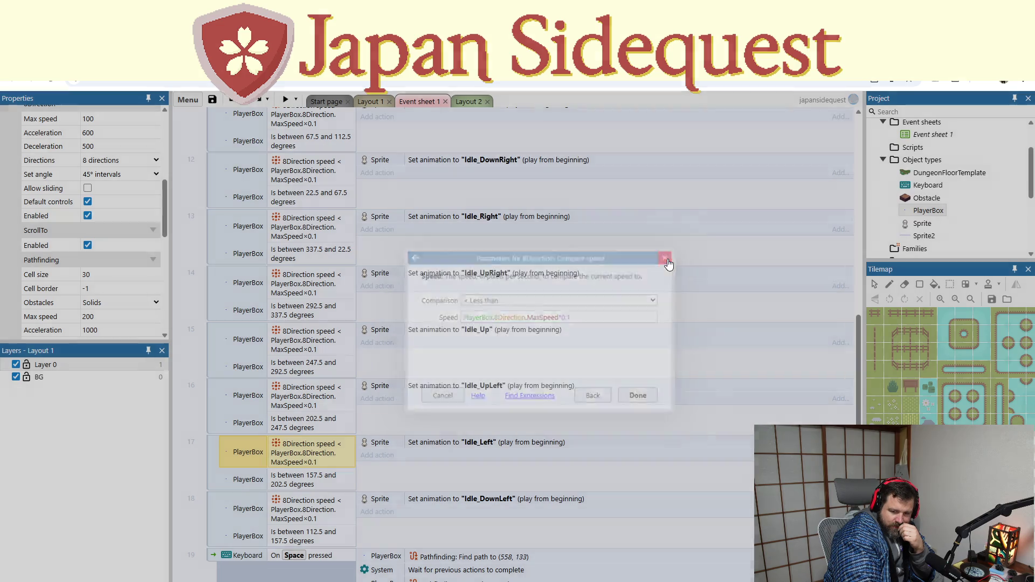
pyautogui.scroll(2, 603, 454)
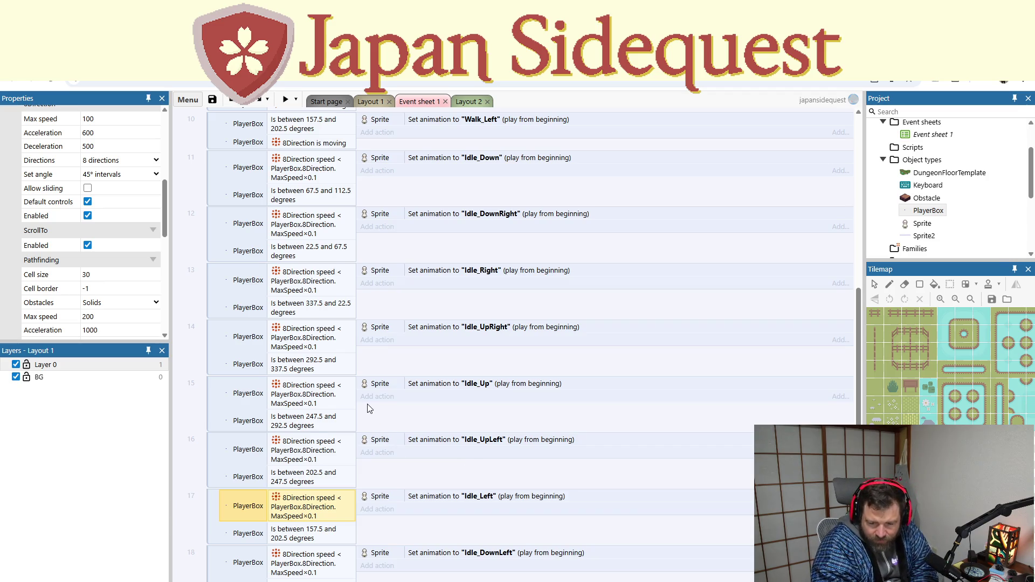
# Step: Move event 13's 'Is between 337.5 and 22.5' condition above its speed condition
pyautogui.scroll(-3, 367, 414)
pyautogui.scroll(3, 369, 415)
pyautogui.scroll(2, 367, 413)
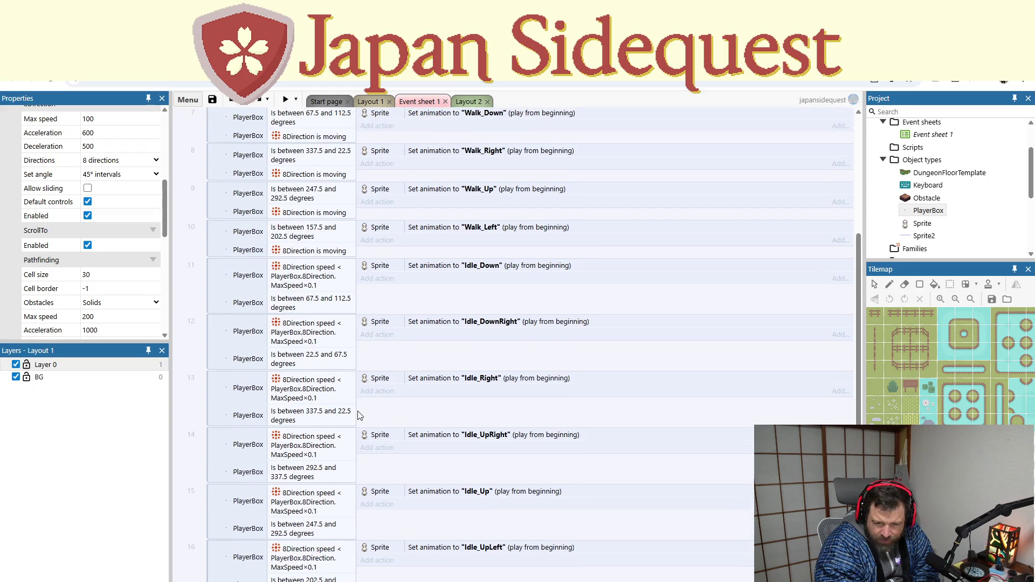
pyautogui.click(226, 416)
pyautogui.moveTo(226, 416); pyautogui.dragTo(230, 377)
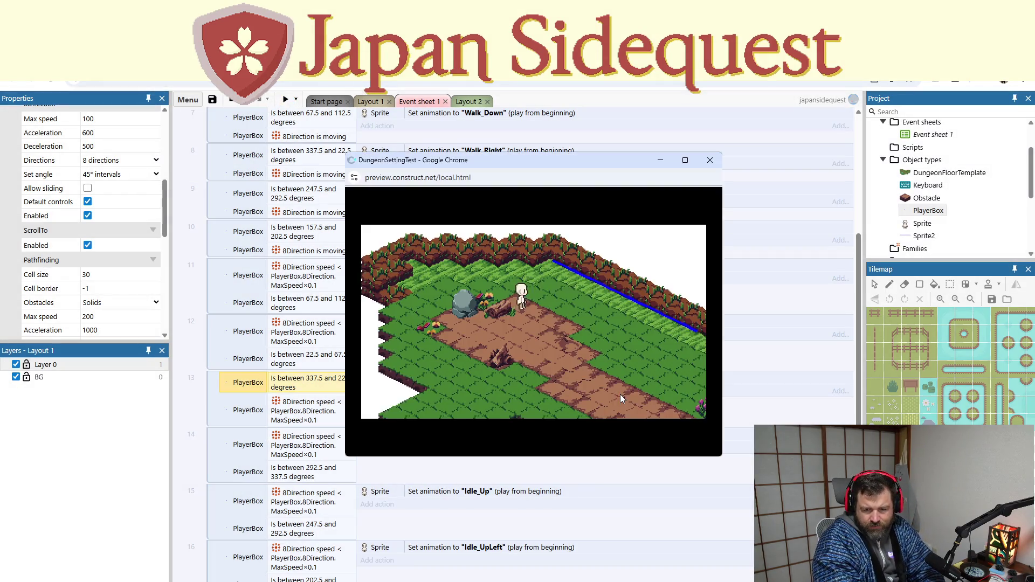
# Step: Walk the character down-right, then up-right toward the rock, and close the preview
pyautogui.press('Right')
pyautogui.press('Down')
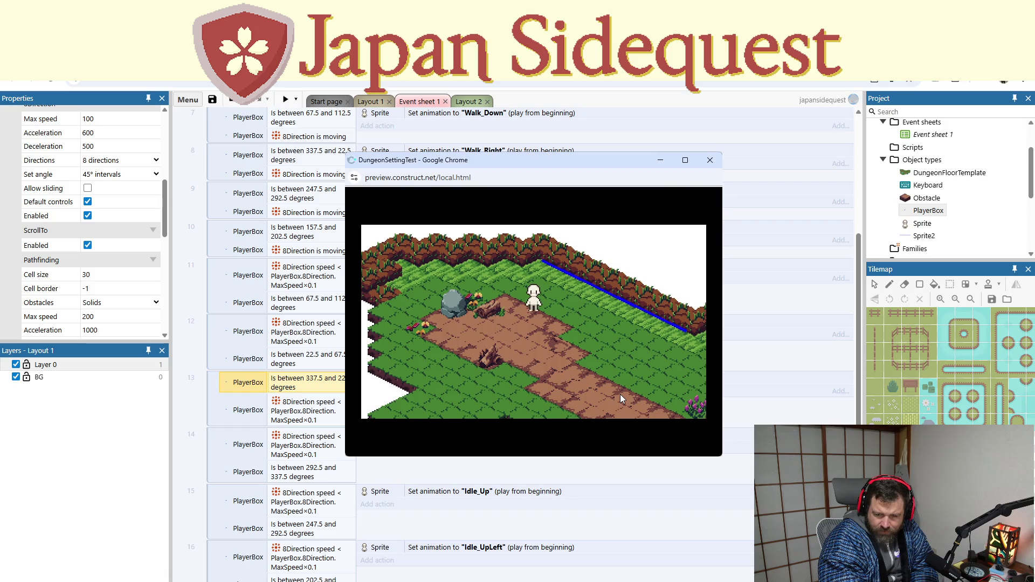
pyautogui.press('Right')
pyautogui.press('Down')
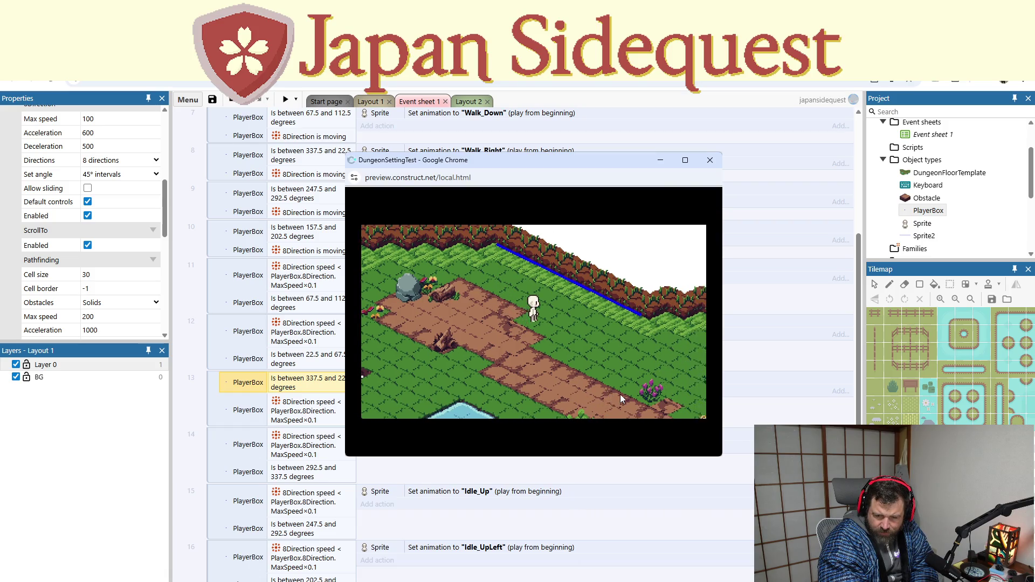
pyautogui.press('Up')
pyautogui.press('Right')
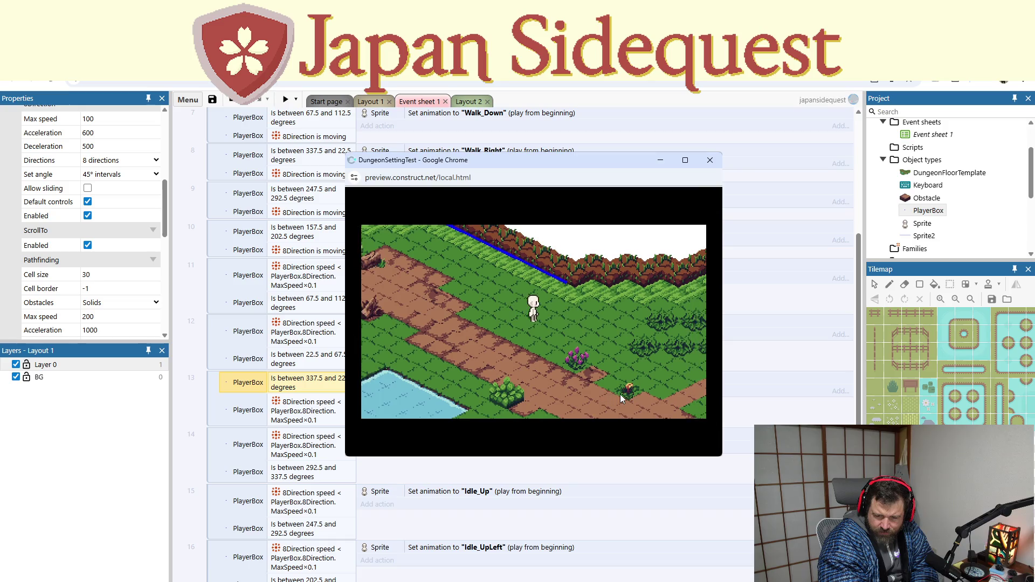
pyautogui.click(710, 161)
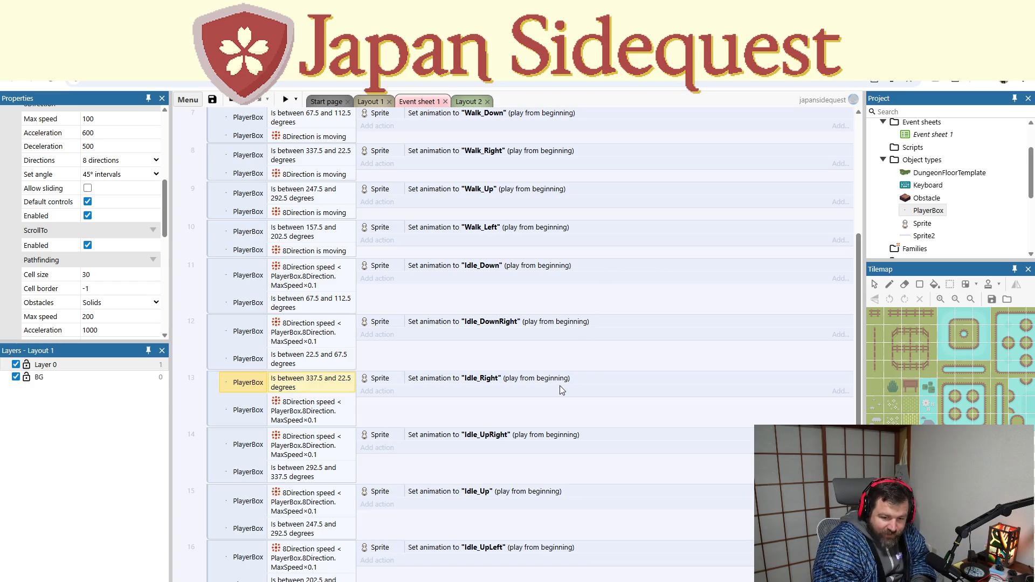
# Step: Move event 13's angle condition back below the 8Direction speed check and review events 2–19
pyautogui.moveTo(403, 404)
pyautogui.mouseDown()
pyautogui.moveTo(391, 402)
pyautogui.moveTo(392, 345)
pyautogui.moveTo(378, 363)
pyautogui.mouseUp()
pyautogui.scroll(5, 383, 436)
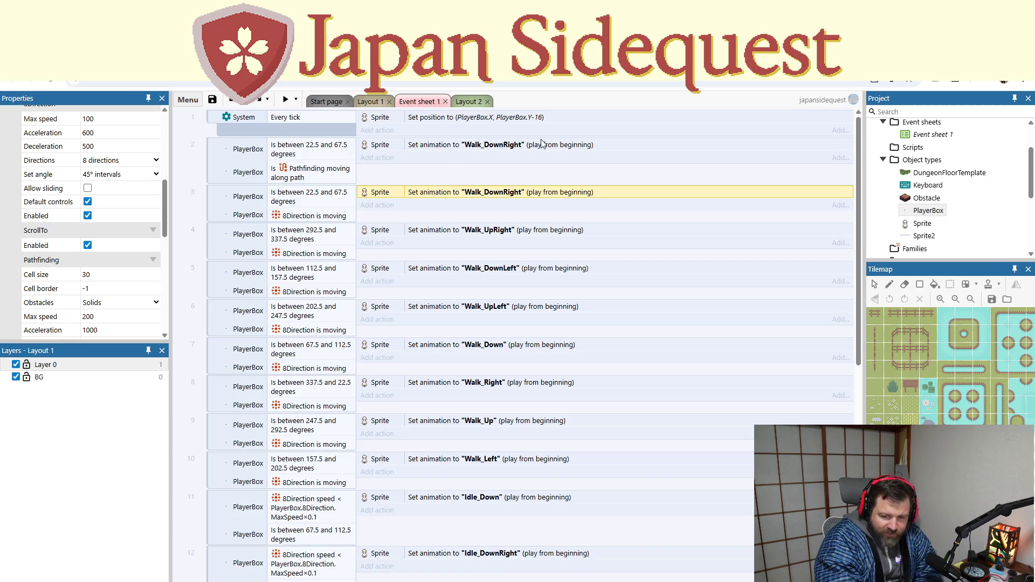
pyautogui.scroll(-2, 588, 286)
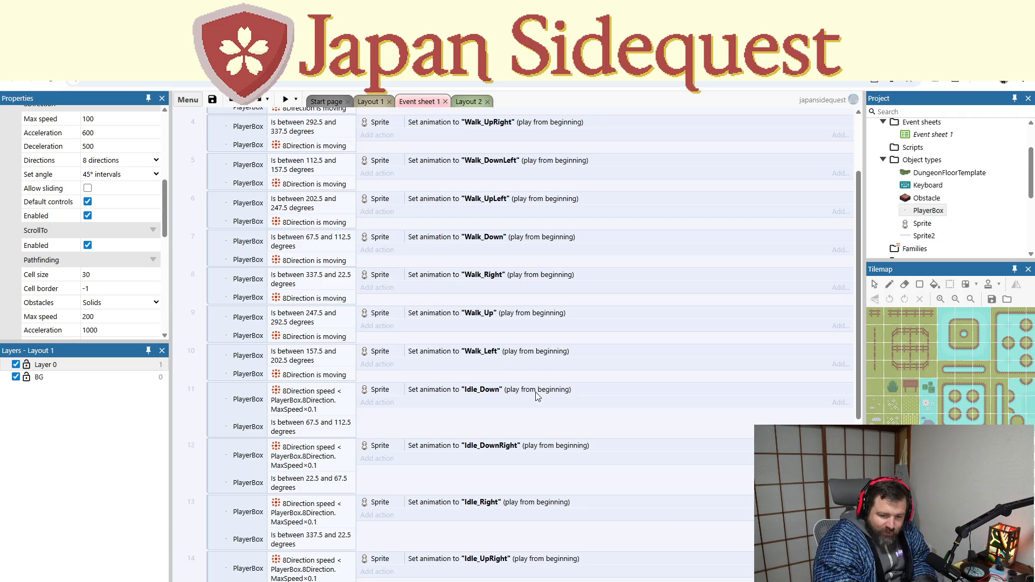
pyautogui.scroll(-5, 536, 401)
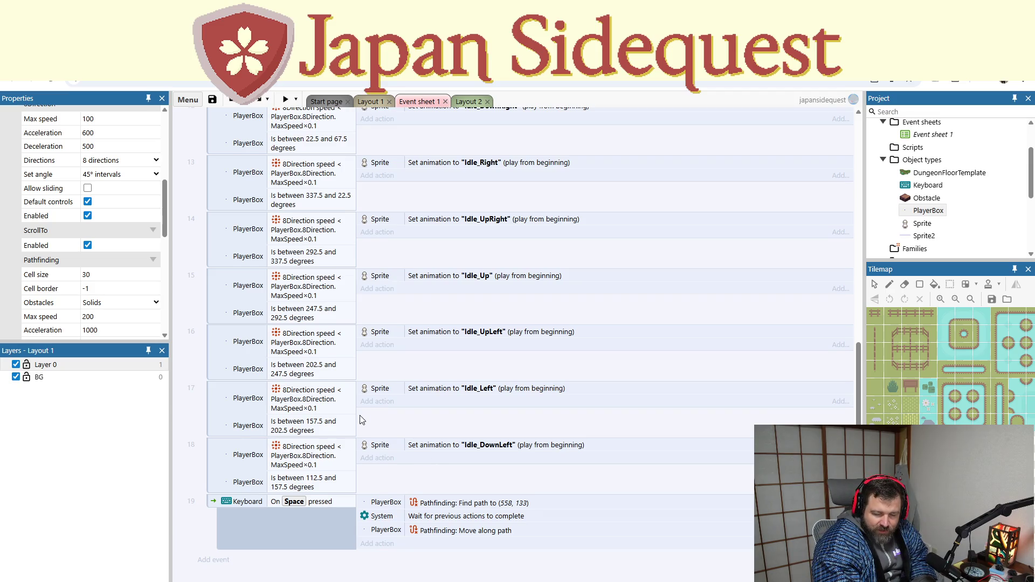
pyautogui.scroll(10, 361, 420)
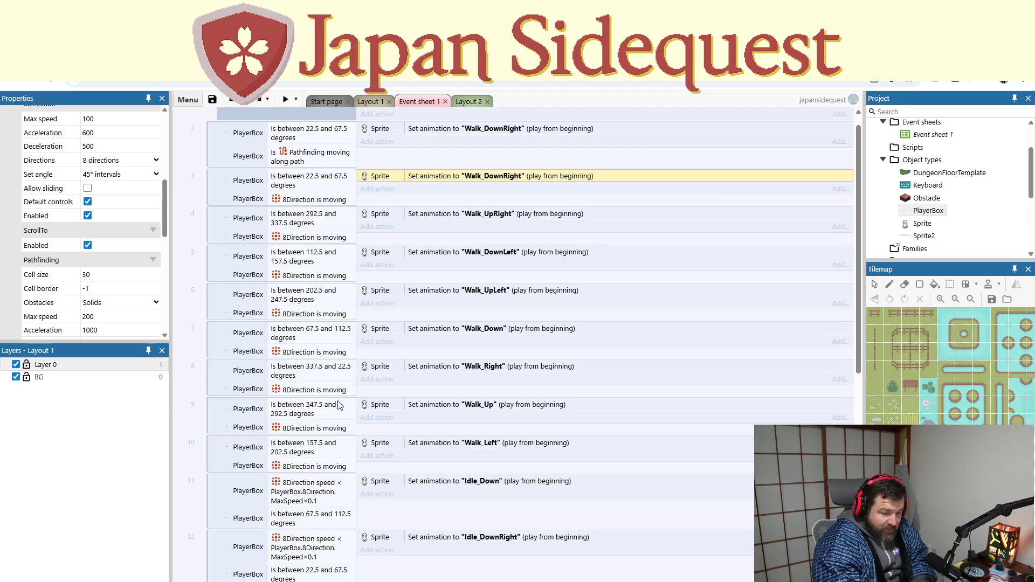
pyautogui.scroll(-4, 339, 405)
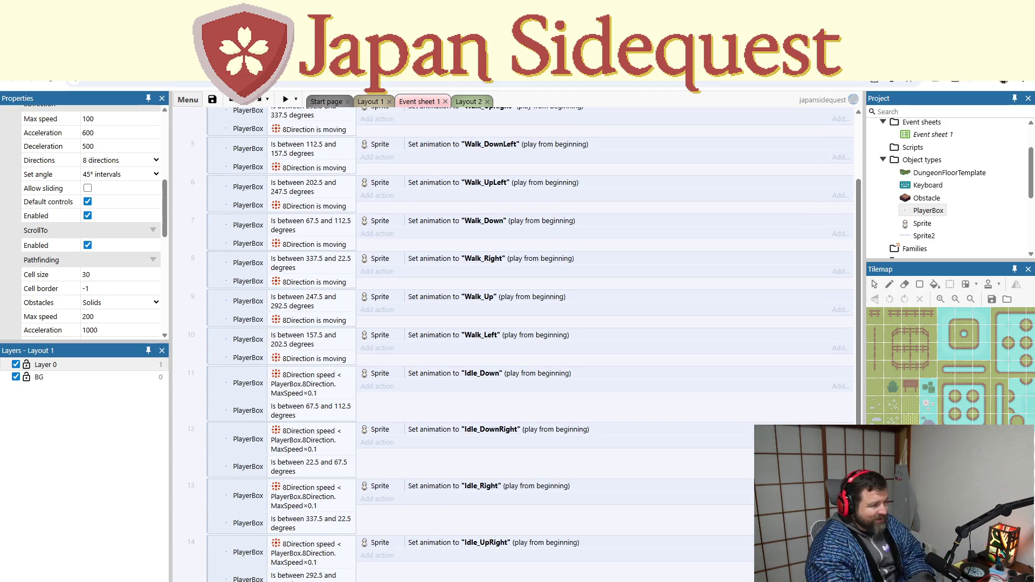
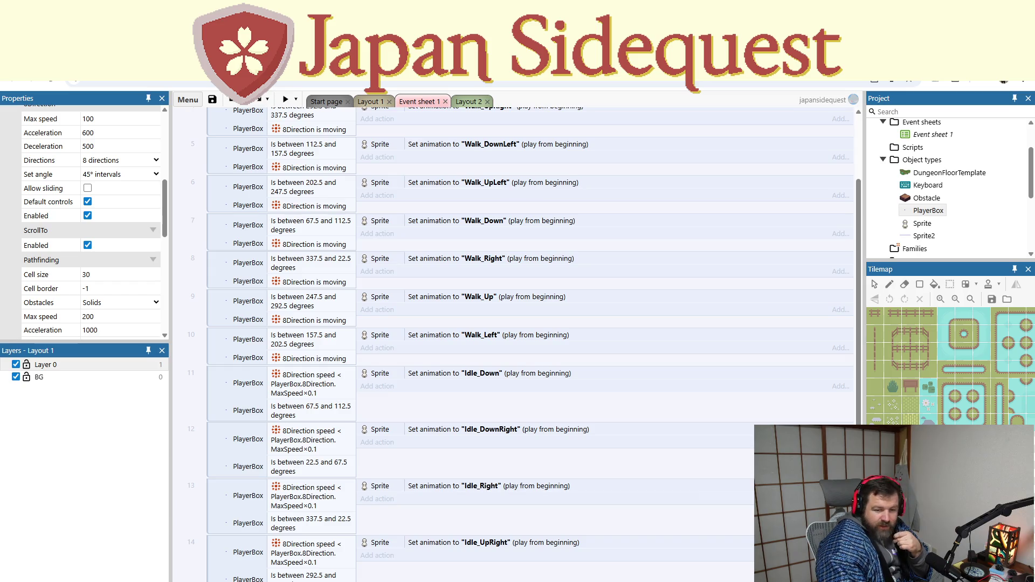
# Step: Review the options for event 9's 8Direction 'Is moving' condition without changing anything
pyautogui.click(220, 320)
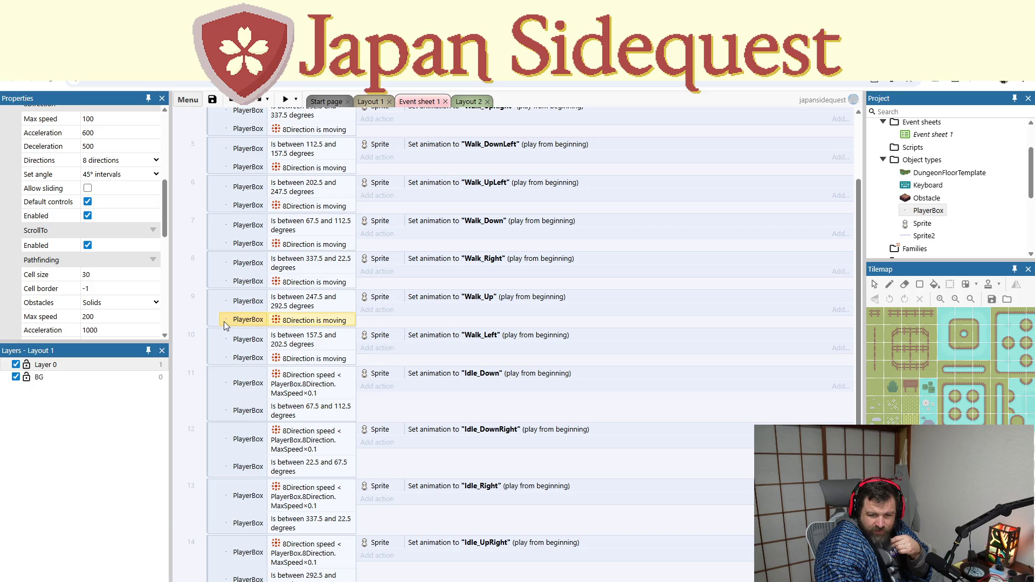
pyautogui.rightClick(224, 322)
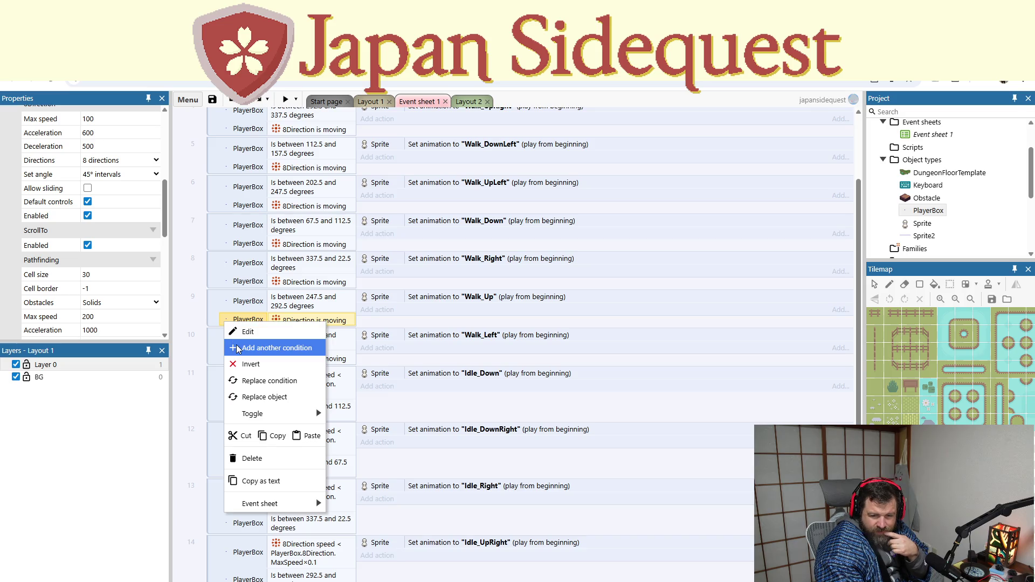
pyautogui.moveTo(264, 413)
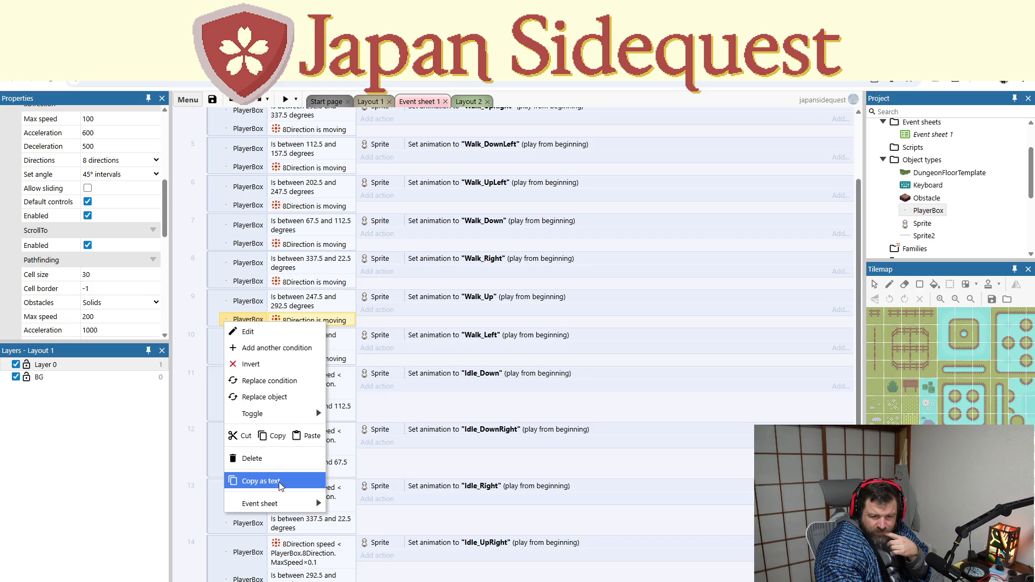
pyautogui.moveTo(279, 503)
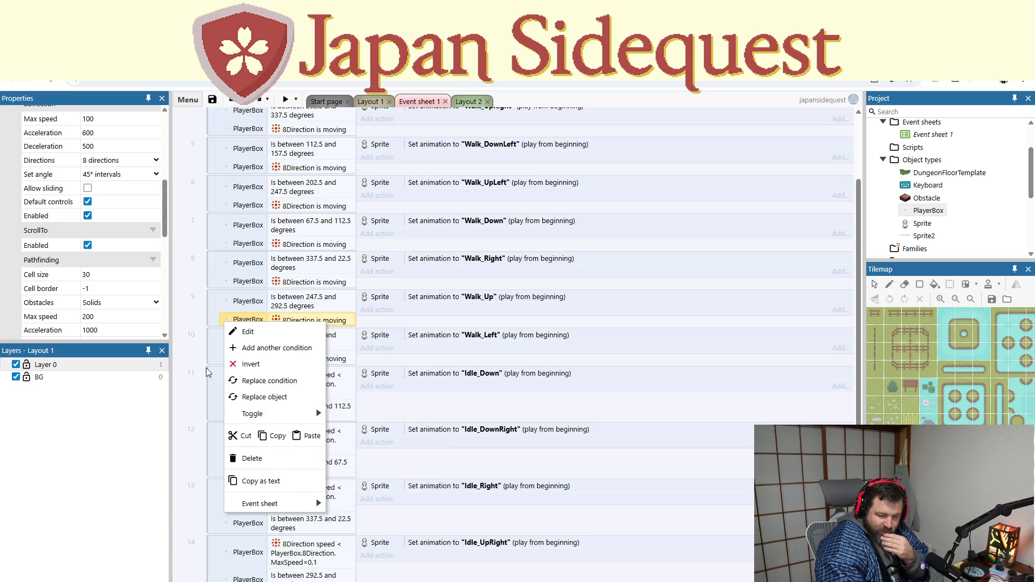
pyautogui.click(195, 313)
pyautogui.scroll(3, 218, 343)
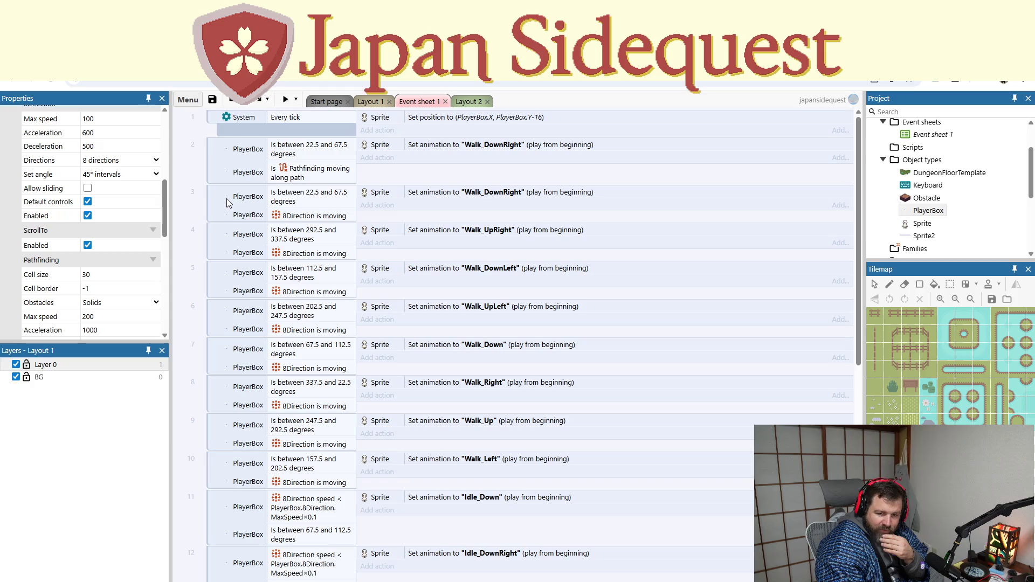
# Step: Replace event 8's 8Direction 'Is moving' condition with Pathfinding 'Is moving along path'
pyautogui.click(287, 181)
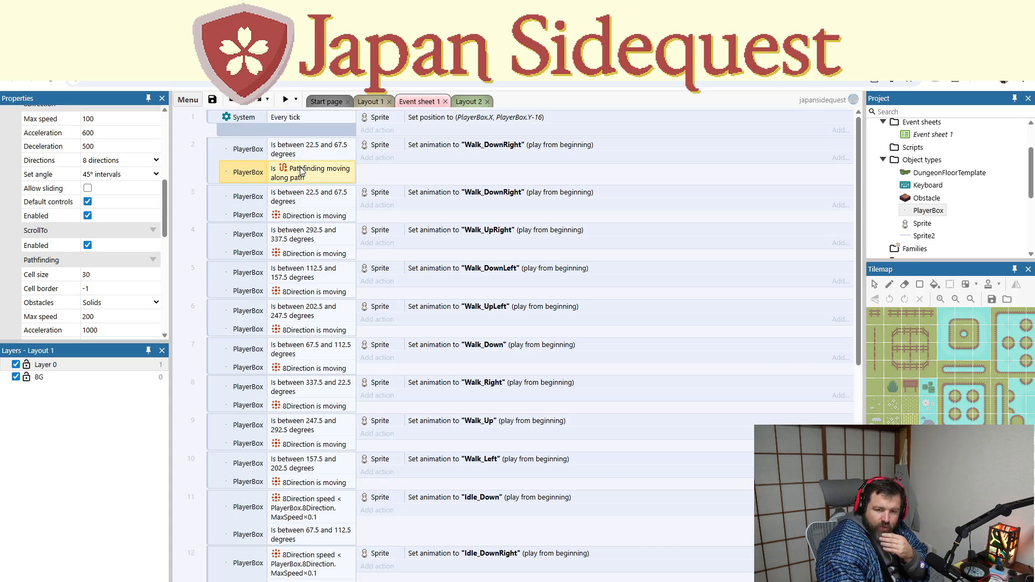
pyautogui.click(300, 216)
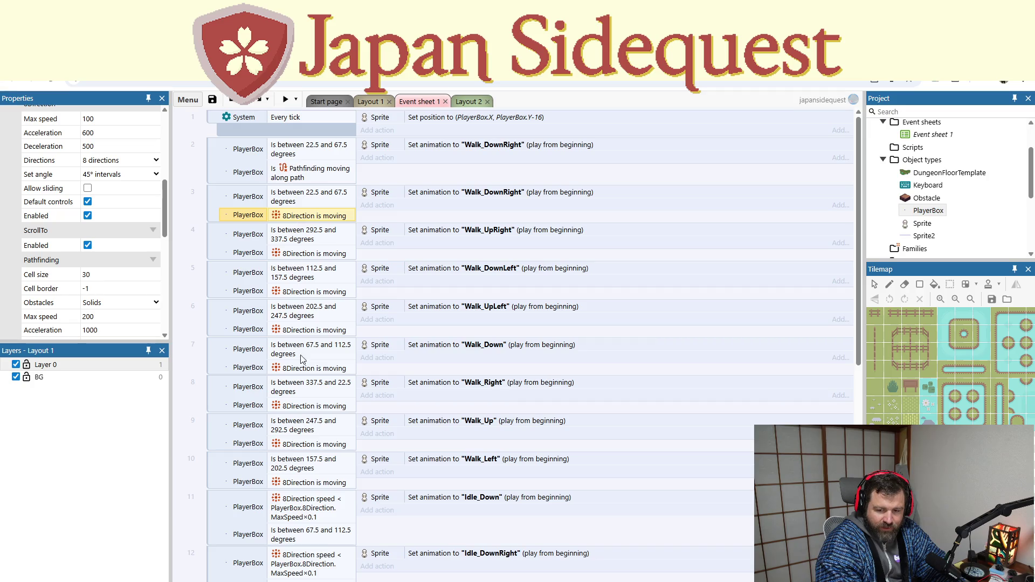
pyautogui.doubleClick(300, 407)
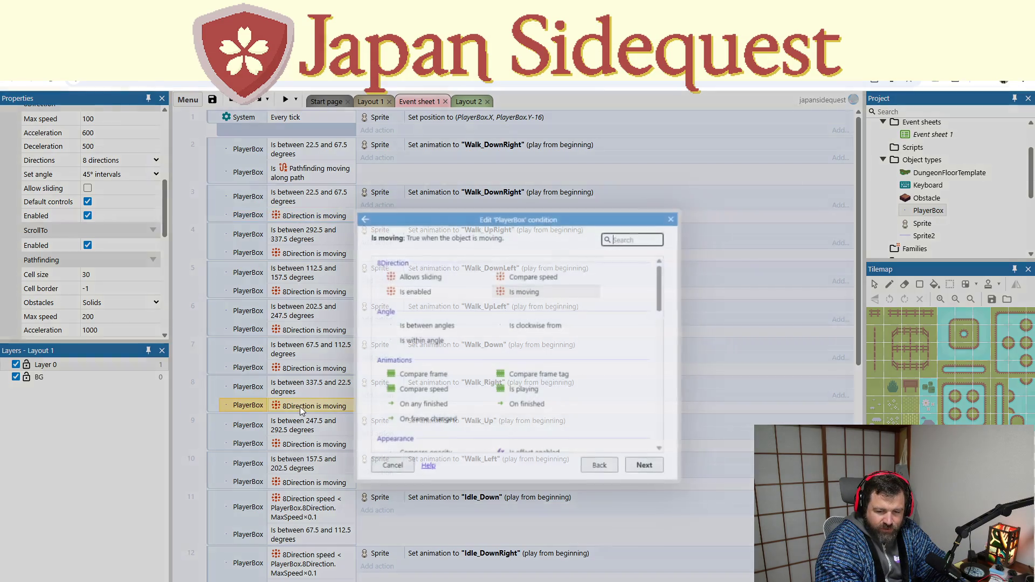
pyautogui.scroll(-5, 507, 380)
pyautogui.scroll(-5, 509, 372)
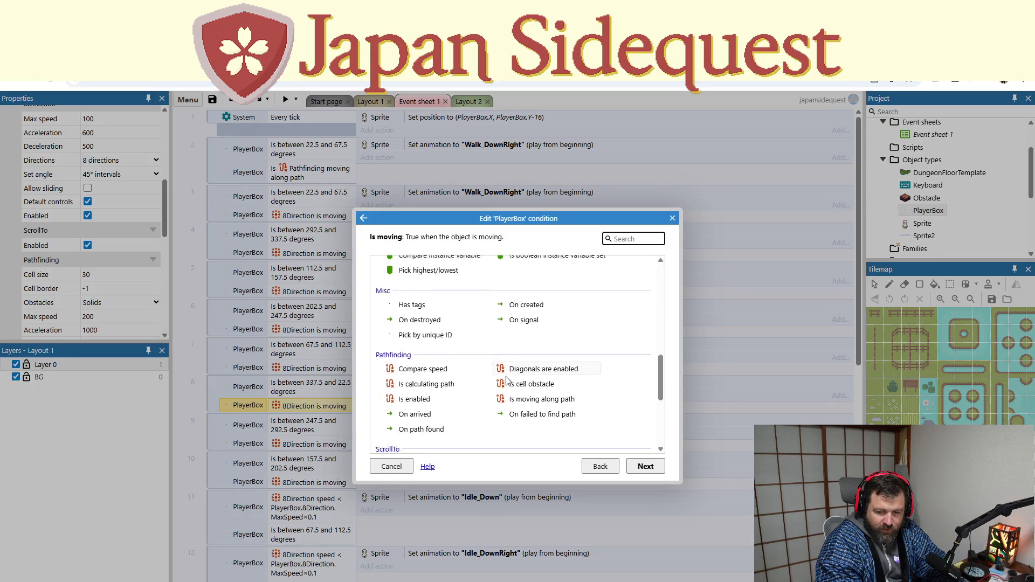
pyautogui.click(539, 305)
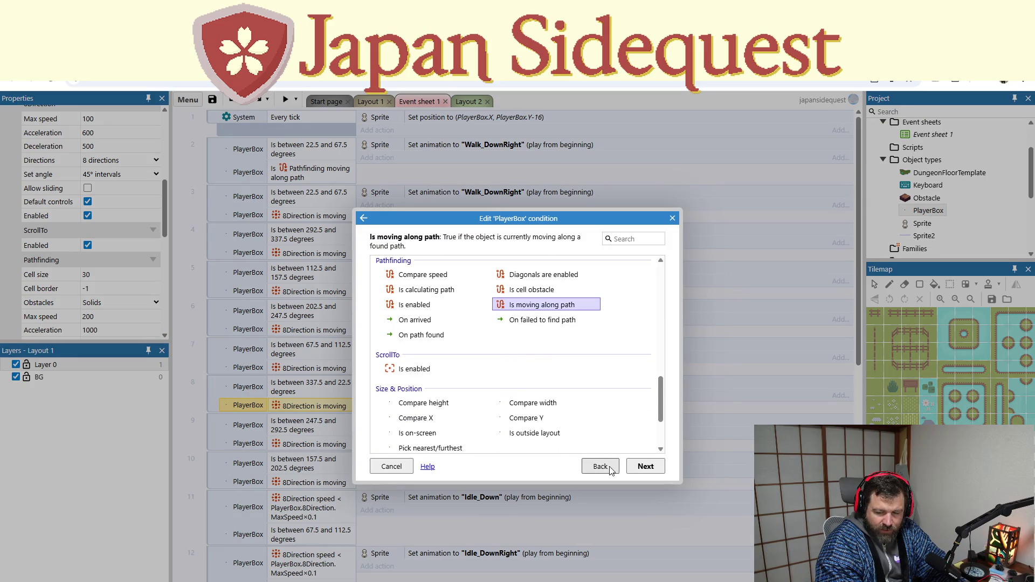
pyautogui.click(639, 465)
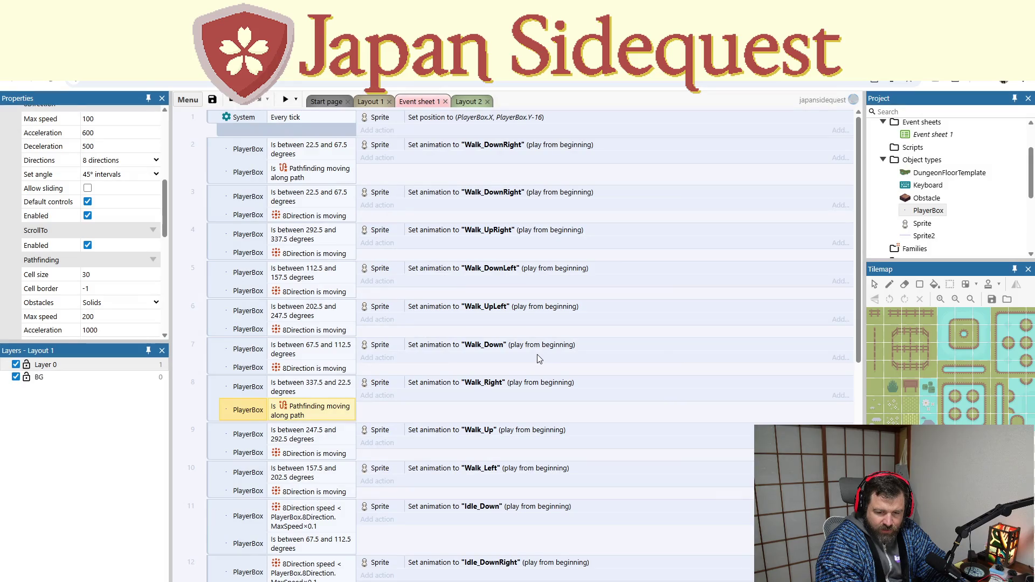
# Step: Preview the game and test moving the player with the Down key
pyautogui.click(286, 101)
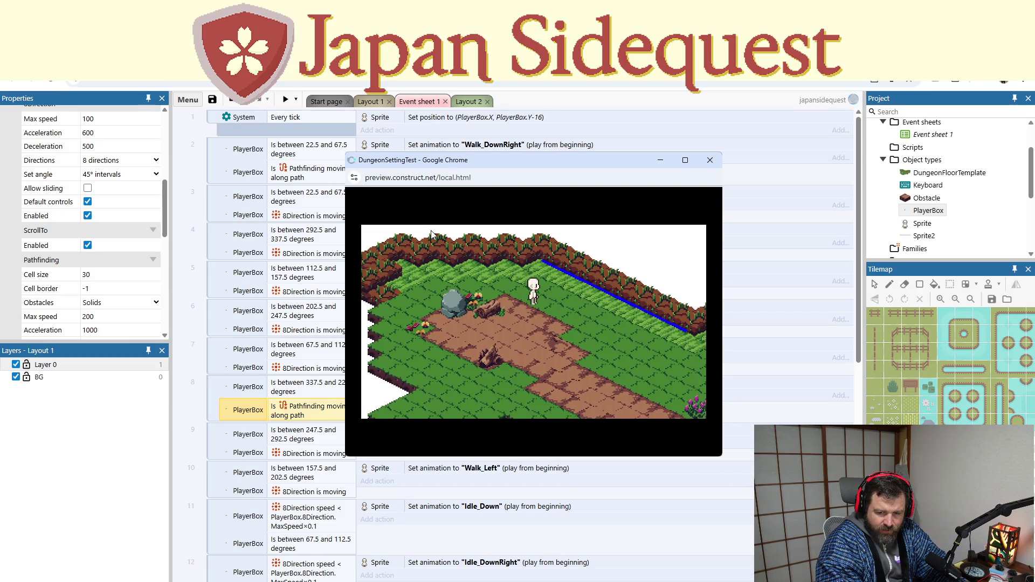
pyautogui.press('Down')
pyautogui.click(710, 160)
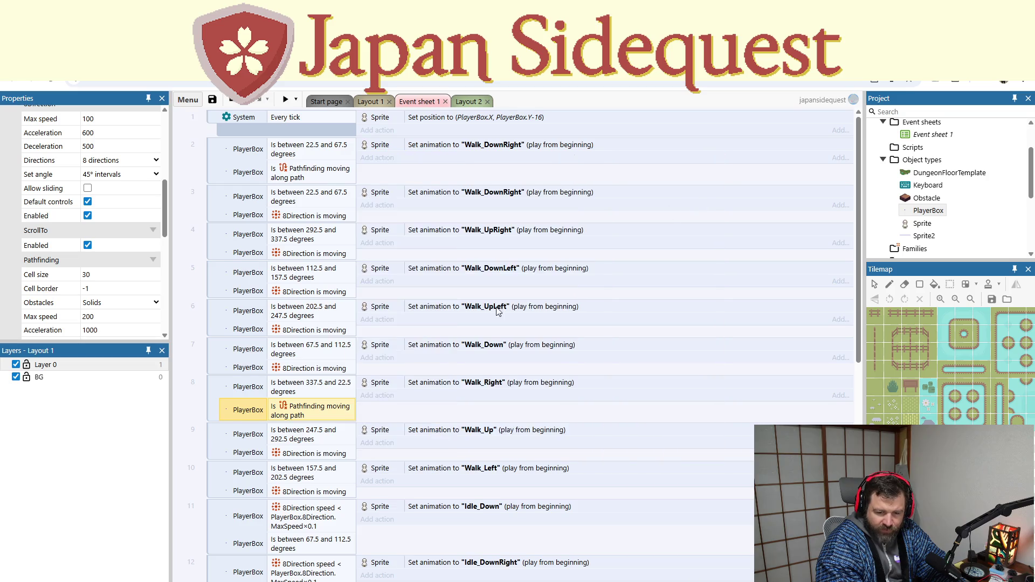
# Step: Delete the idle-animation events 11–18 from the event sheet
pyautogui.scroll(-10, 496, 311)
pyautogui.click(215, 457)
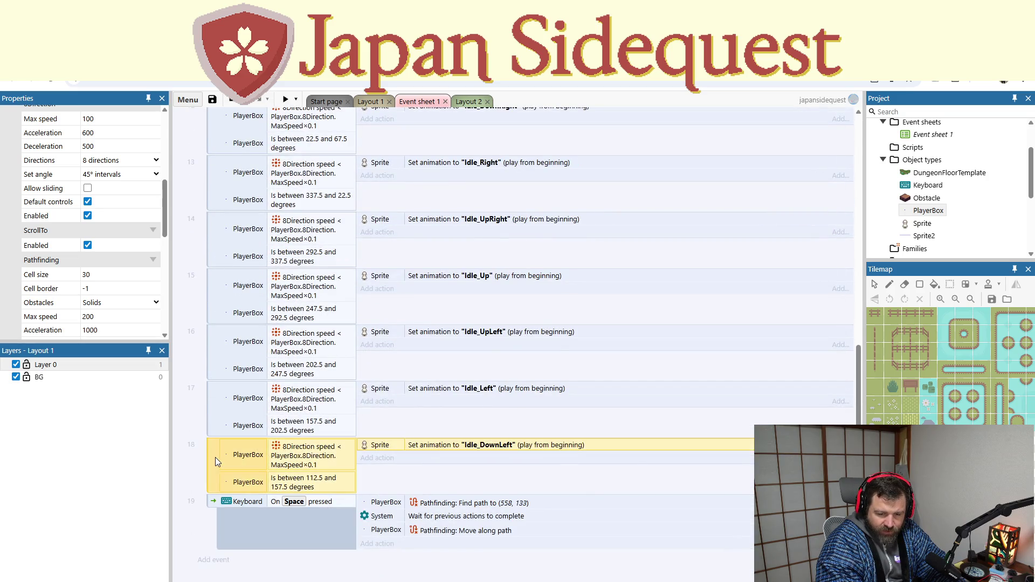
pyautogui.scroll(5, 215, 457)
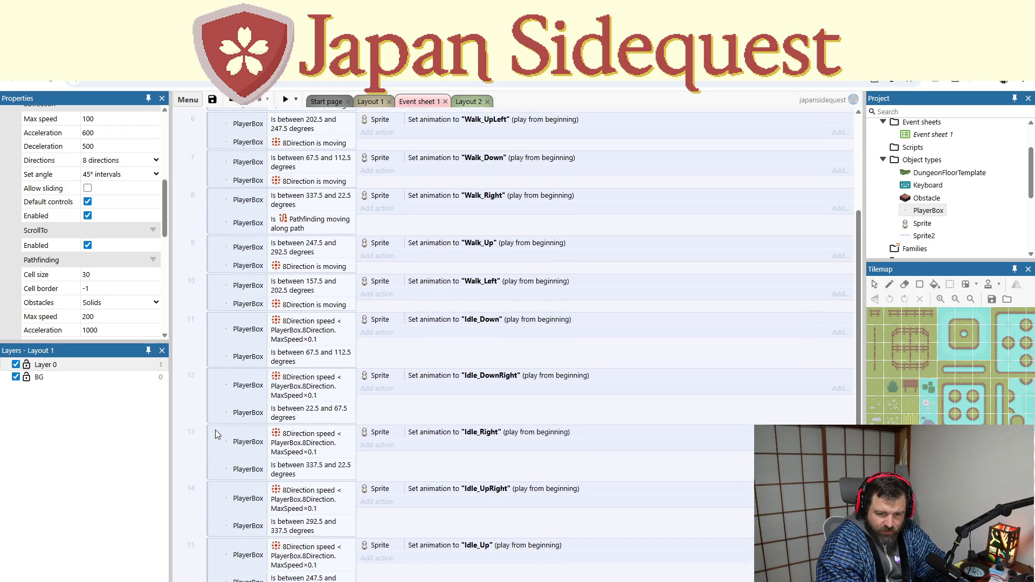
pyautogui.keyDown('shift'); pyautogui.click(214, 337); pyautogui.keyUp('shift')
pyautogui.scroll(-5, 269, 359)
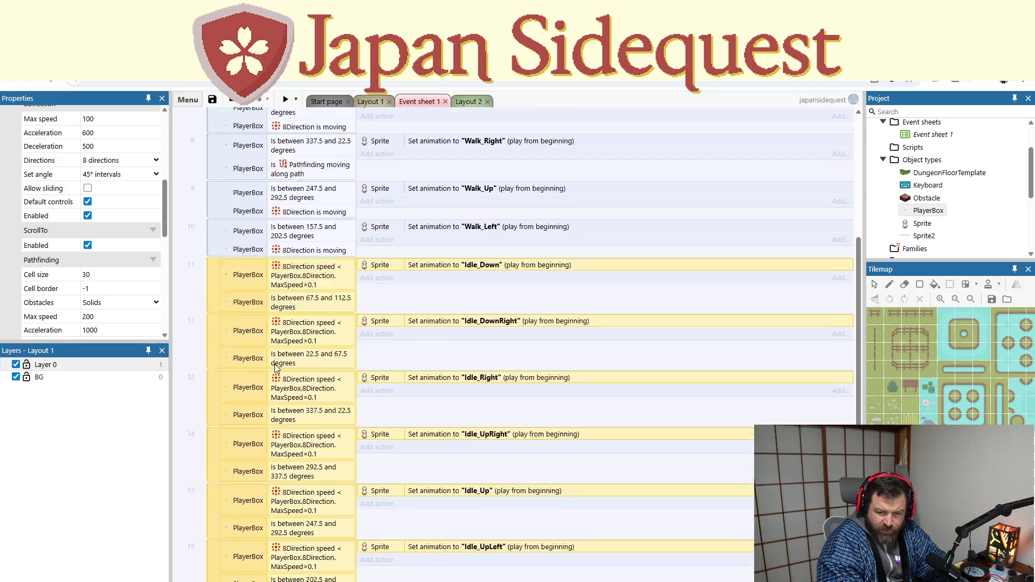
pyautogui.press('Delete')
# Step: Preview again, trigger the pathfinding walk with space, and return to the sheet's top
pyautogui.click(280, 102)
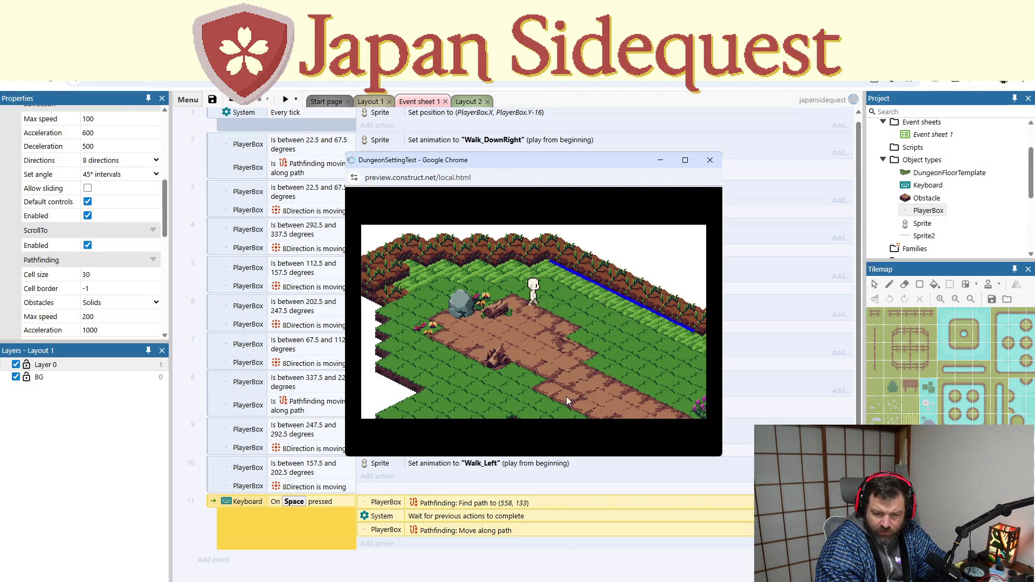
pyautogui.press('space')
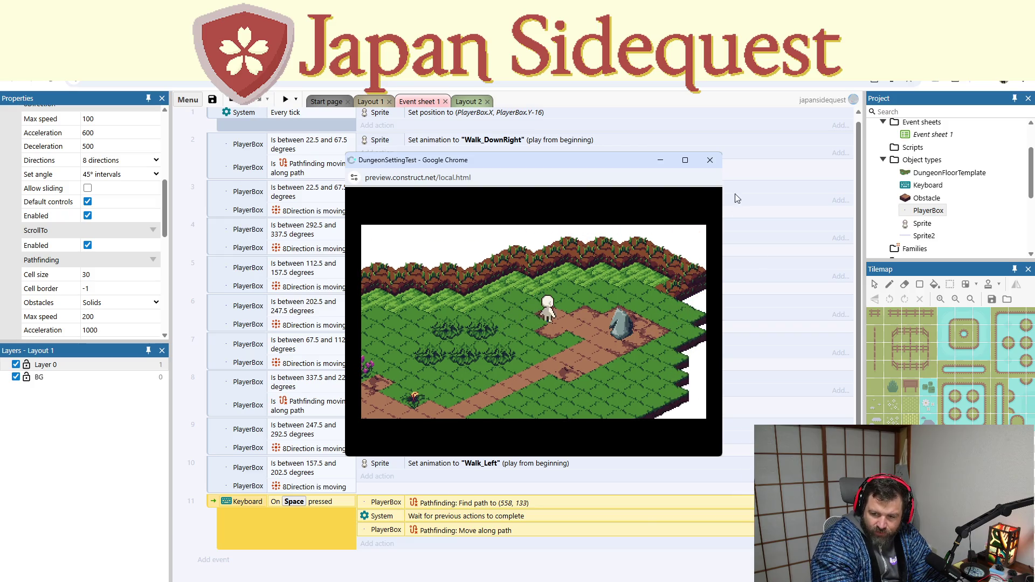
pyautogui.click(709, 161)
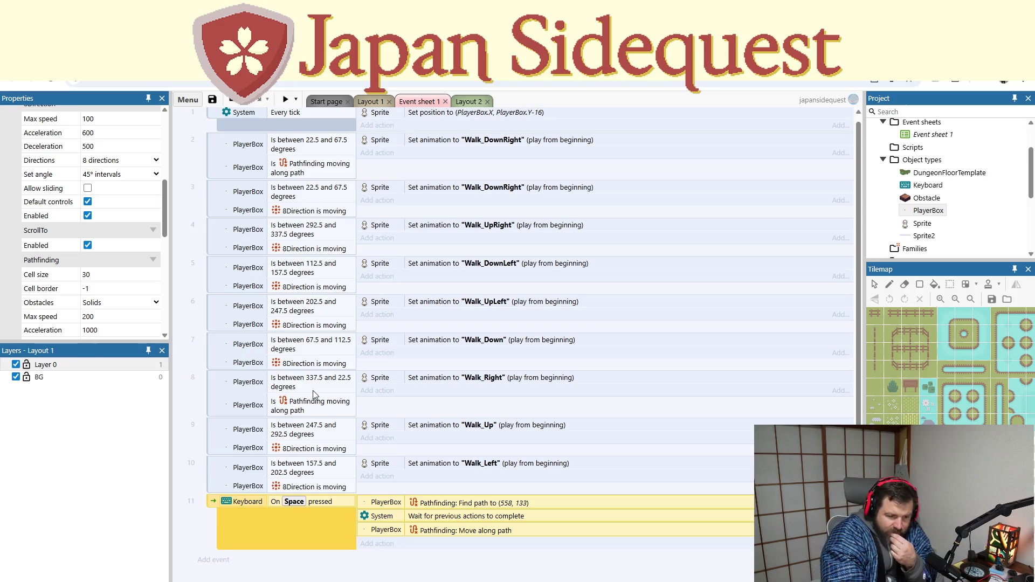
pyautogui.scroll(1, 311, 391)
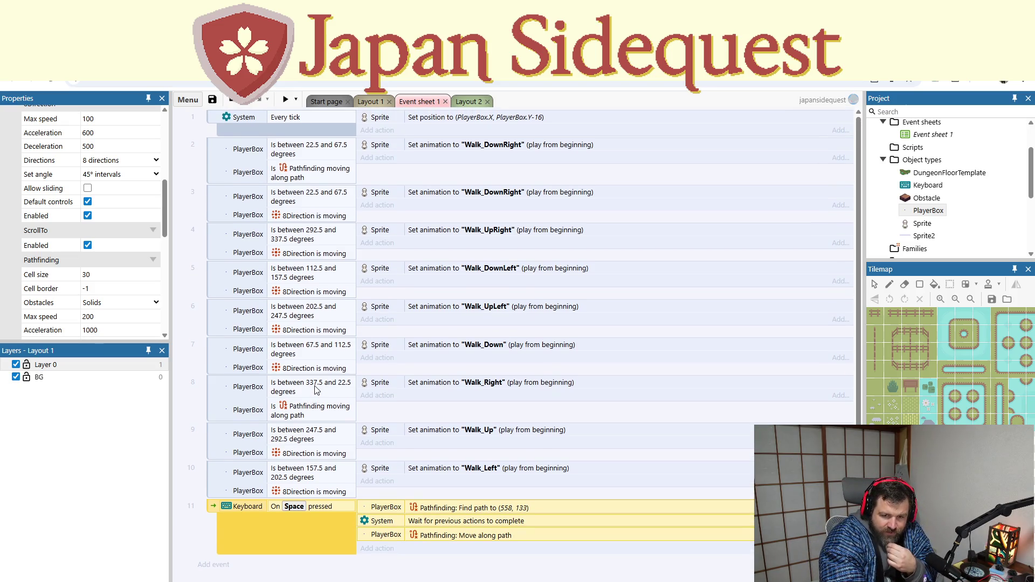
# Step: Inspect event 3's 8Direction 'Is moving' condition and cancel the Edit condition dialog unchanged
pyautogui.click(293, 178)
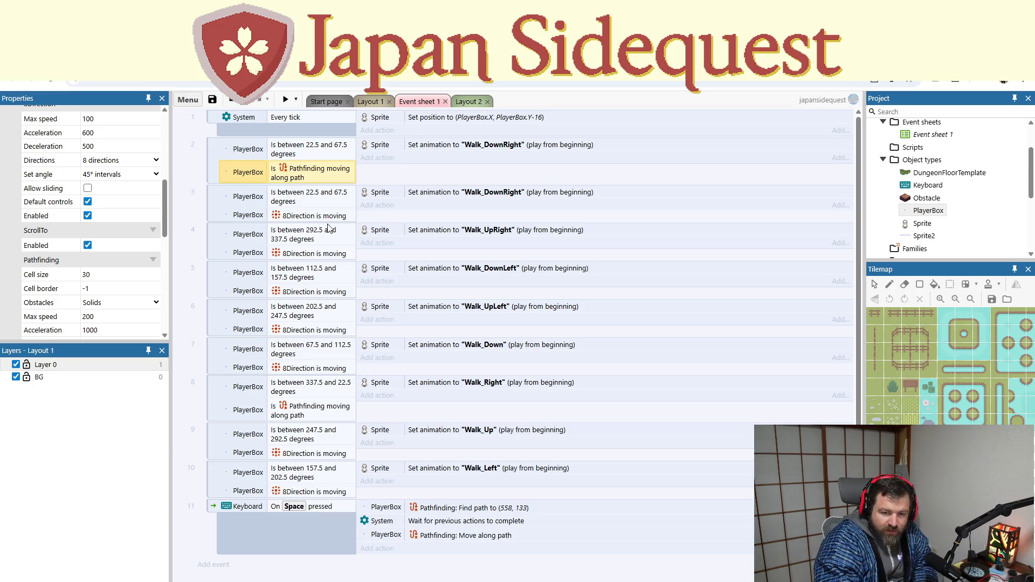
pyautogui.click(322, 216)
pyautogui.doubleClick(322, 216)
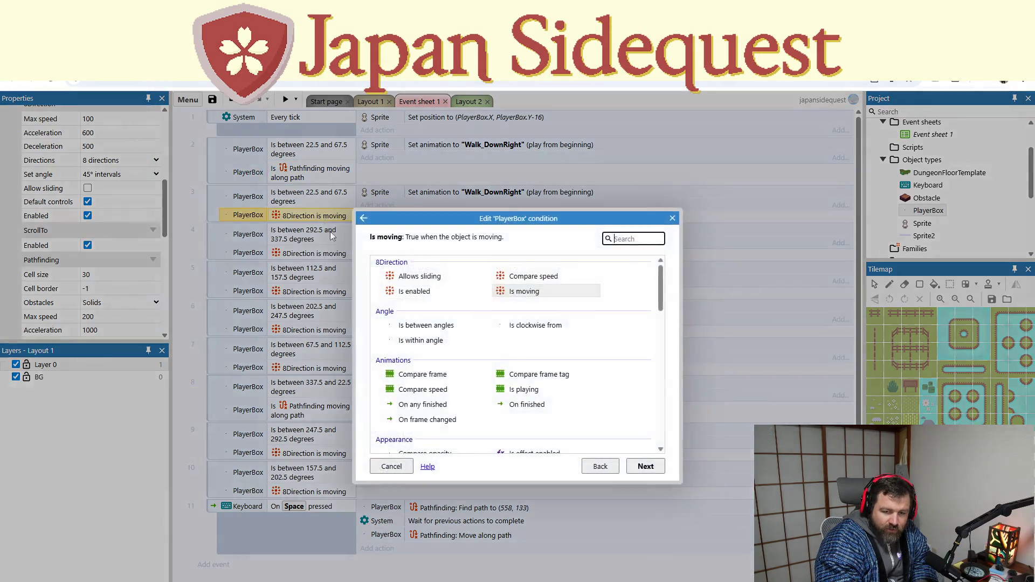
pyautogui.scroll(-3, 515, 337)
pyautogui.scroll(3, 515, 337)
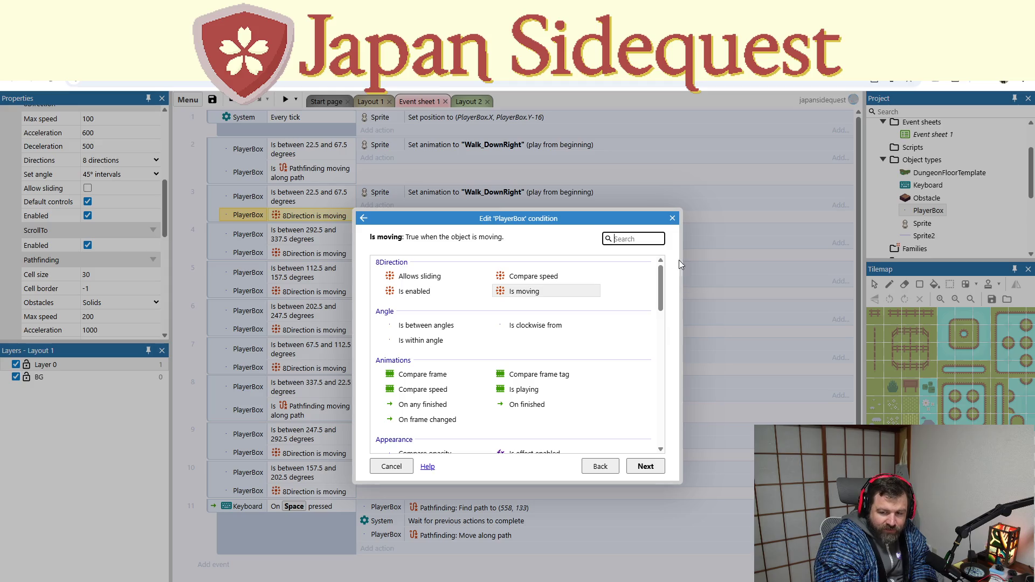
pyautogui.click(672, 218)
# Step: Bring the deleted idle-animation events back below the walk events
pyautogui.hotkey('ctrl', 'v')
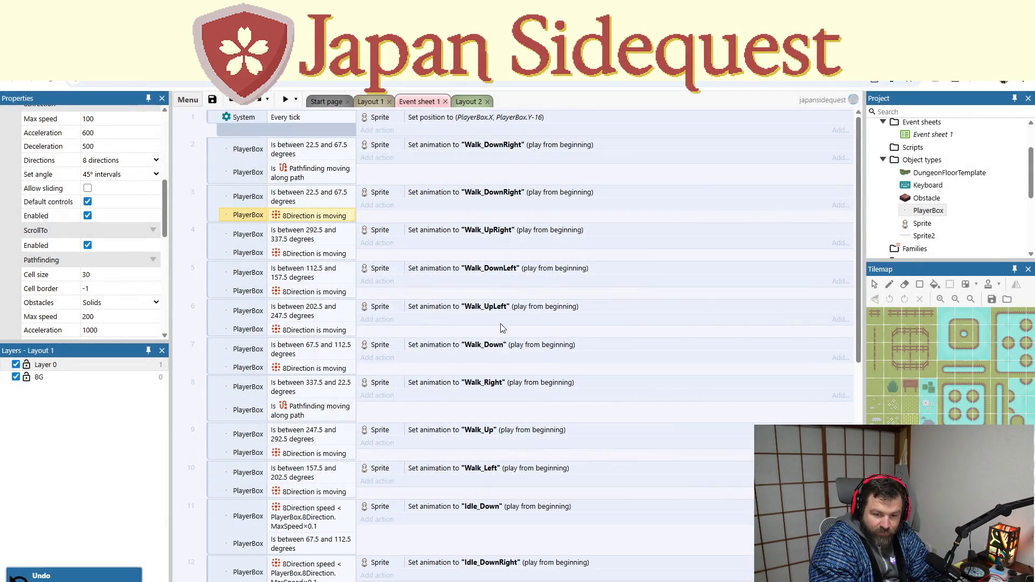
pyautogui.scroll(-5, 410, 402)
pyautogui.scroll(5, 410, 402)
pyautogui.scroll(2, 407, 396)
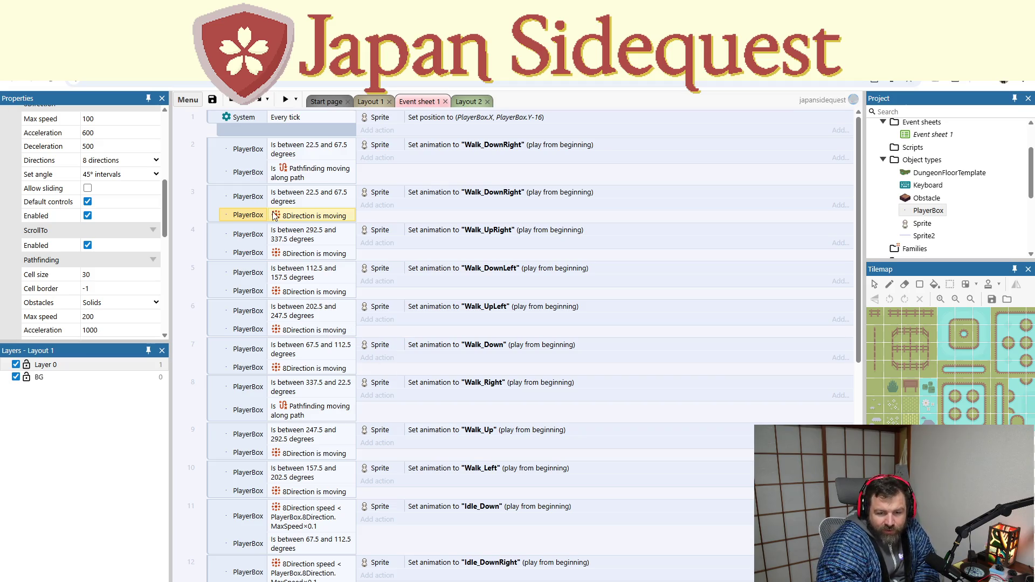
# Step: Copy event 3's 8Direction 'Is moving' condition into event 2 below 'Is moving along path'
pyautogui.click(281, 172)
pyautogui.click(287, 220)
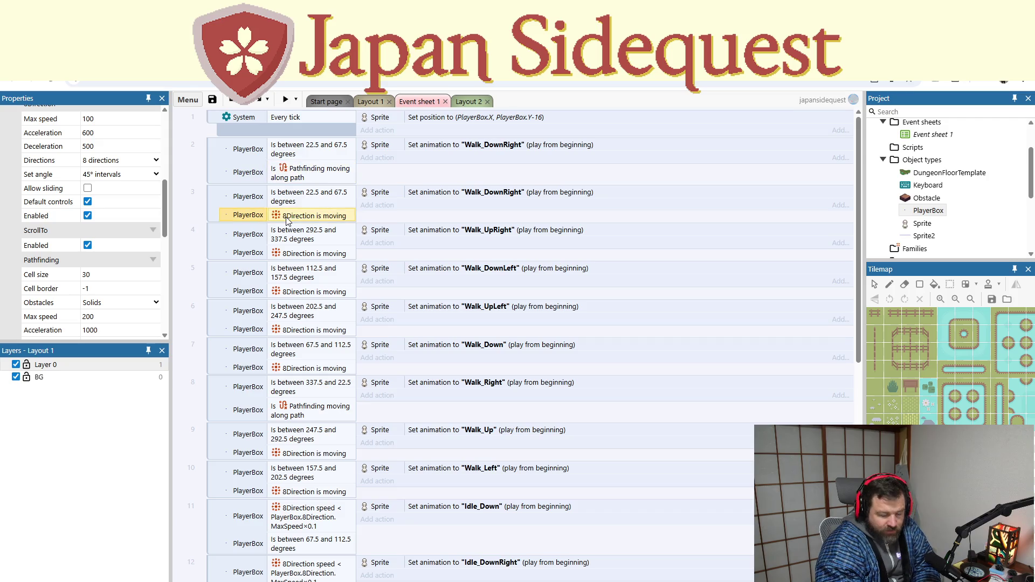
pyautogui.moveTo(288, 218); pyautogui.dragTo(294, 202)
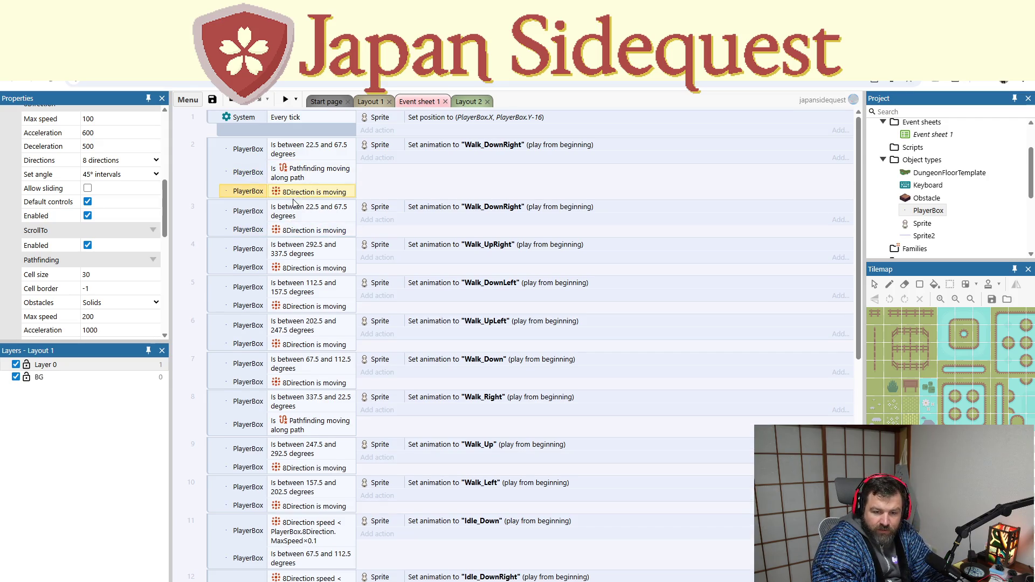
# Step: Check the copied 8Direction condition's options, then reselect event 2's Pathfinding condition
pyautogui.rightClick(292, 197)
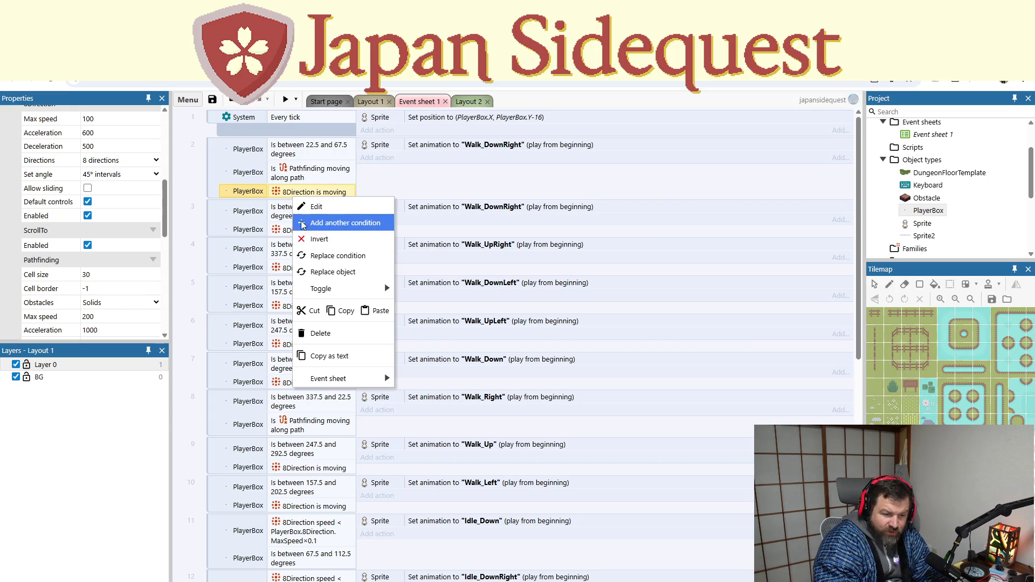
pyautogui.click(305, 175)
pyautogui.keyDown('shift'); pyautogui.click(305, 192); pyautogui.keyUp('shift')
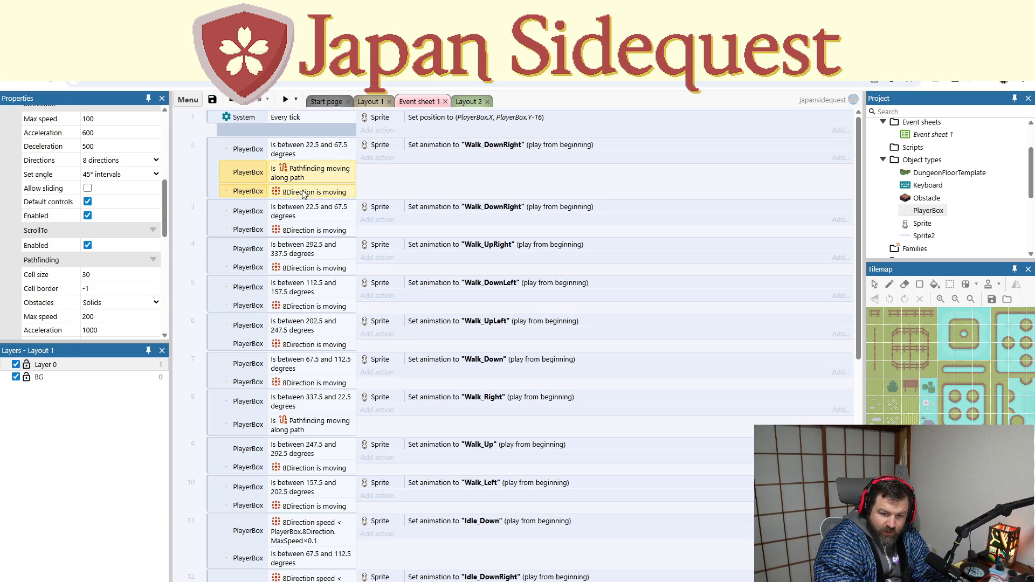
pyautogui.click(303, 193)
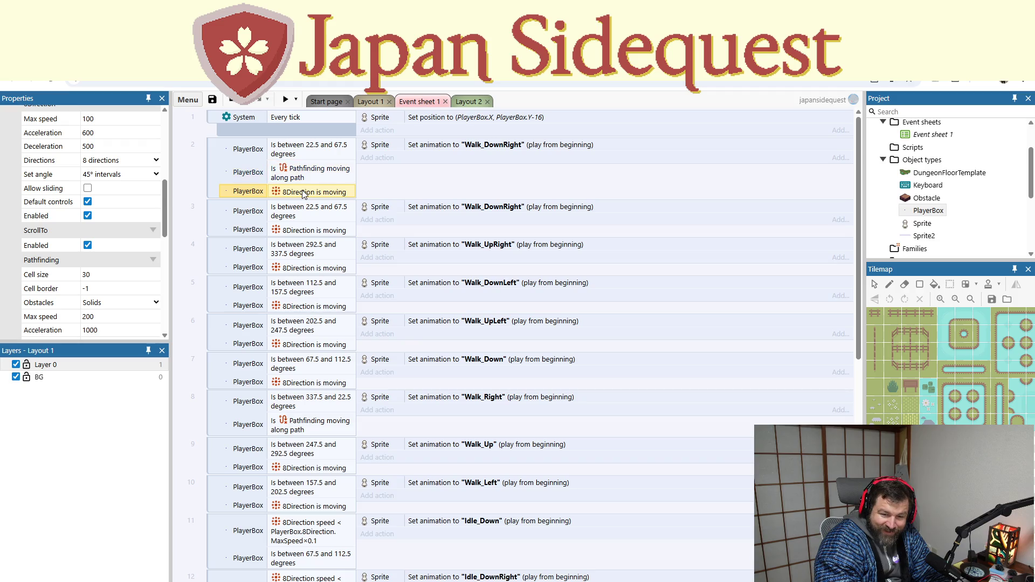
pyautogui.rightClick(300, 194)
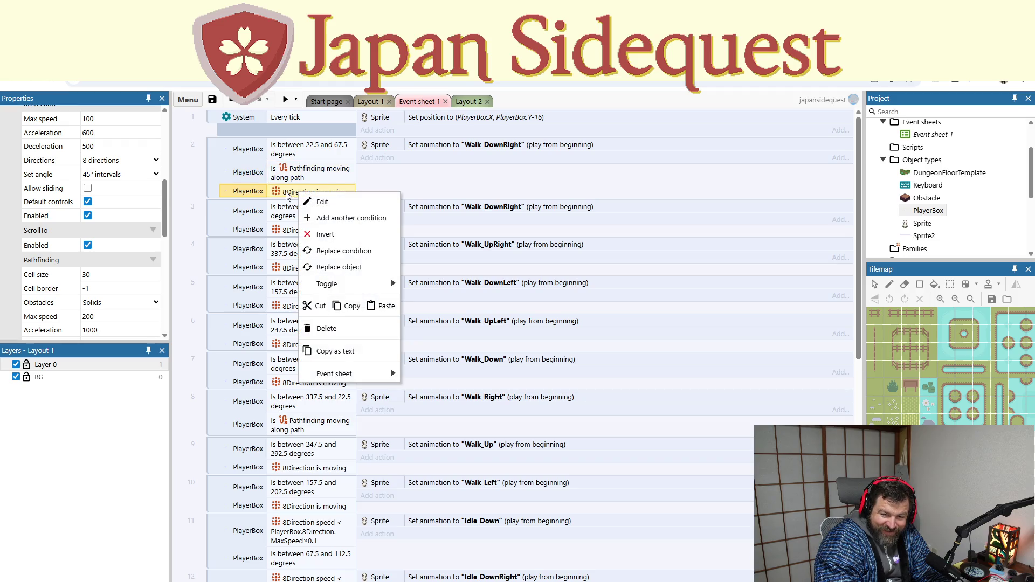
pyautogui.press('Escape')
pyautogui.press('Escape')
pyautogui.moveTo(291, 195)
pyautogui.mouseDown()
pyautogui.moveTo(305, 158)
pyautogui.moveTo(302, 195)
pyautogui.moveTo(306, 146)
pyautogui.moveTo(296, 190)
pyautogui.moveTo(294, 174)
pyautogui.mouseUp()
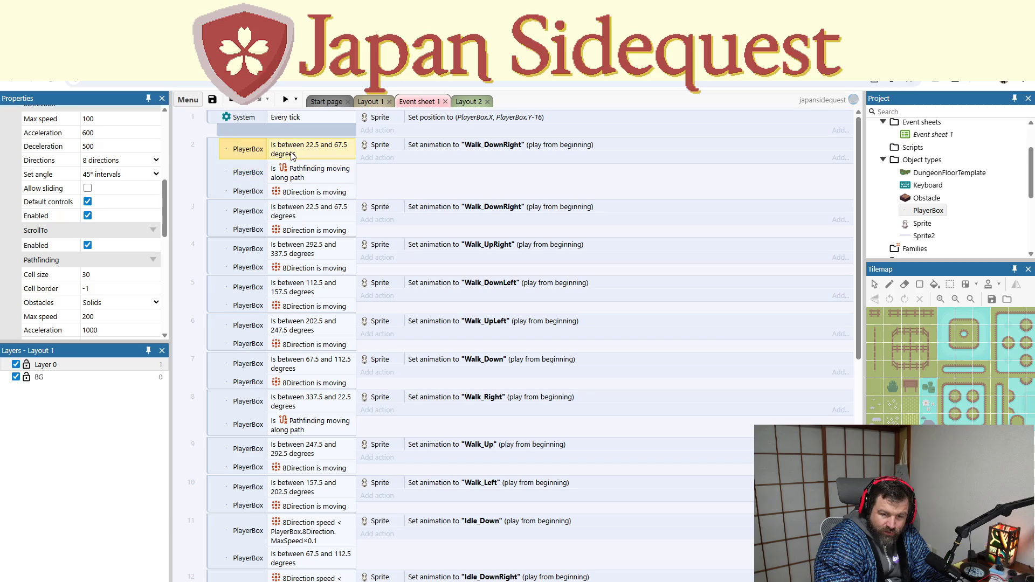
# Step: Try nesting event 3 under event 2, then undo both the nesting and the copied 8Direction condition
pyautogui.click(214, 172)
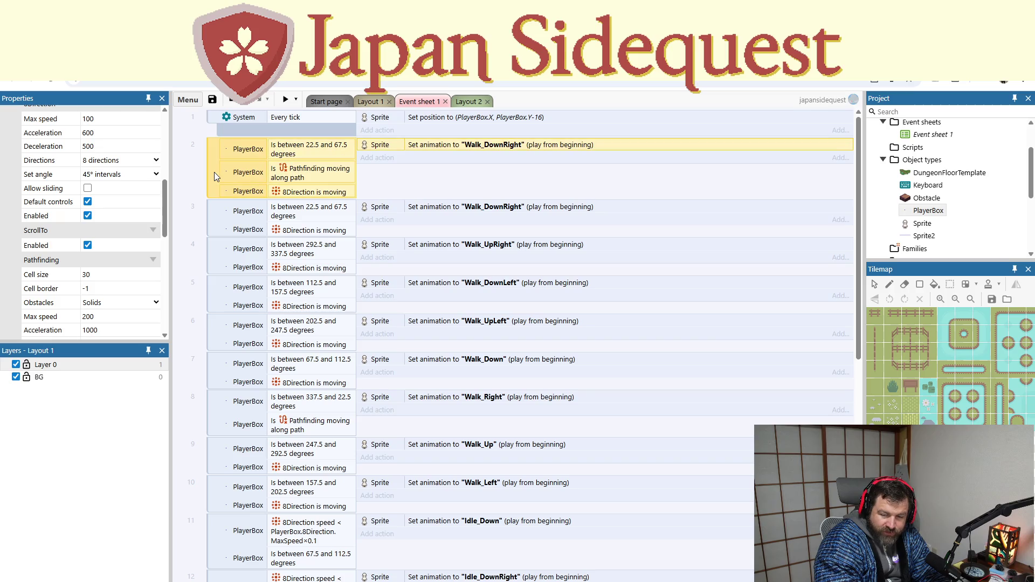
pyautogui.rightClick(215, 173)
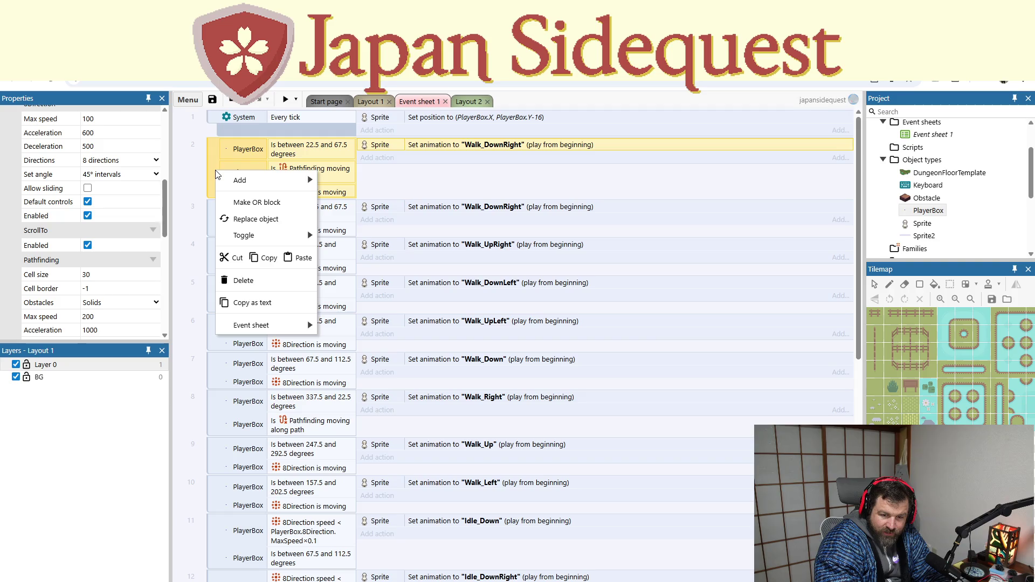
pyautogui.moveTo(211, 164)
pyautogui.mouseDown()
pyautogui.moveTo(212, 209)
pyautogui.moveTo(251, 216)
pyautogui.moveTo(200, 176)
pyautogui.moveTo(224, 168)
pyautogui.moveTo(243, 229)
pyautogui.moveTo(286, 232)
pyautogui.moveTo(243, 231)
pyautogui.moveTo(281, 232)
pyautogui.moveTo(270, 236)
pyautogui.moveTo(280, 241)
pyautogui.moveTo(209, 163)
pyautogui.mouseUp()
pyautogui.moveTo(213, 218)
pyautogui.mouseDown()
pyautogui.moveTo(227, 202)
pyautogui.moveTo(285, 183)
pyautogui.mouseUp()
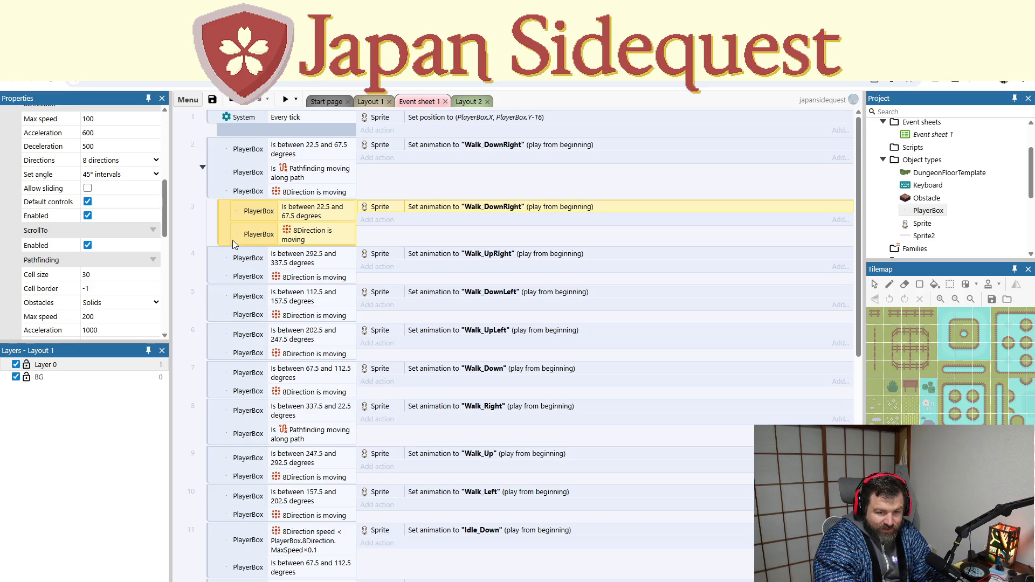
pyautogui.hotkey('ctrl', 'z')
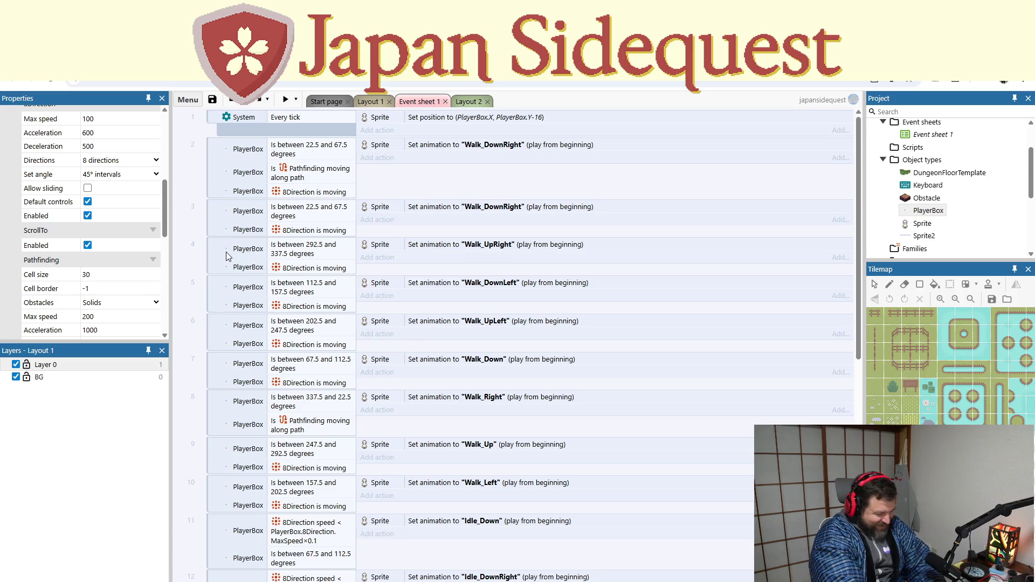
pyautogui.hotkey('ctrl', 'z')
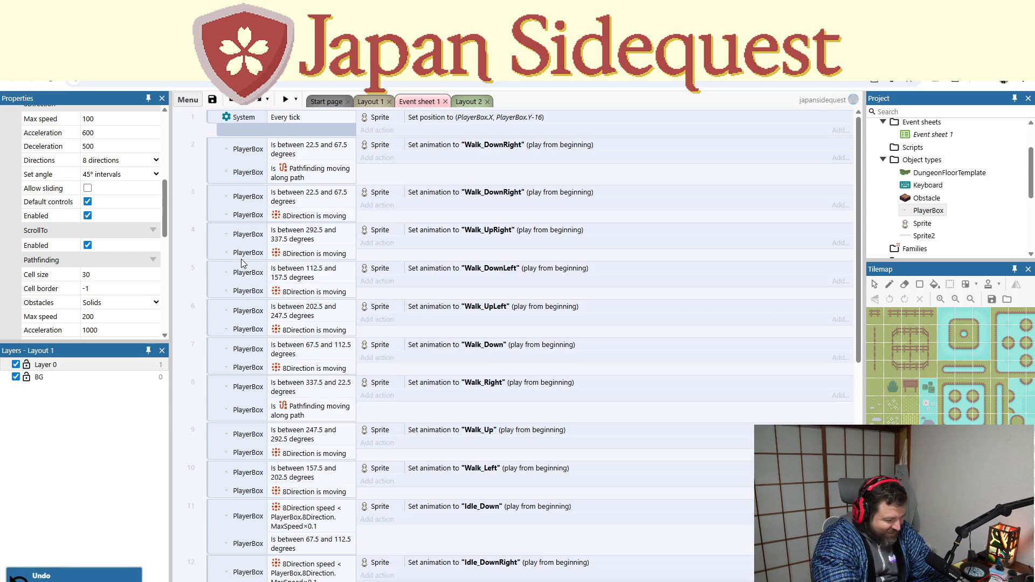